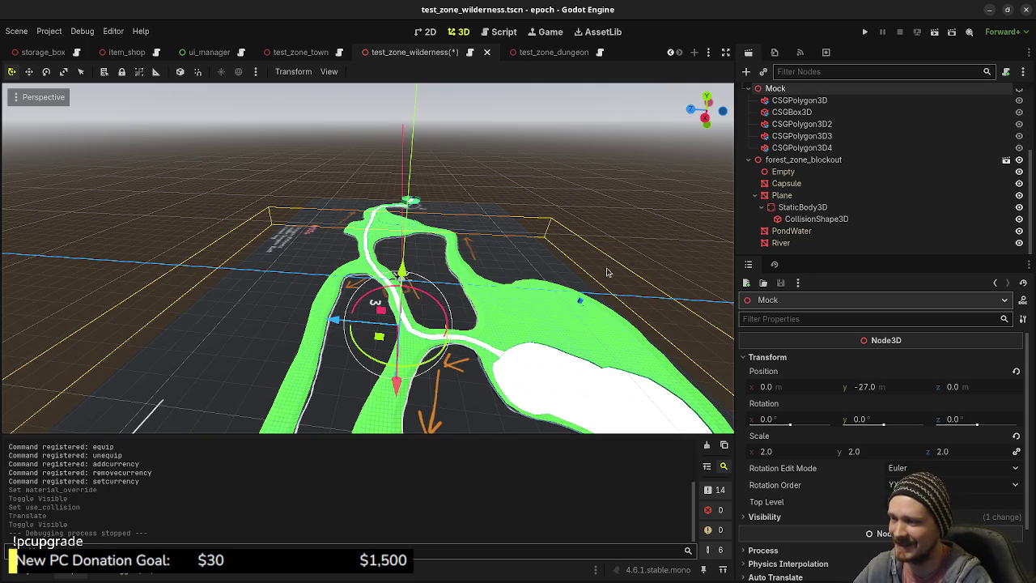
- Launch the project from the Godot editor and maximize the debug game window
click(865, 33)
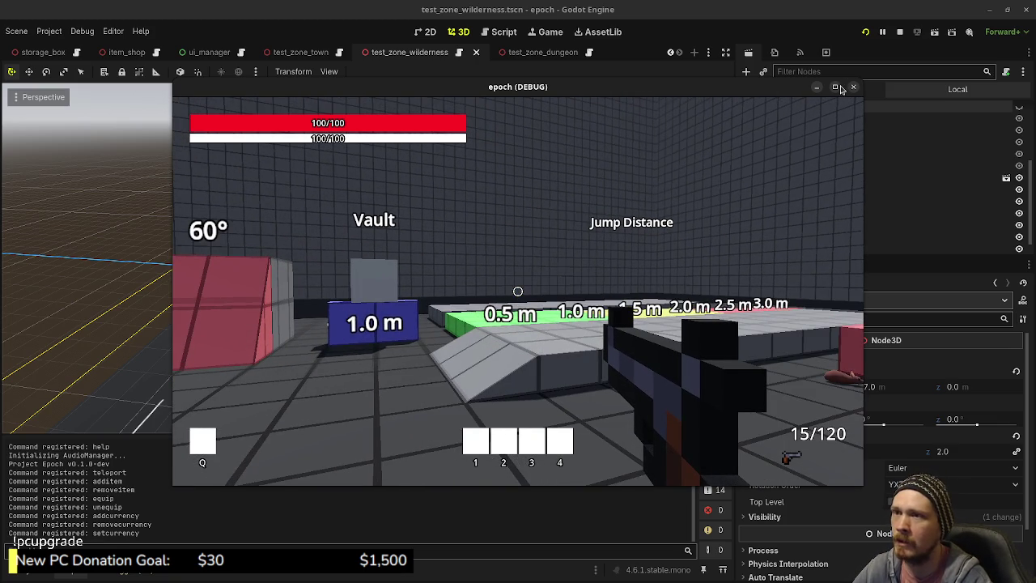
key(super+Up)
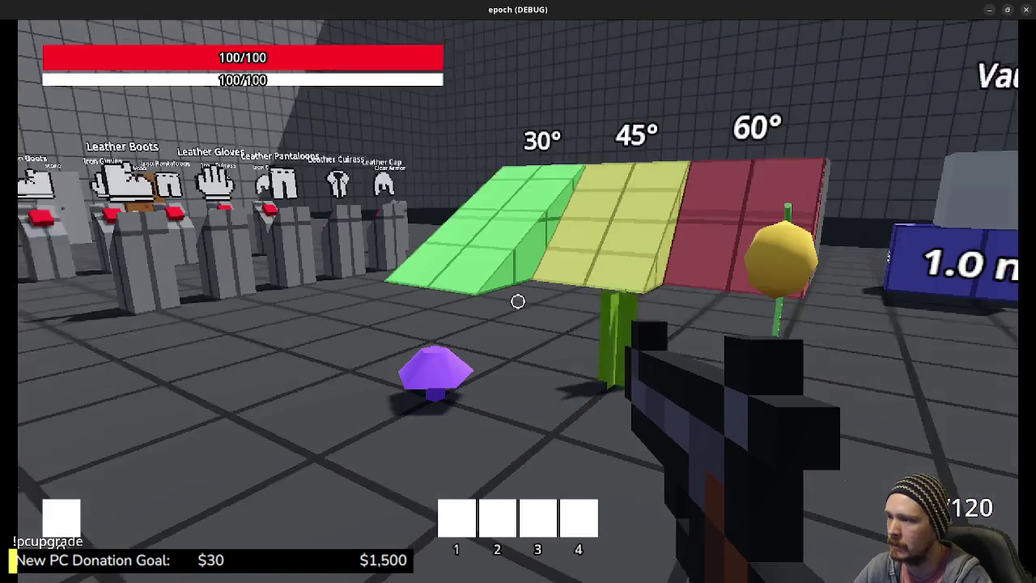
- Walk the player toward the slopes, check the inventory and stats panels, then close them
key(w)
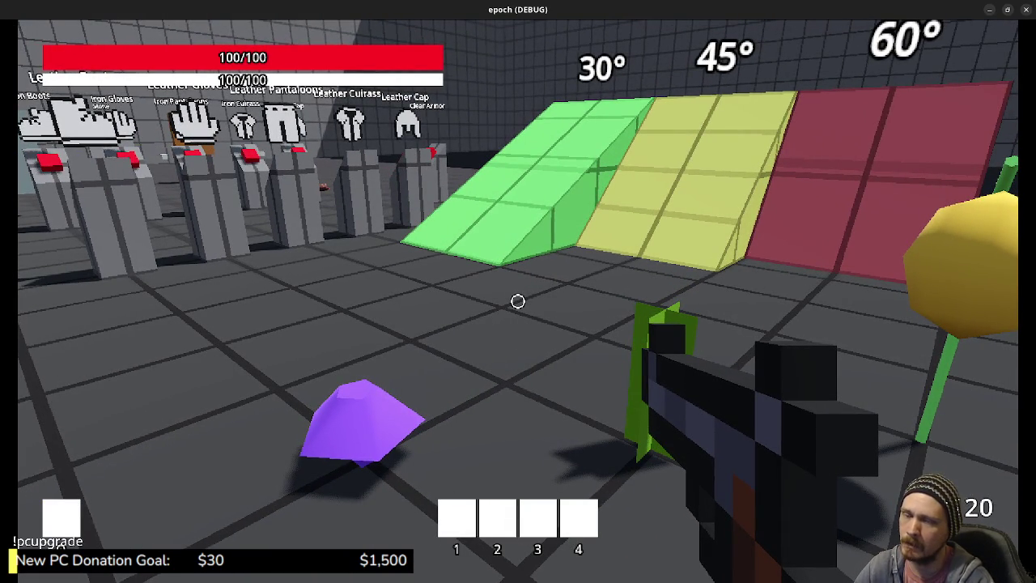
key(w)
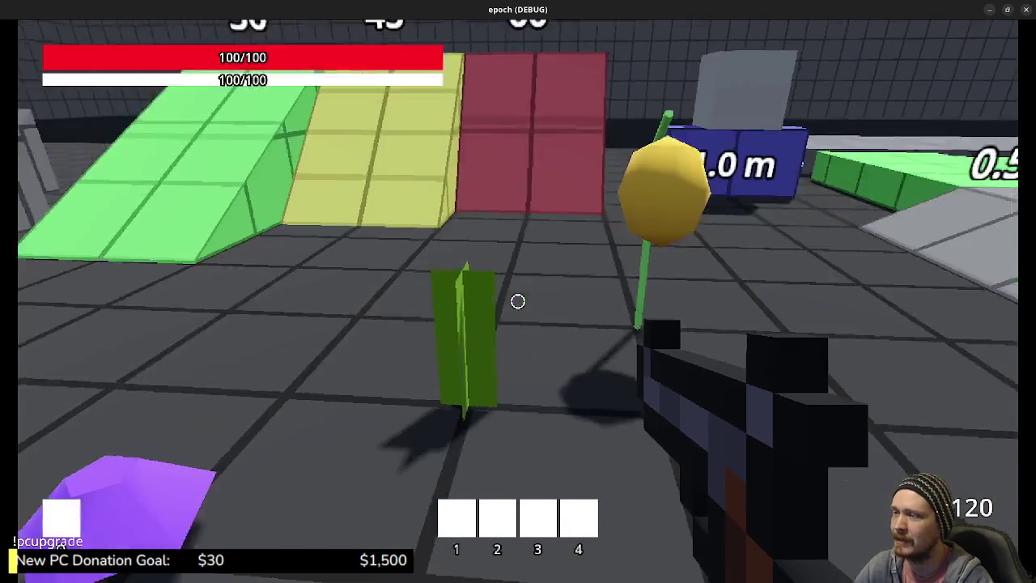
key(Tab)
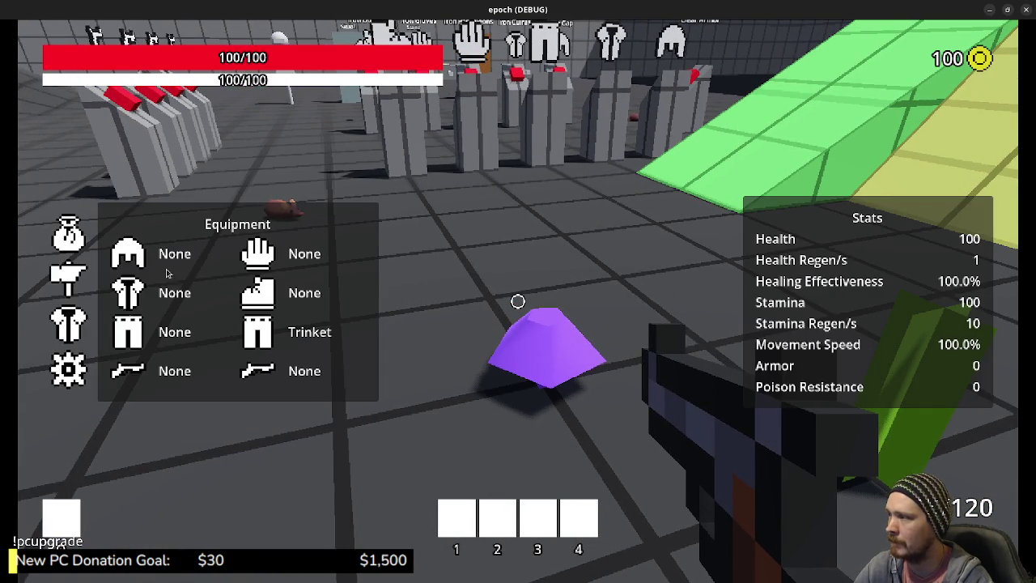
key(w)
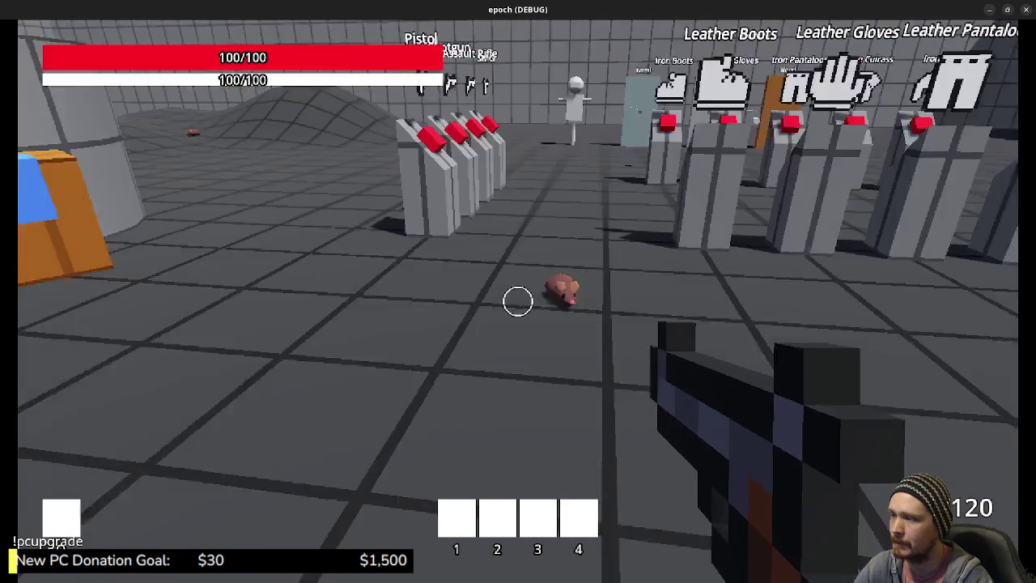
- Walk along the armor pedestals and equip the armor pieces, checking the stats panel
key(w)
key(w)
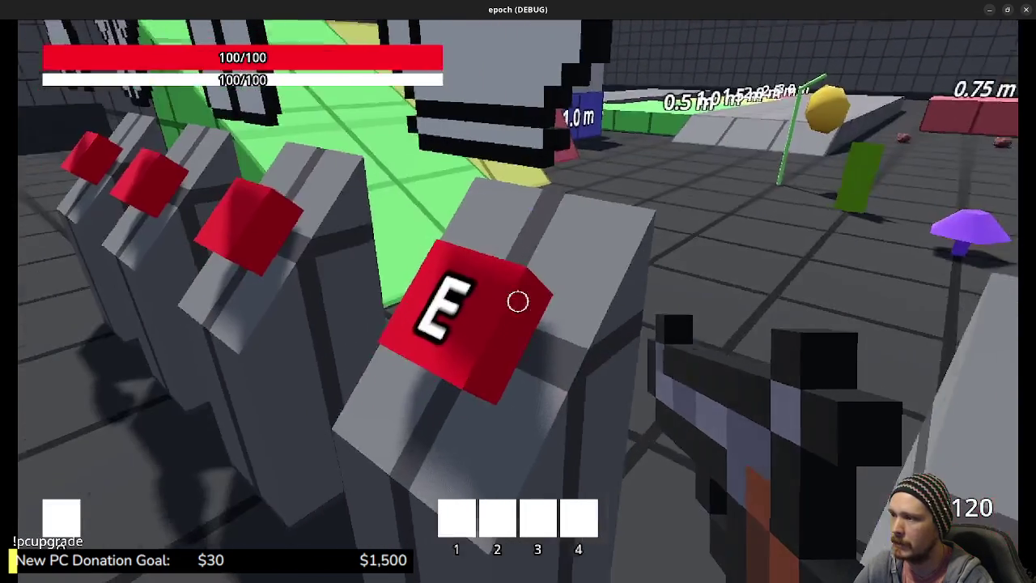
key(Tab)
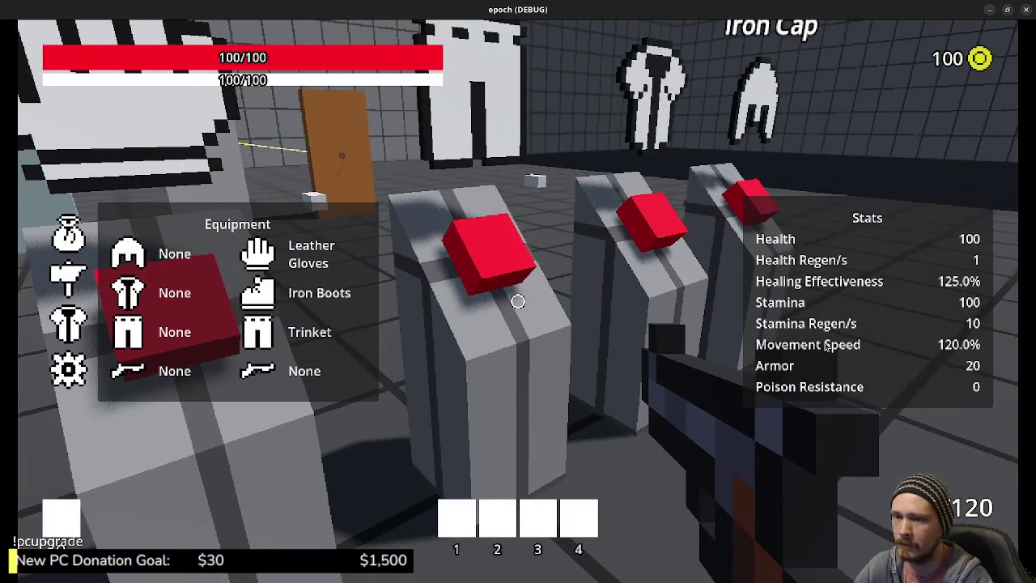
key(Tab)
key(w)
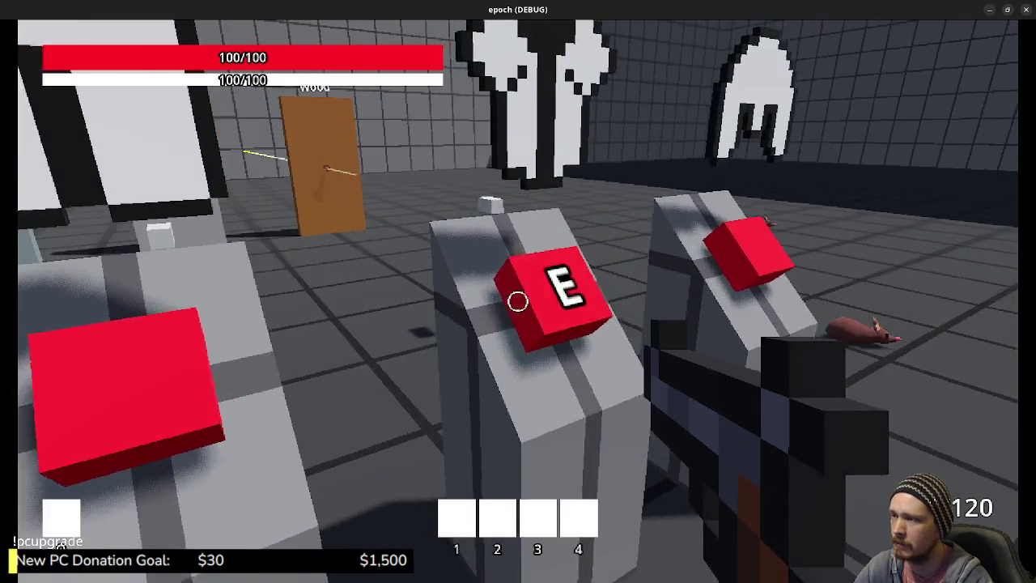
key(e)
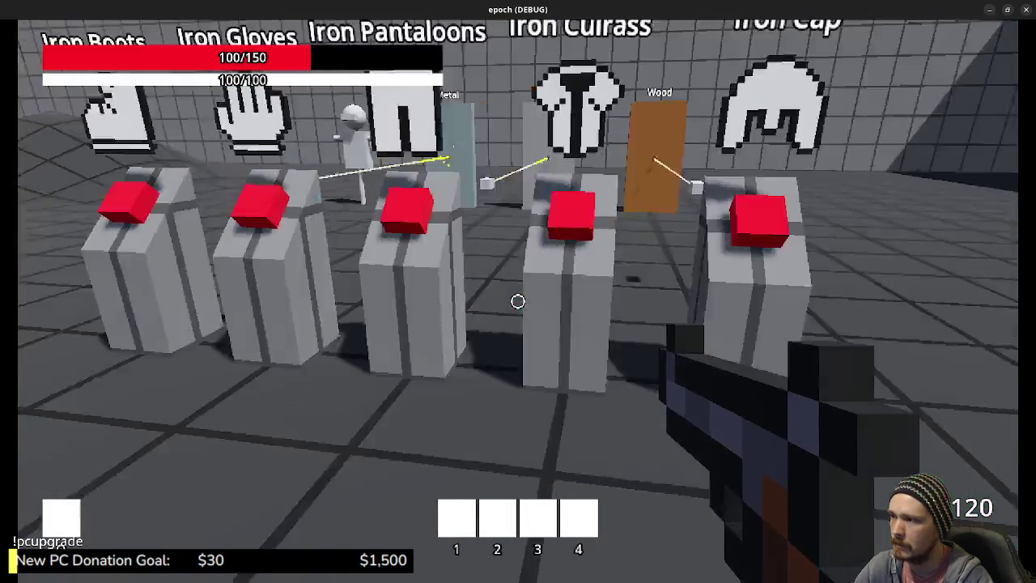
key(w)
- Pick up the SMG from a weapon pedestal and check the equipment totals showing Armor 110
key(Tab)
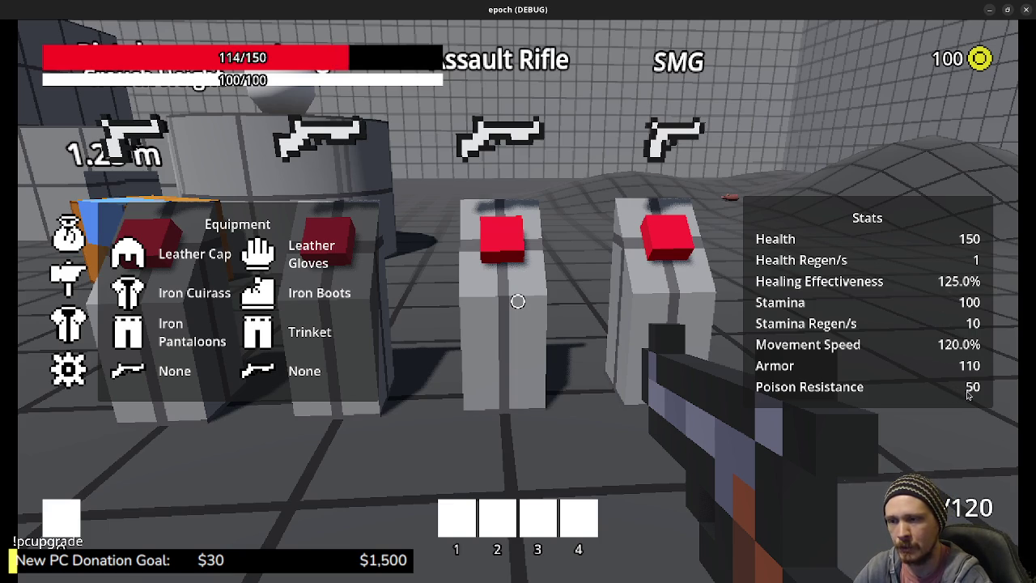
key(Tab)
key(w)
key(e)
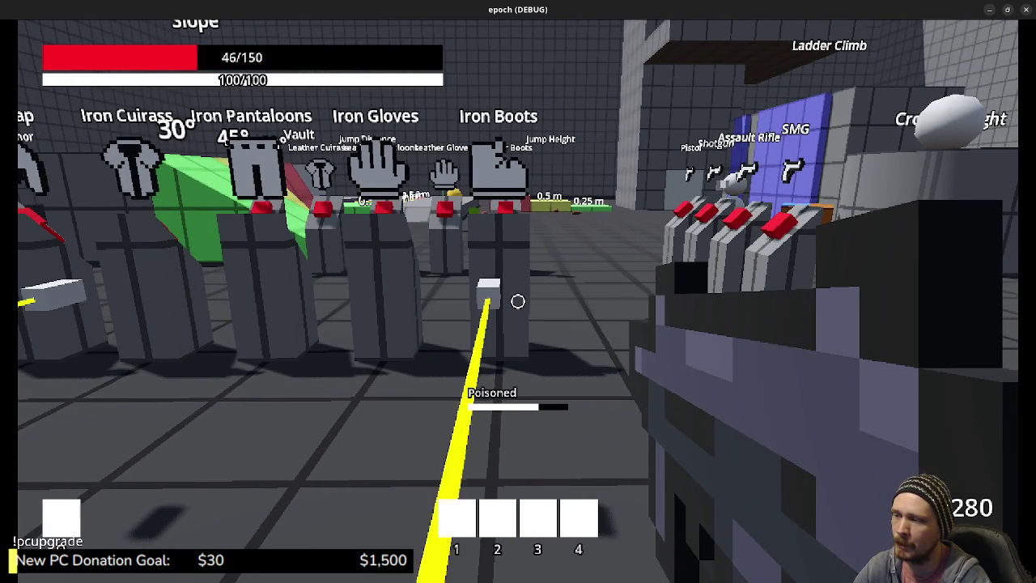
key(s)
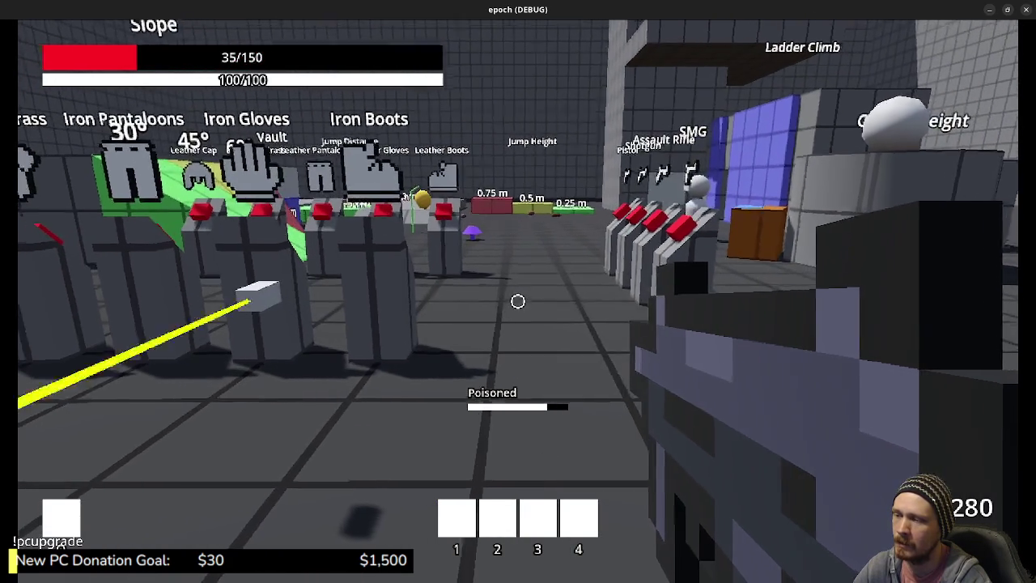
key(Tab)
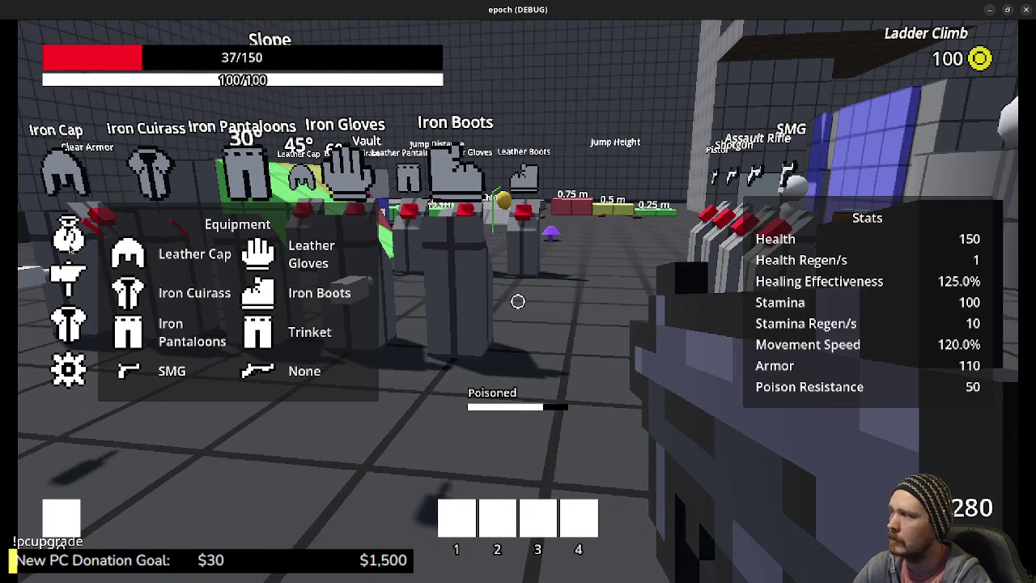
- Switch to the inventory grid, then open and close the storage box's backpack and storage panels
click(68, 236)
key(Tab)
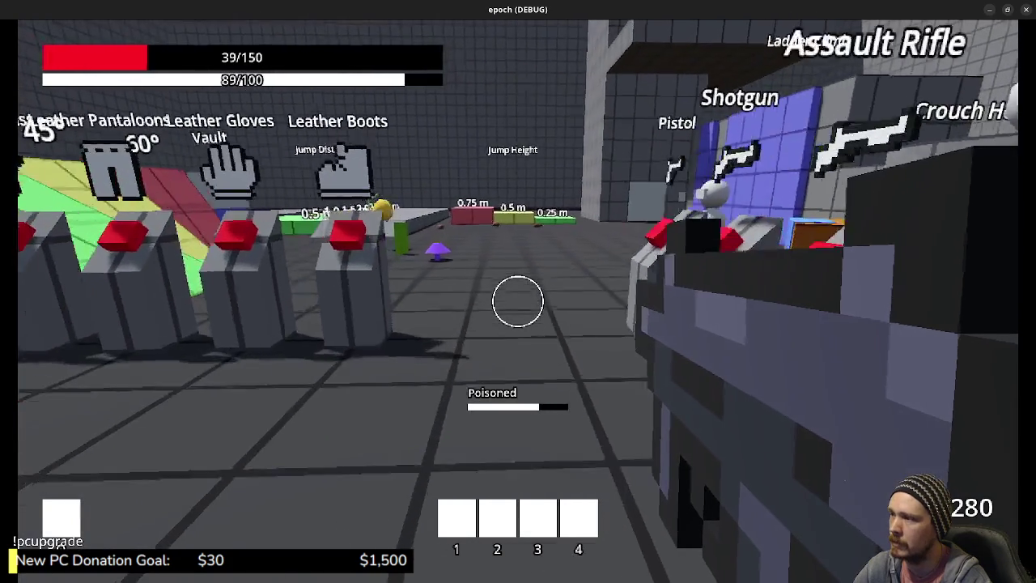
key(w)
key(e)
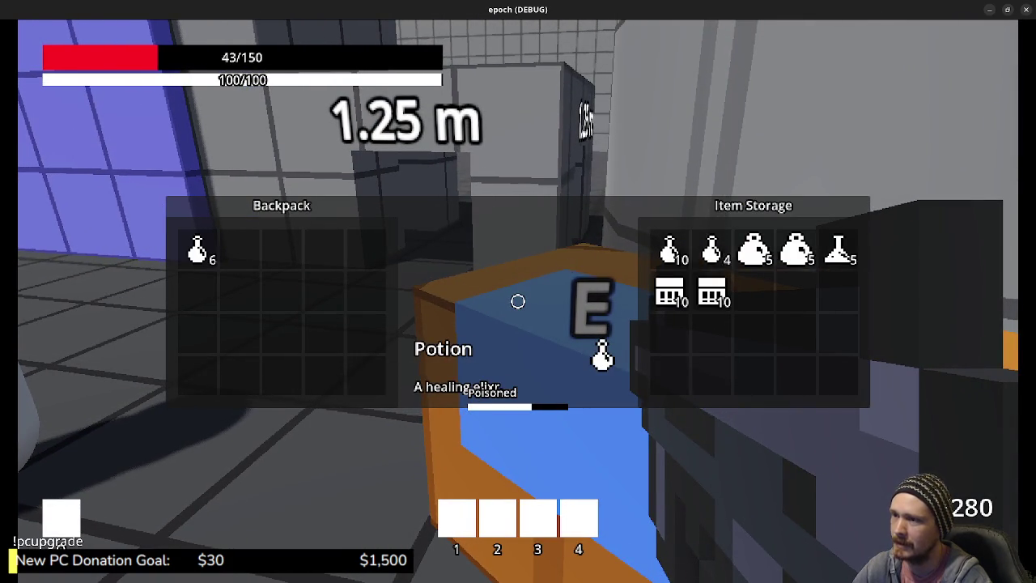
key(Tab)
key(w)
key(w)
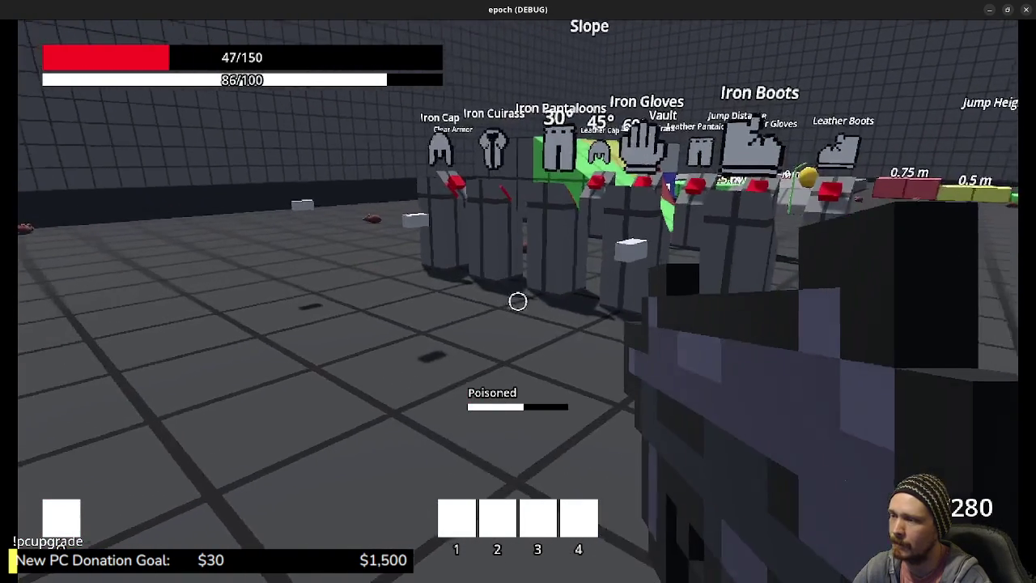
- Return toward the armor pedestals and check the remaining potions in the inventory
key(Tab)
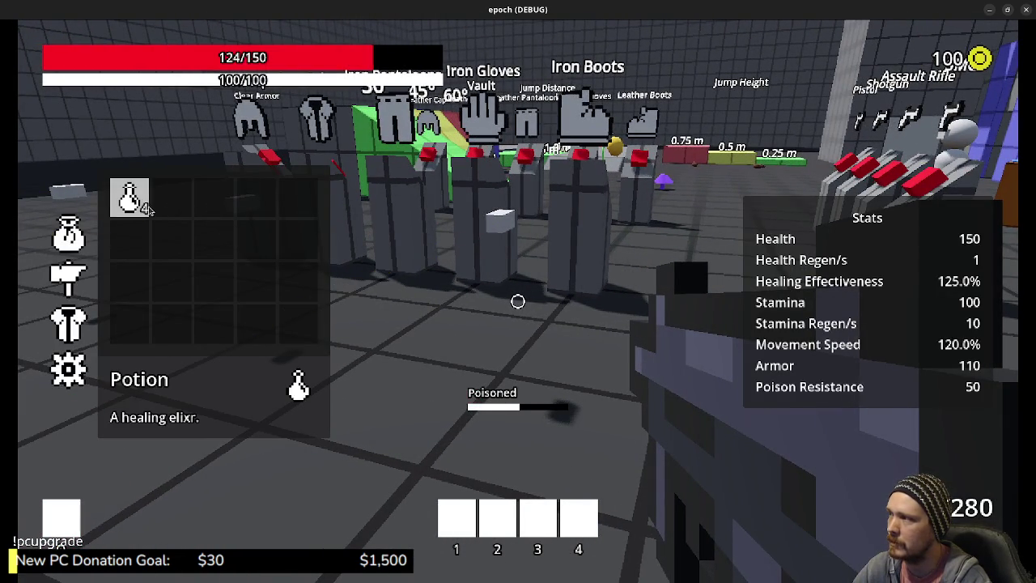
key(Tab)
key(w)
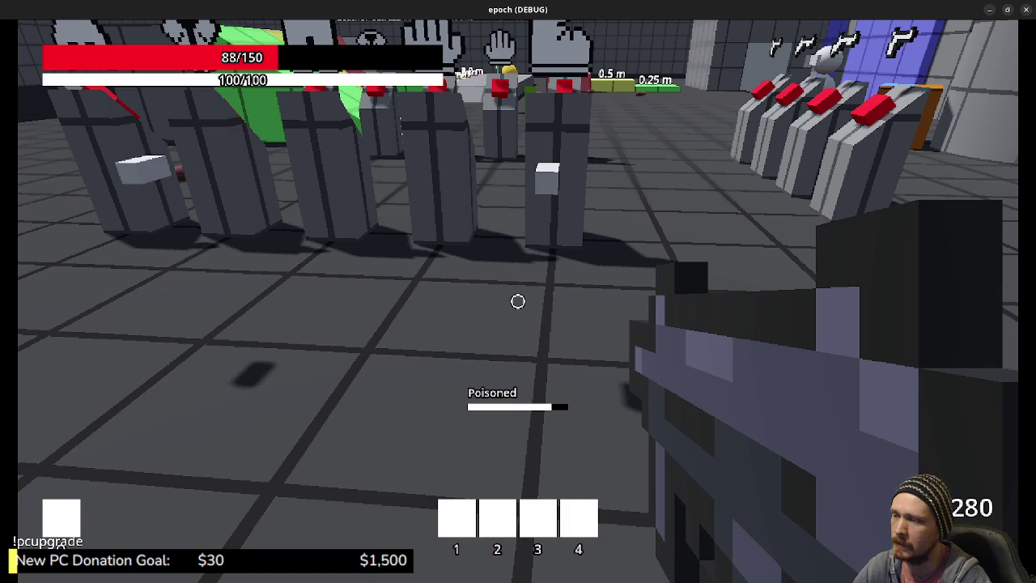
key(s)
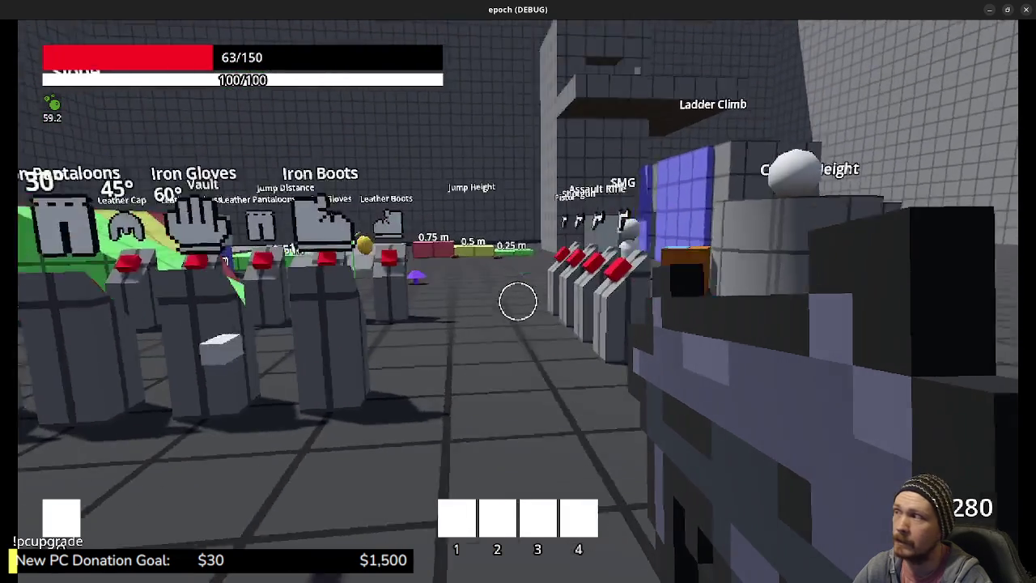
key(Tab)
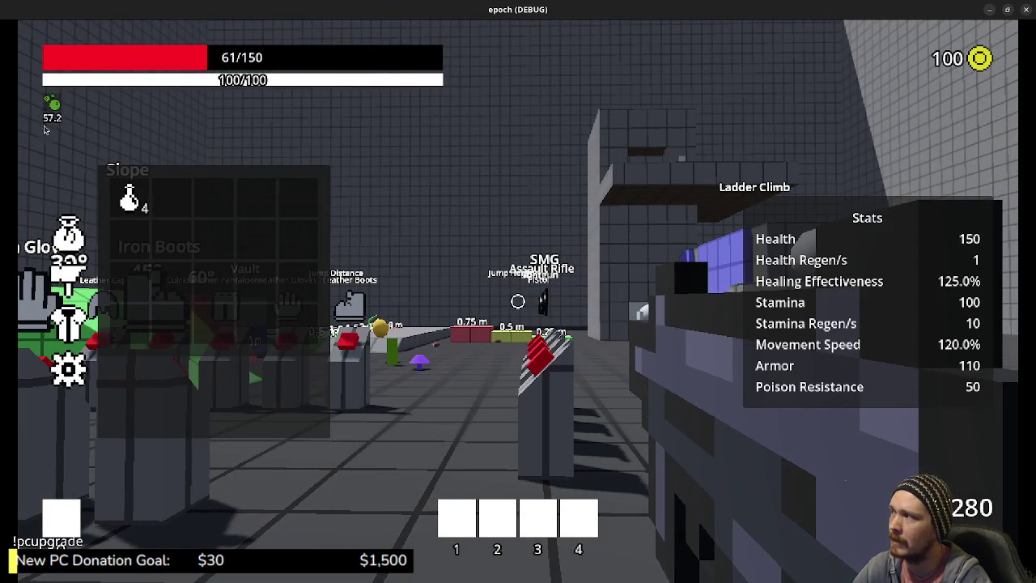
key(Tab)
key(w)
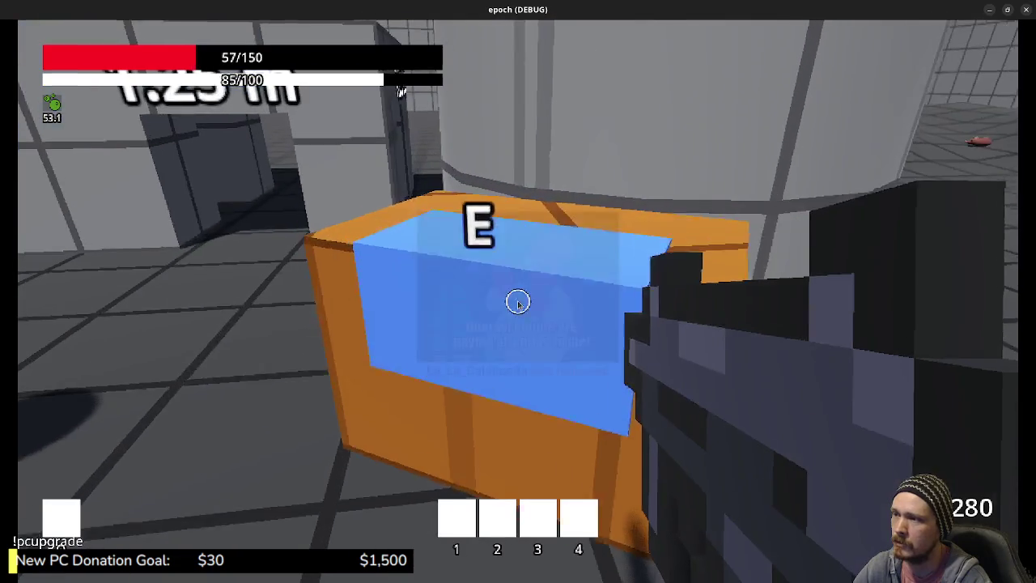
- Move an antidote from the storage box into the backpack and use it to cure the poison
key(e)
click(838, 249)
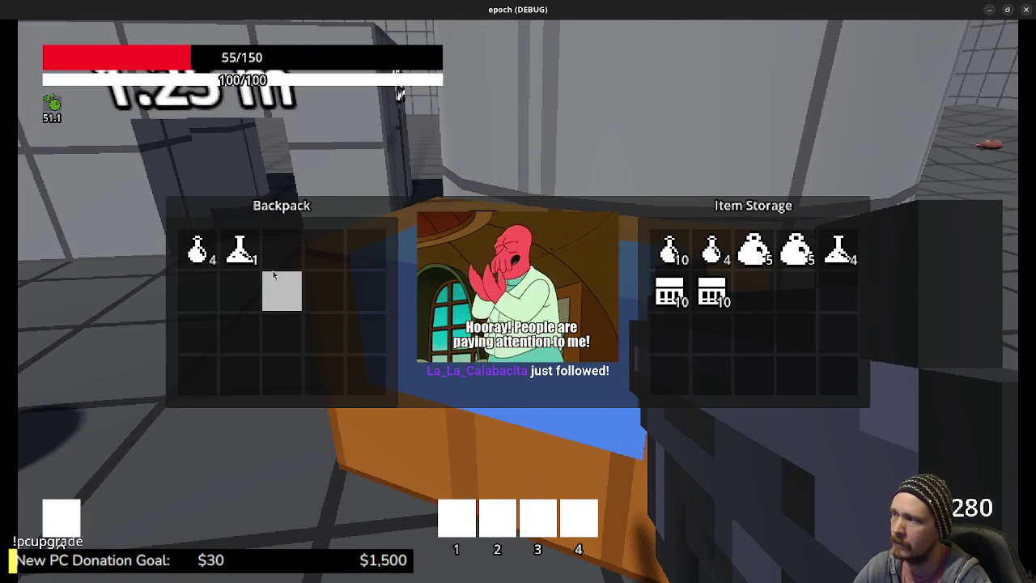
key(e)
key(Tab)
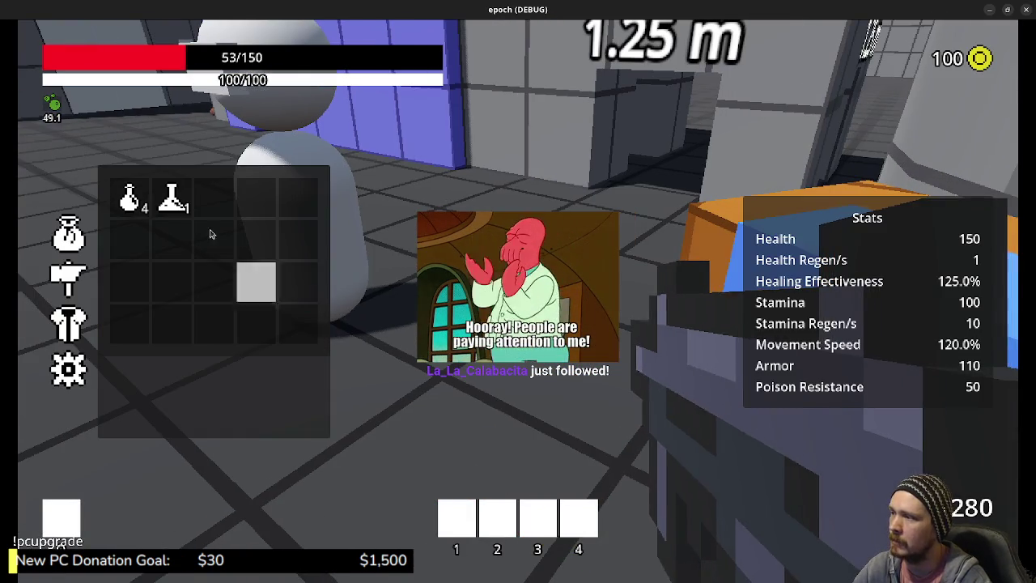
right_click(172, 198)
key(Tab)
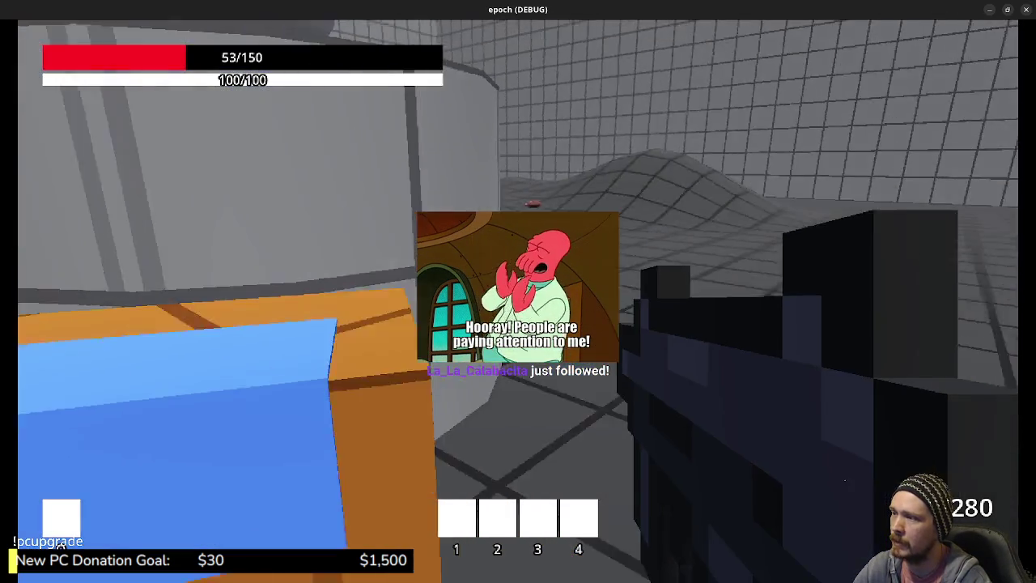
key(w)
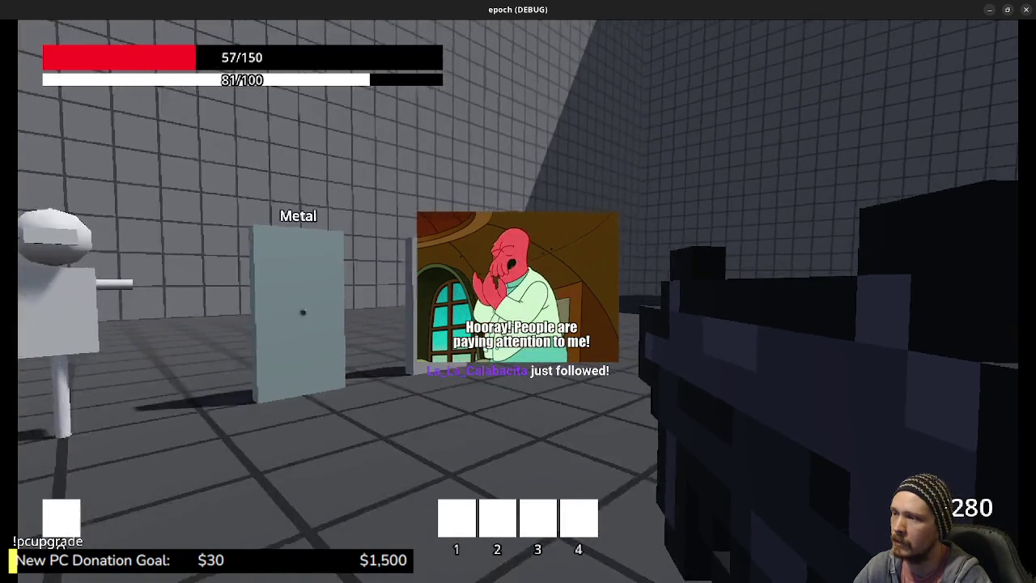
- Fire the SMG repeatedly at the Metal door, backing up to see all three doors
click(518, 291)
key(s)
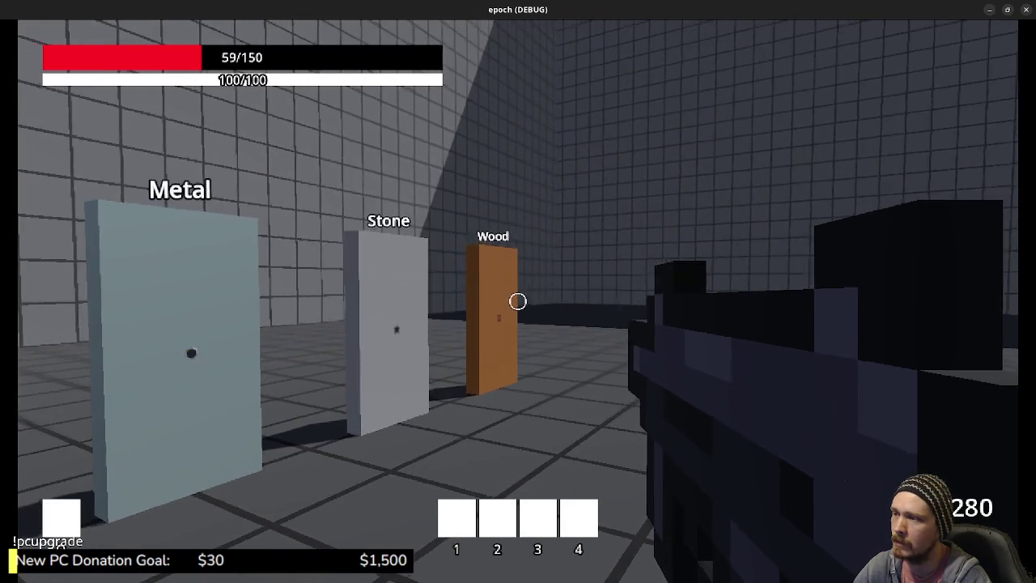
click(518, 302)
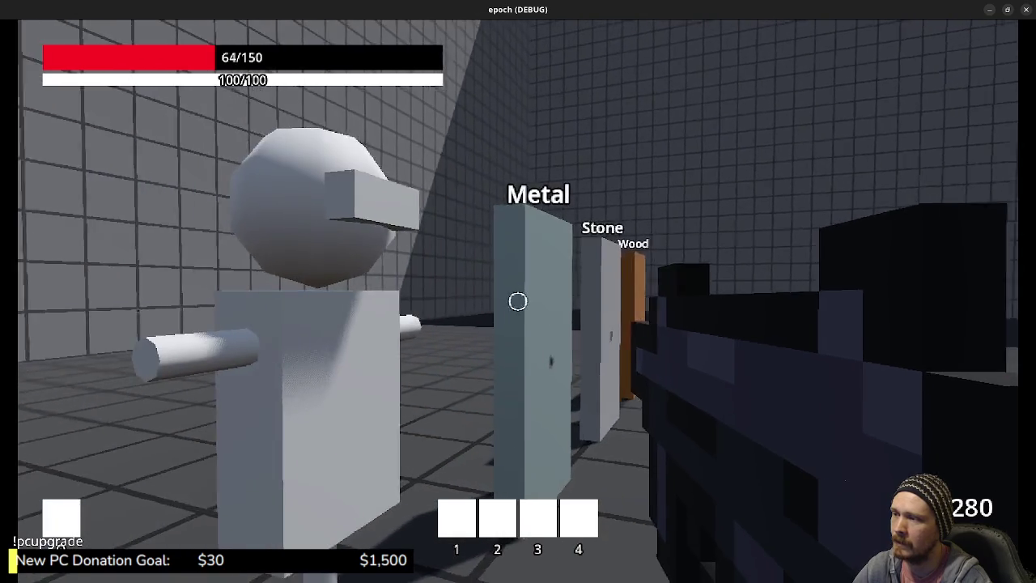
click(518, 301)
click(518, 301)
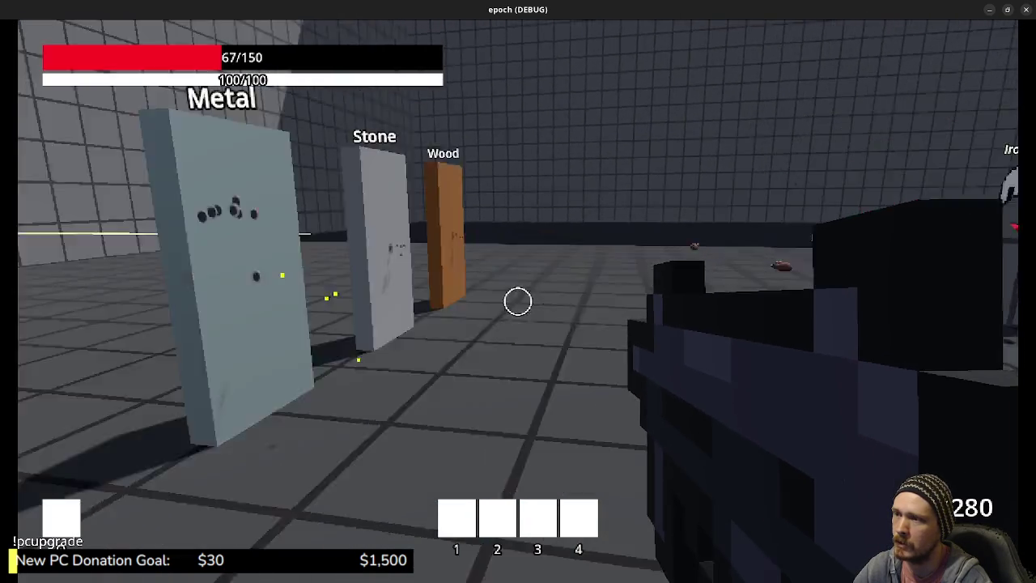
click(518, 301)
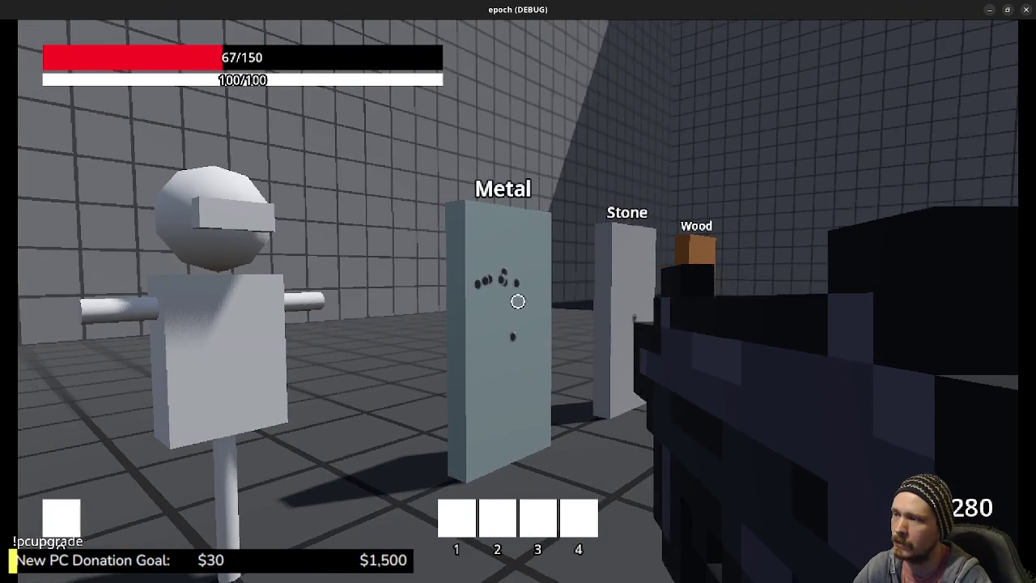
- Walk past the purple mushroom, green post and yellow balloon to the slopes, then open the inventory and stats
key(w)
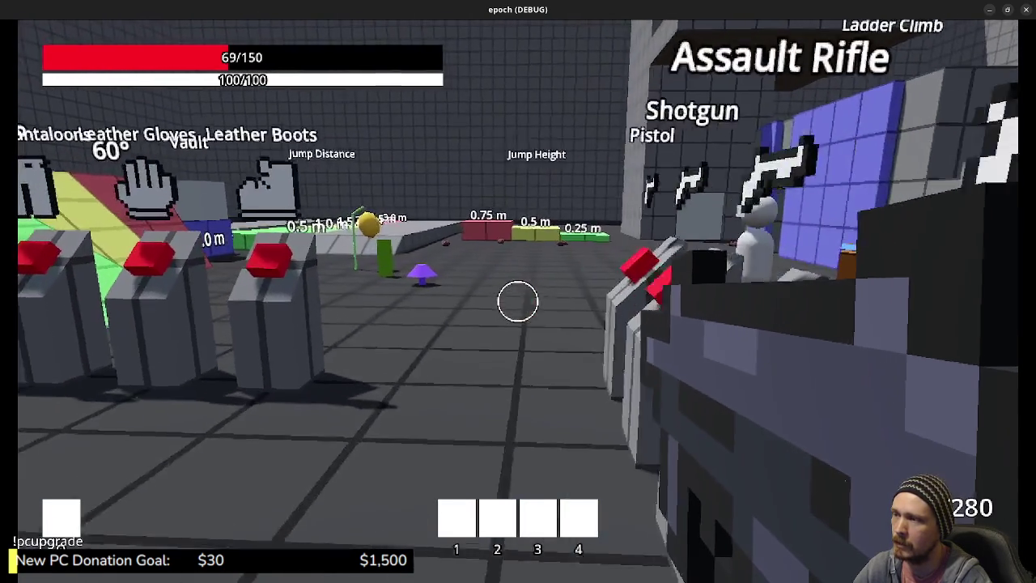
key(w)
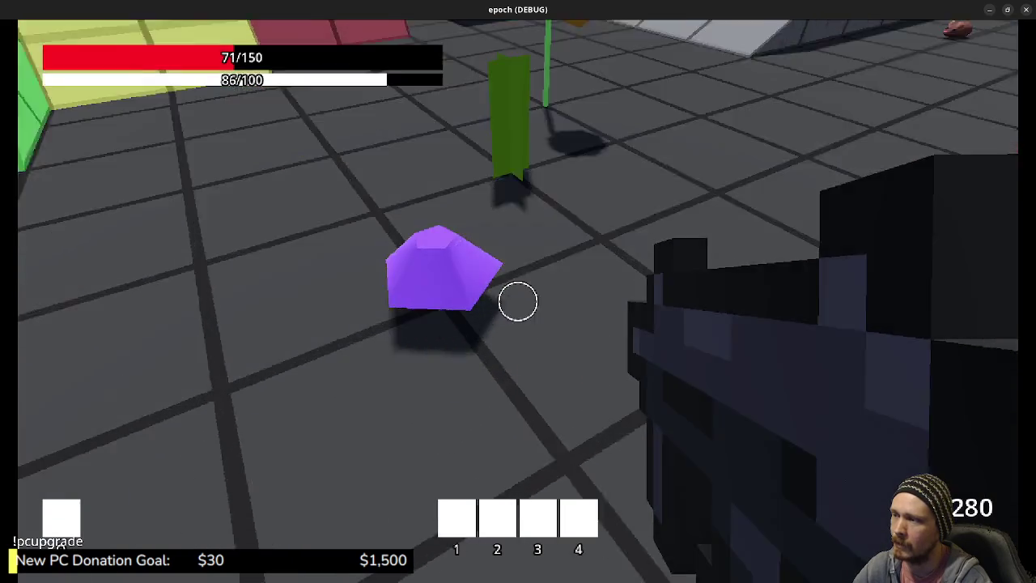
key(w)
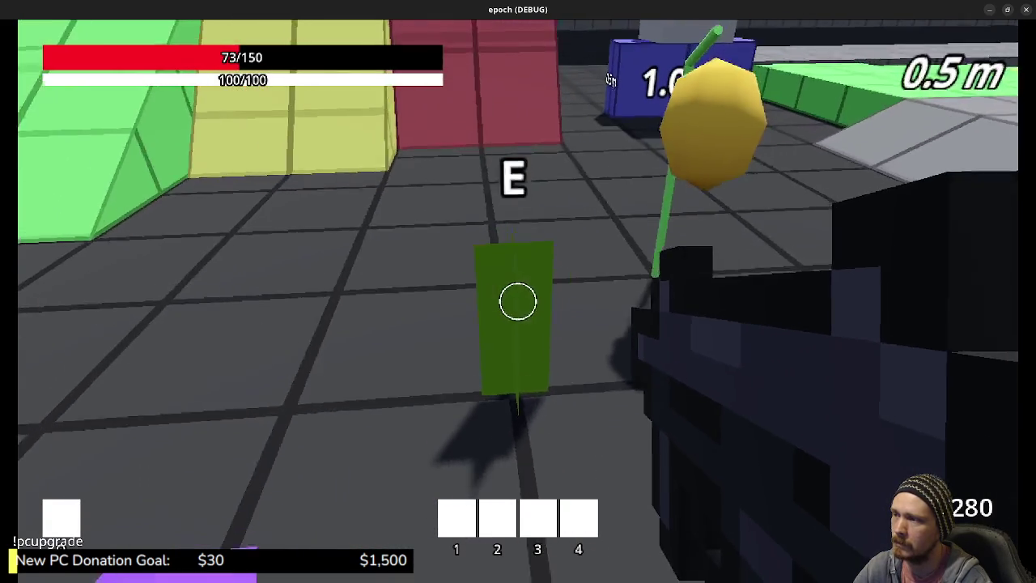
key(d)
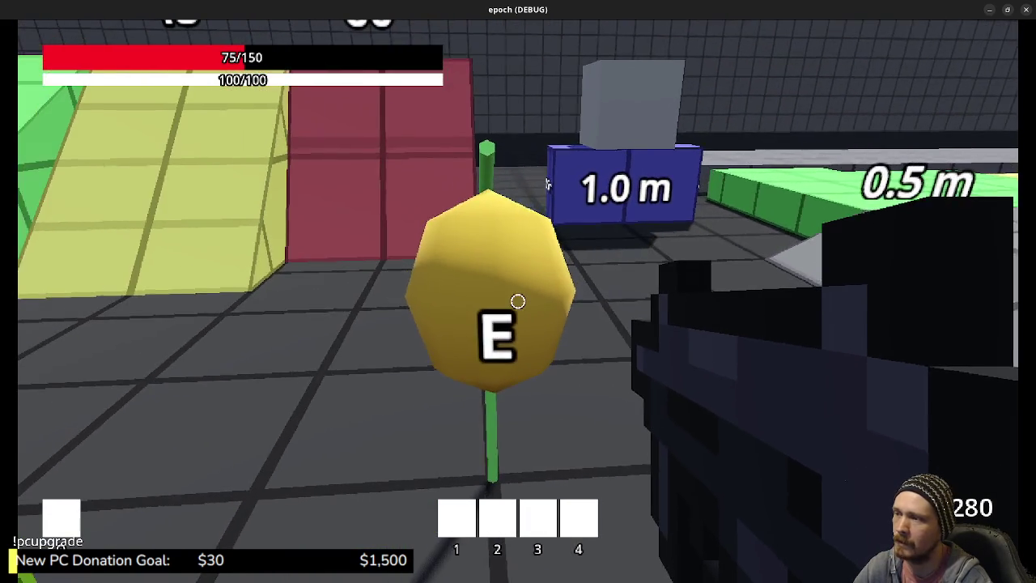
key(w)
key(w)
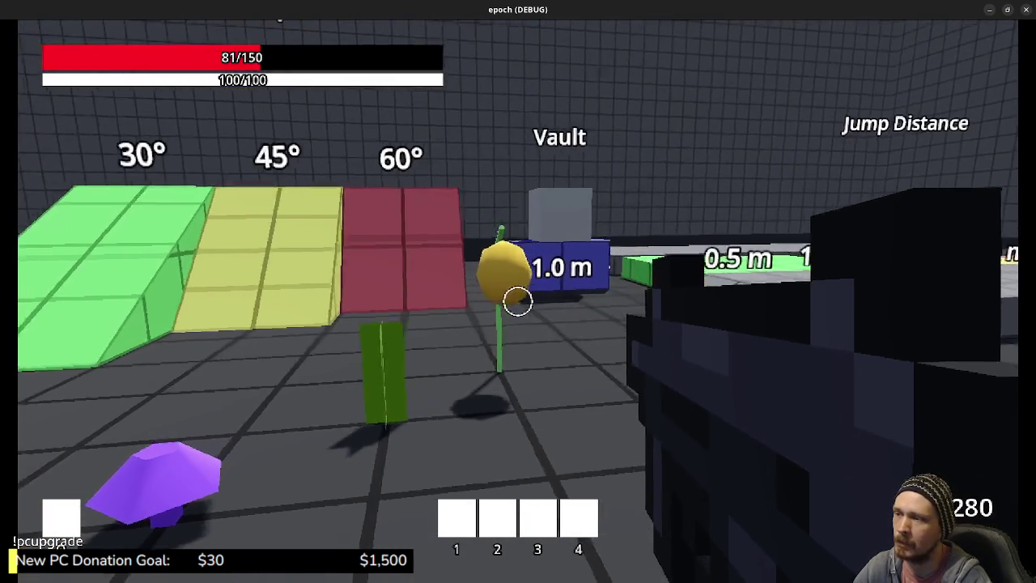
key(Tab)
key(Tab)
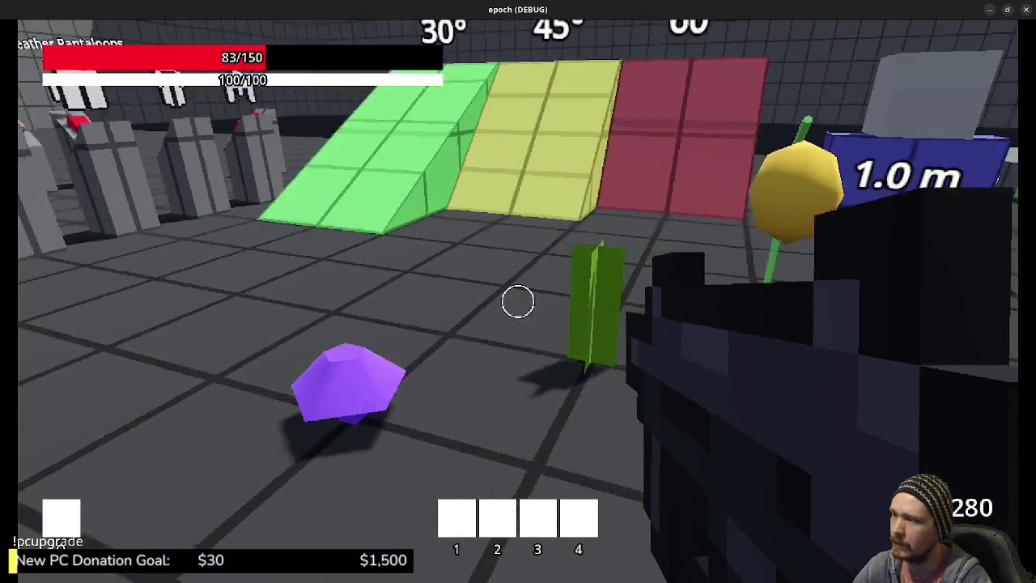
key(w)
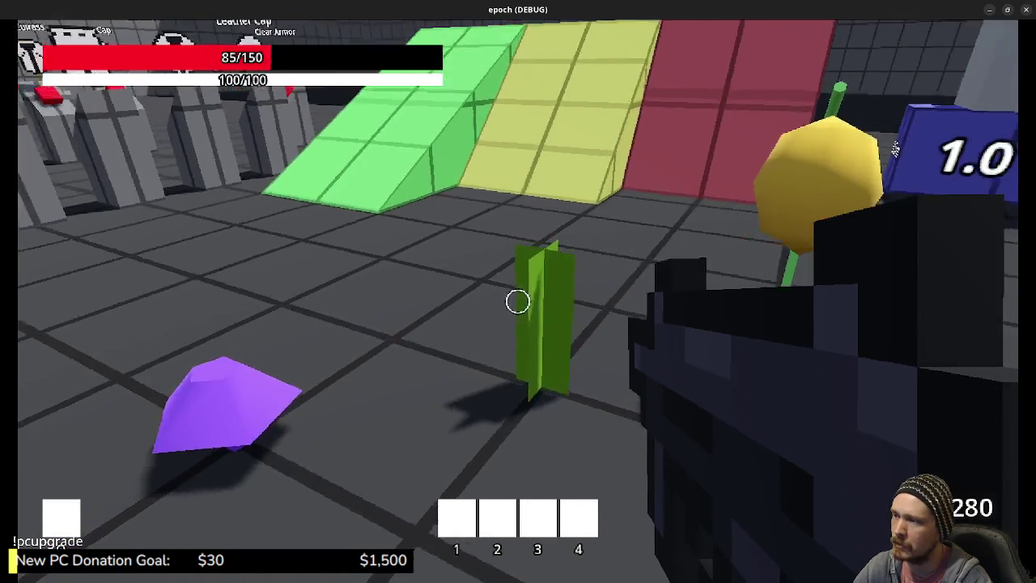
key(Tab)
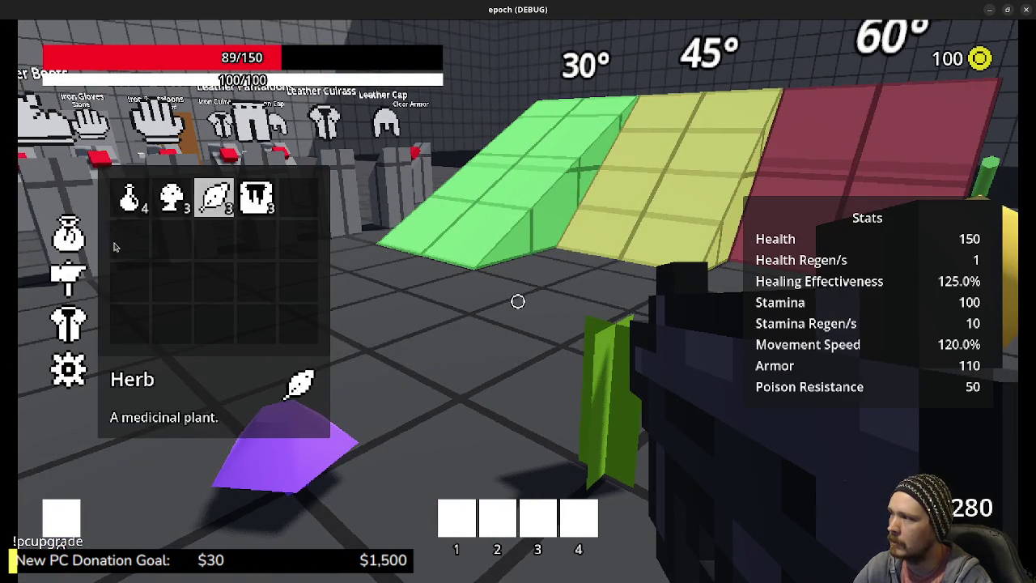
- Combine the herbs and mushrooms into potions in the crafting panel
click(72, 273)
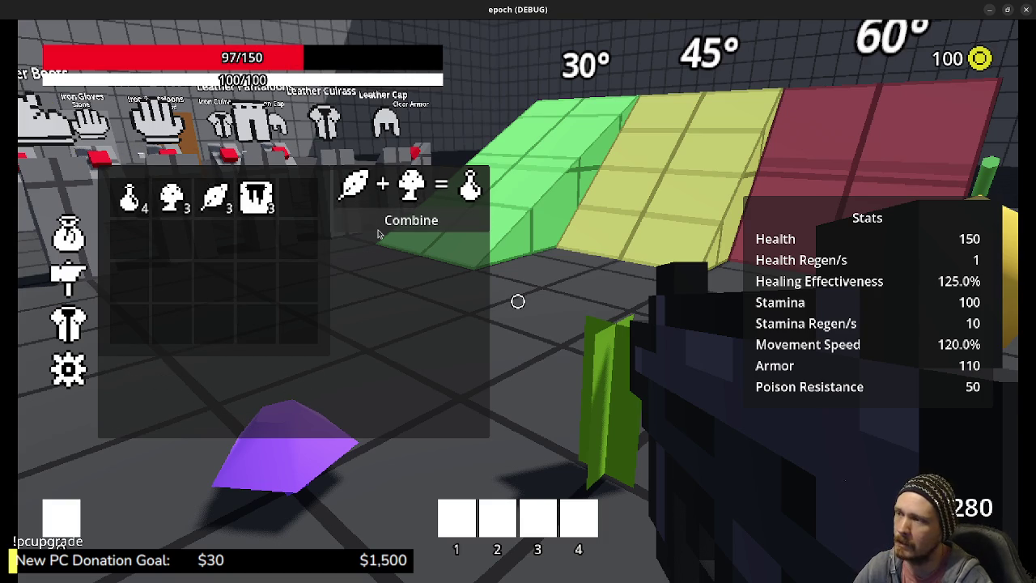
click(405, 222)
click(213, 197)
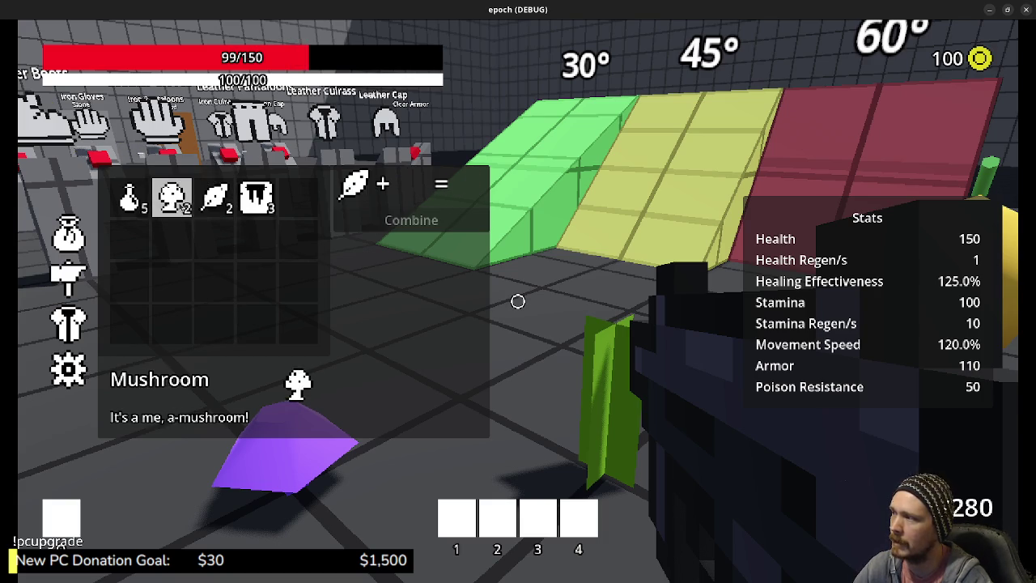
click(413, 223)
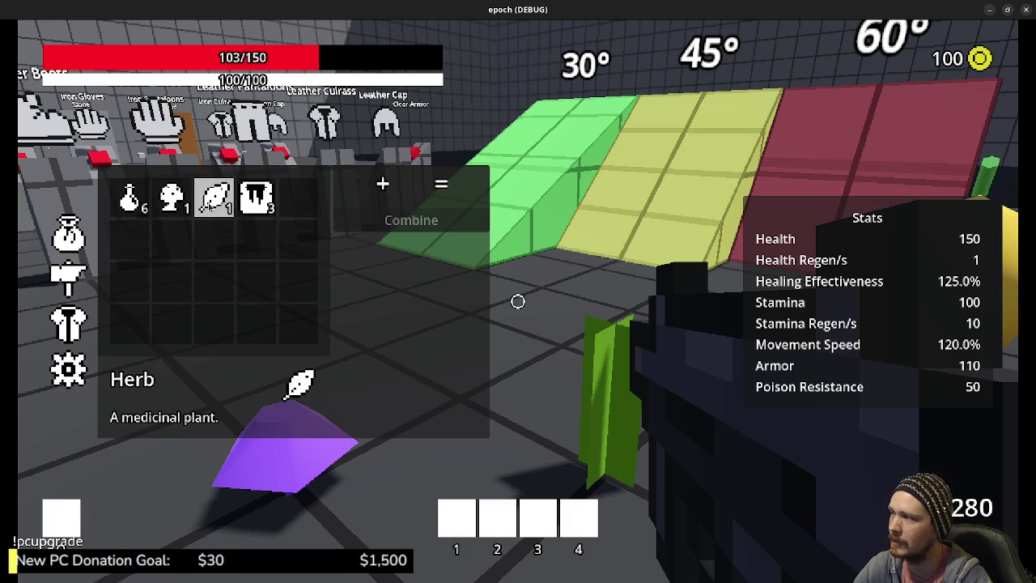
click(213, 197)
click(170, 197)
click(411, 220)
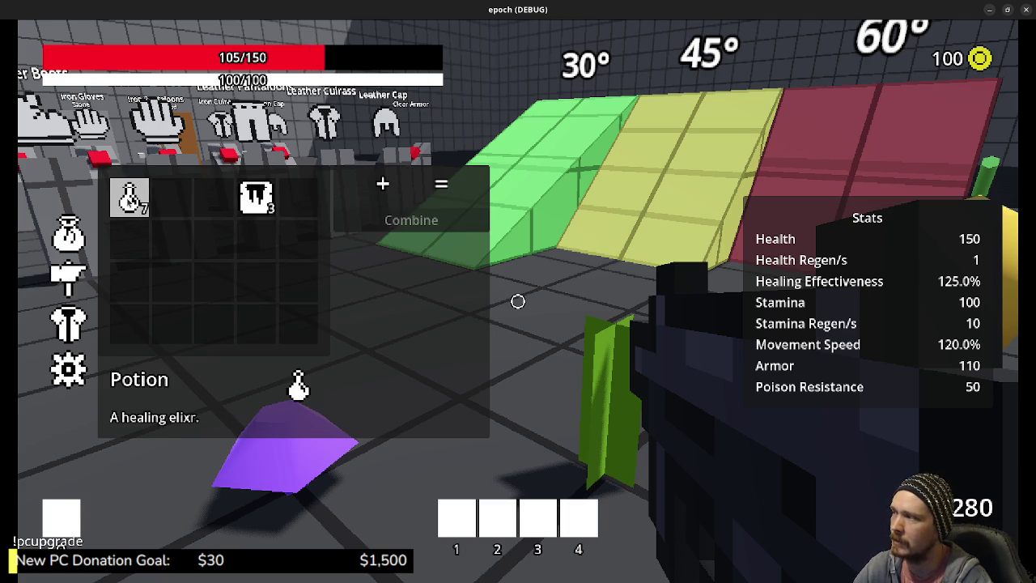
- Combine potions with honey into two Mega Potions
click(129, 197)
click(256, 196)
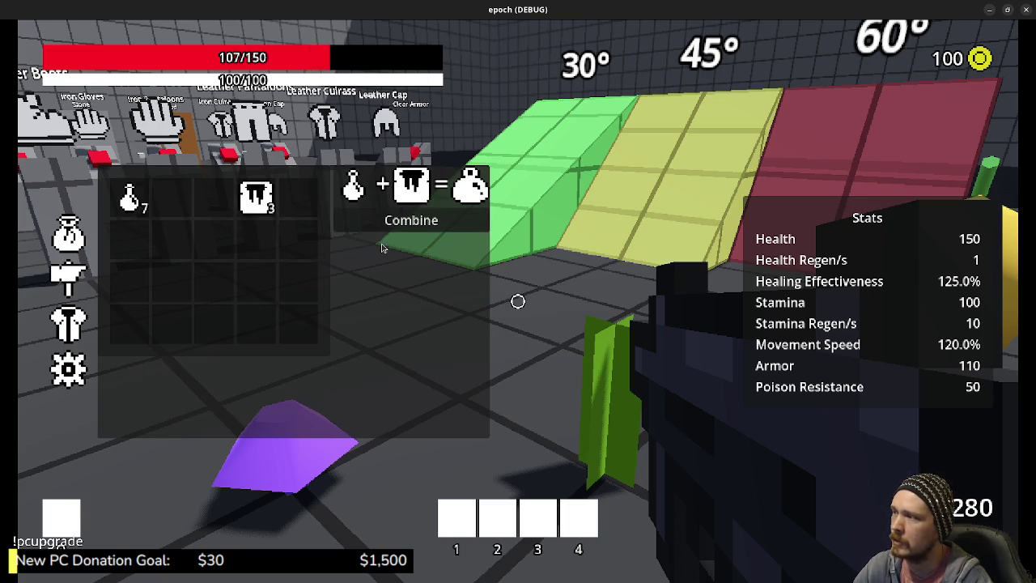
click(441, 219)
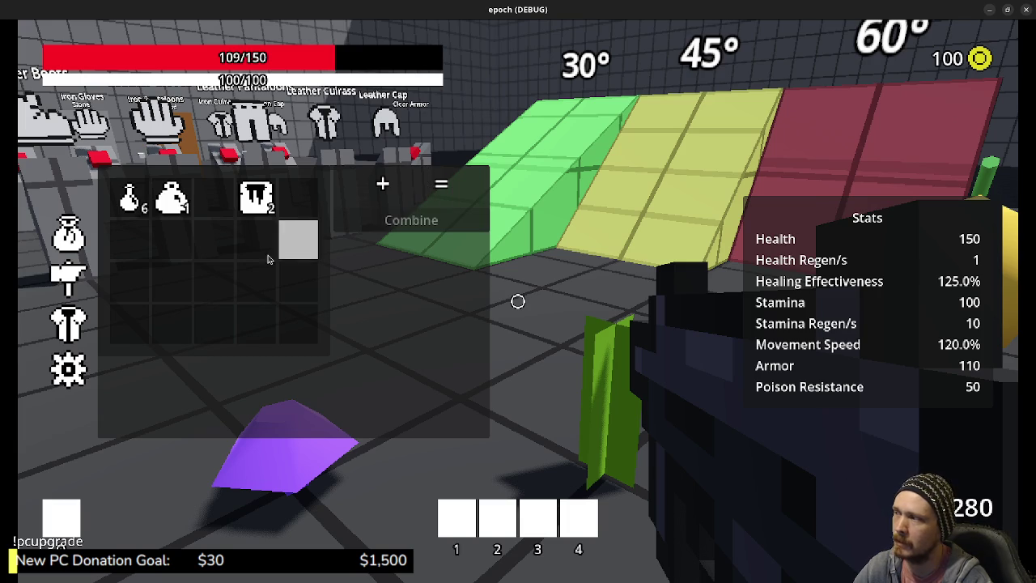
click(129, 196)
click(256, 196)
click(411, 220)
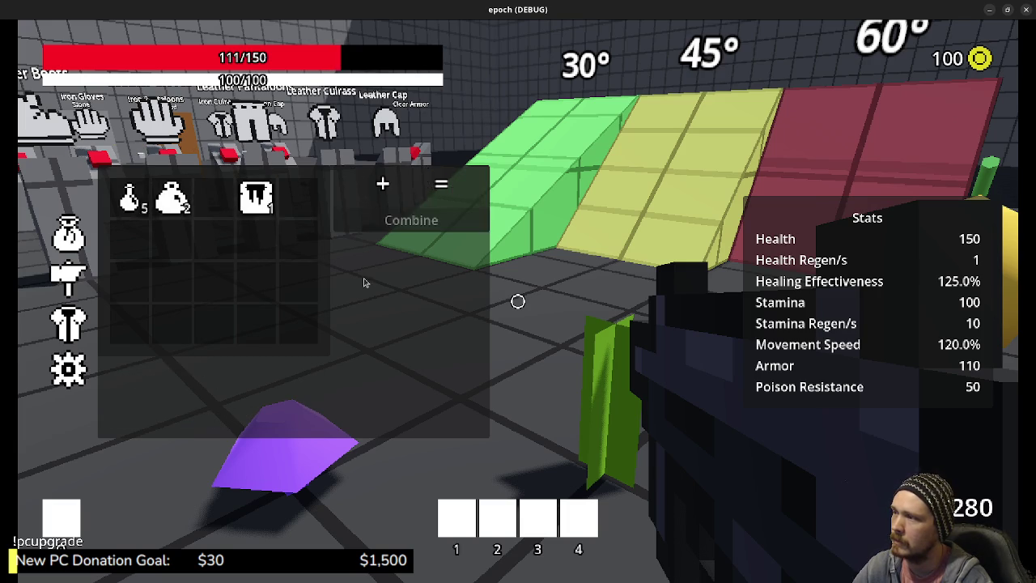
- Walk to the crate and move an item from the backpack into its storage
key(Tab)
key(w)
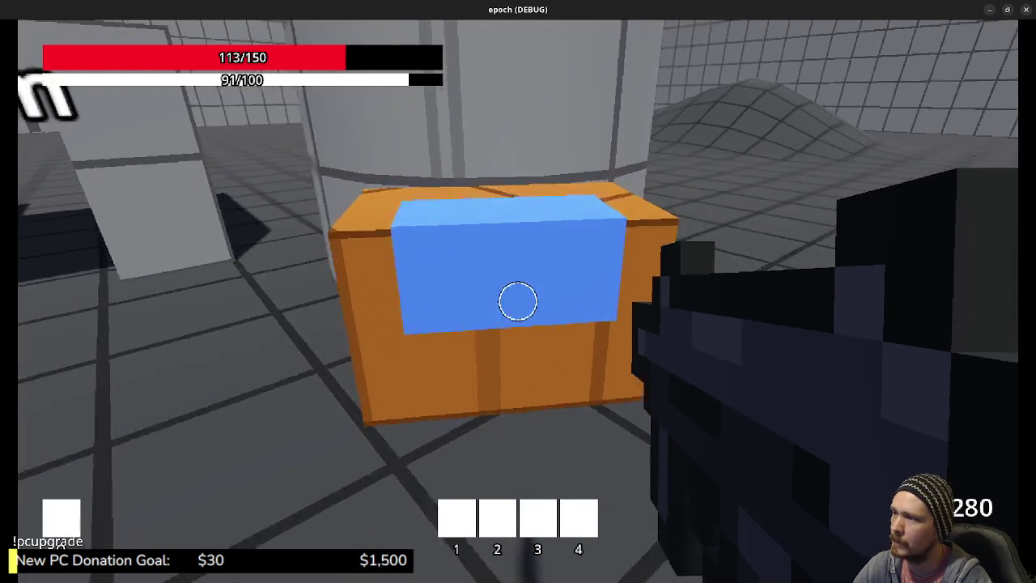
key(e)
click(324, 250)
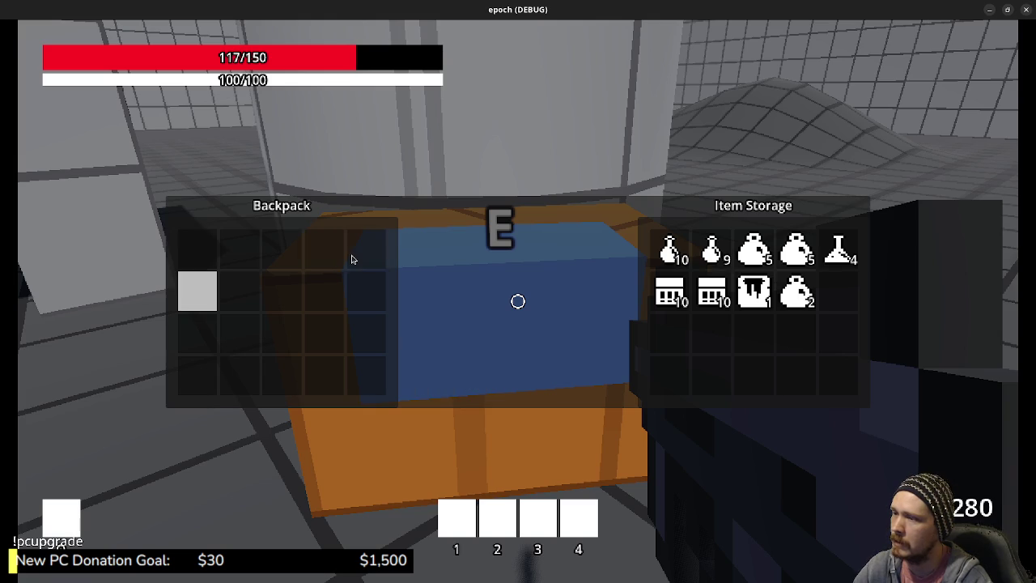
key(Escape)
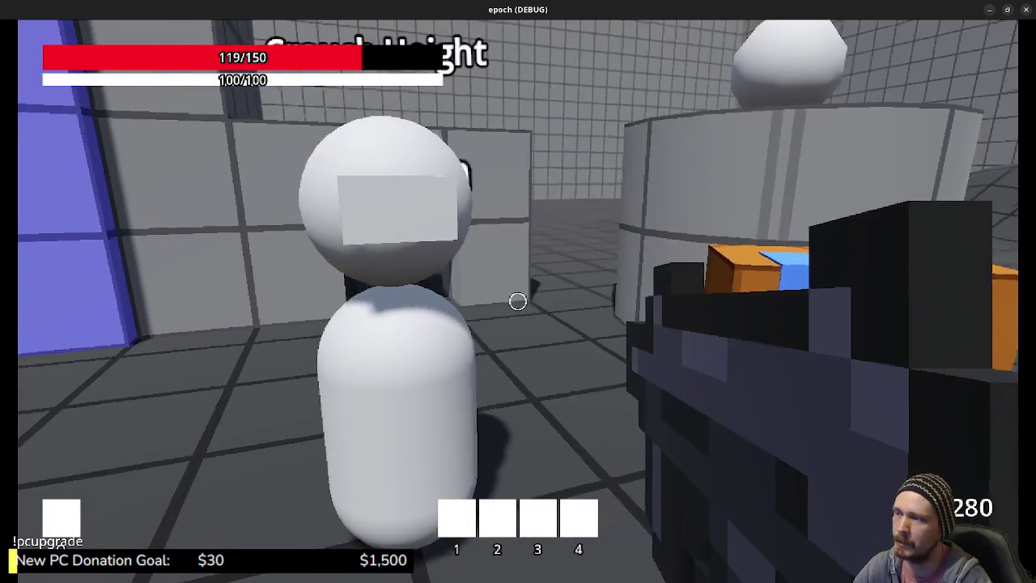
- Browse the dummy's Item Shop, move the two Mega Potions from the chest into the backpack, and recheck the shop
key(e)
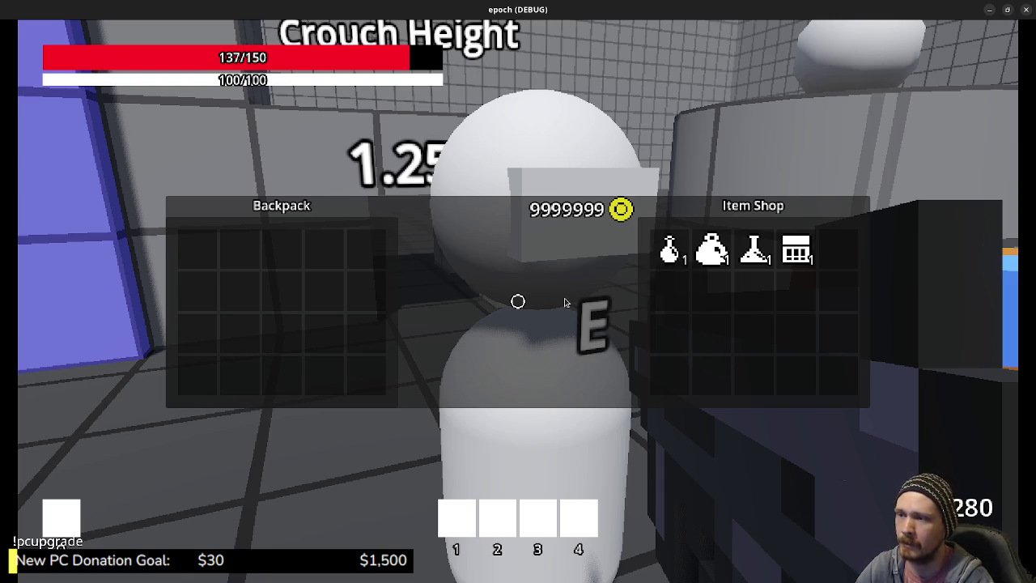
key(e)
key(e)
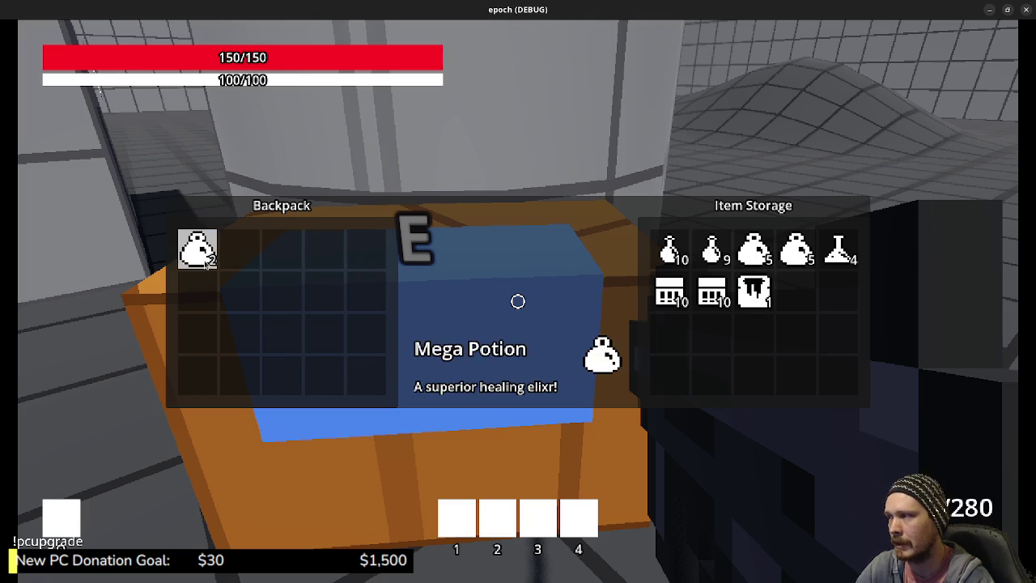
key(e)
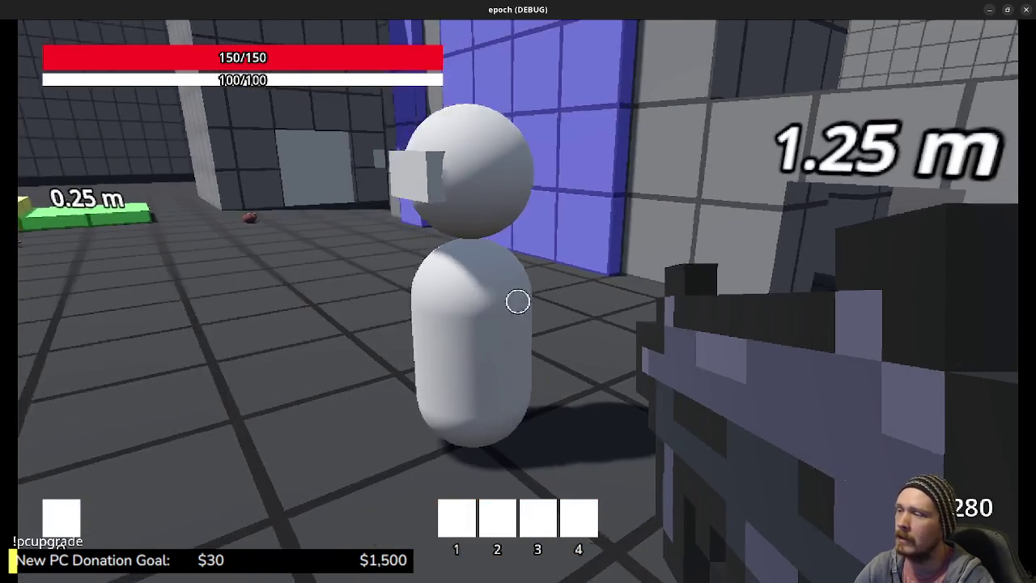
key(e)
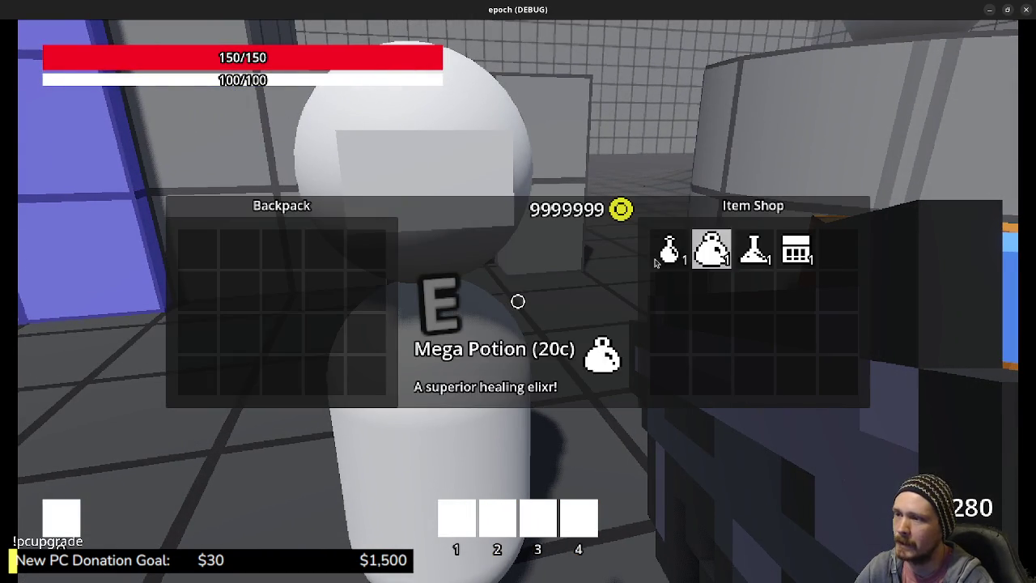
key(e)
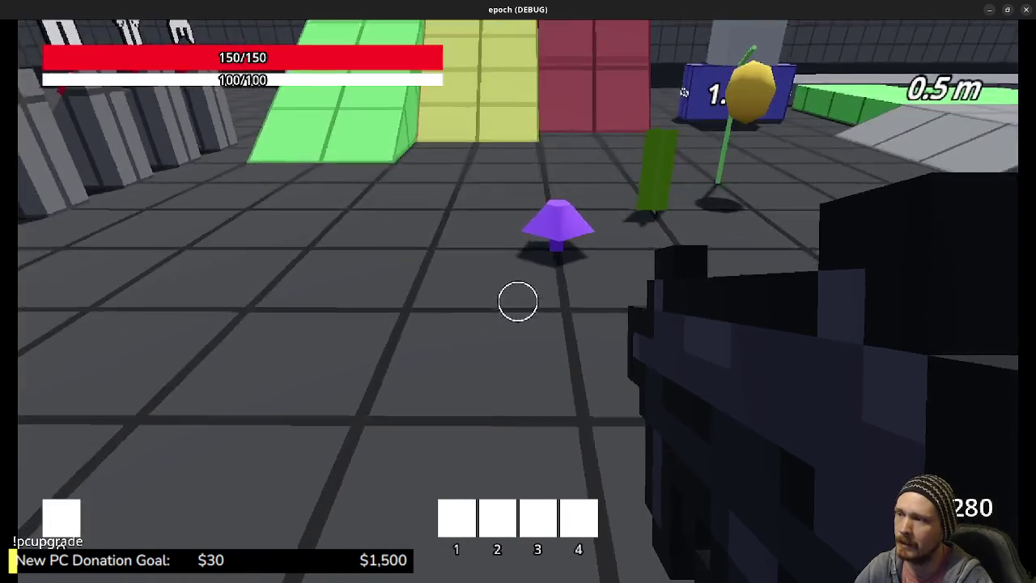
- Walk past the mushroom and green post back to Crouch Height and reopen the Item Shop
key(w)
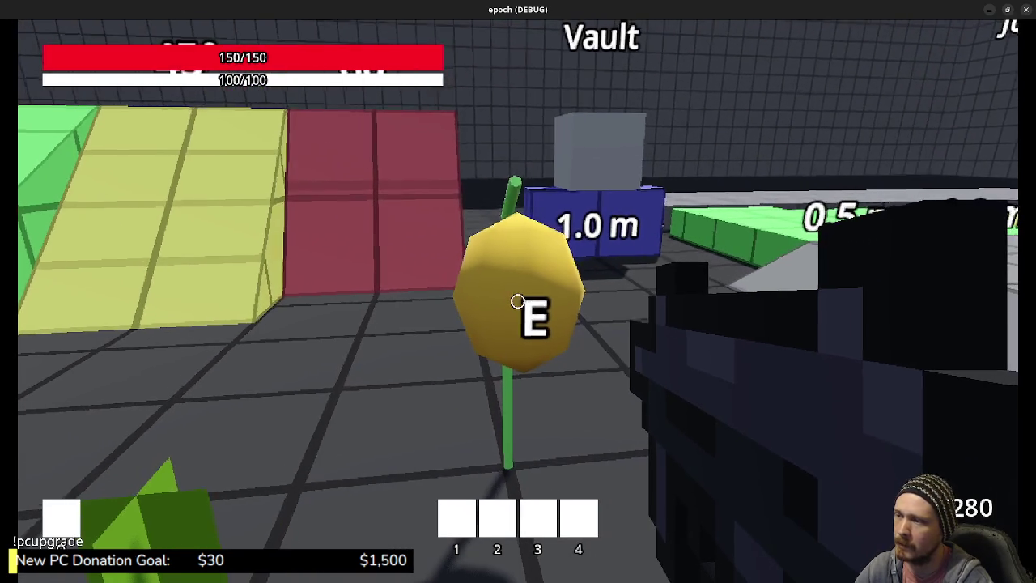
key(w)
key(w)
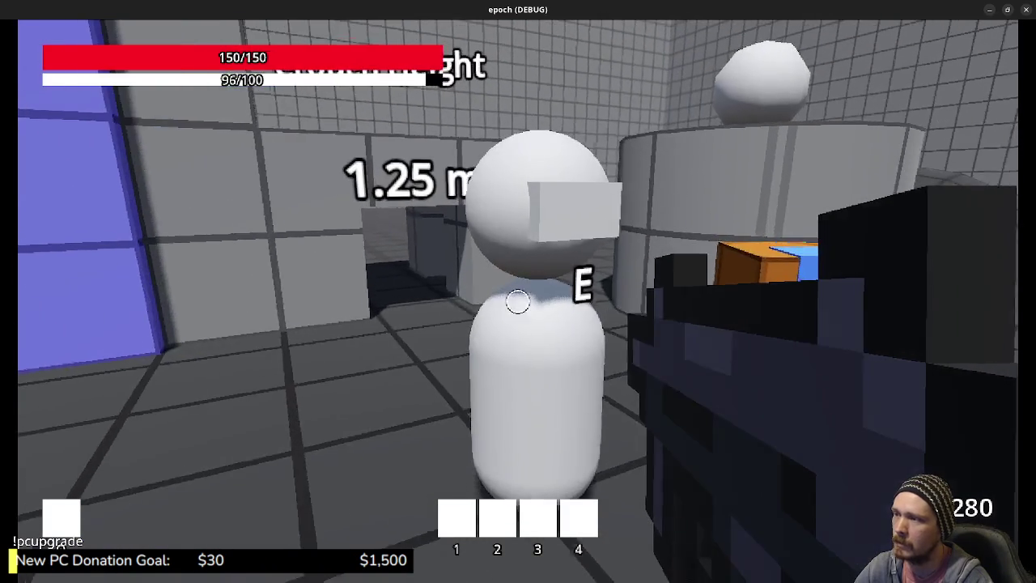
key(e)
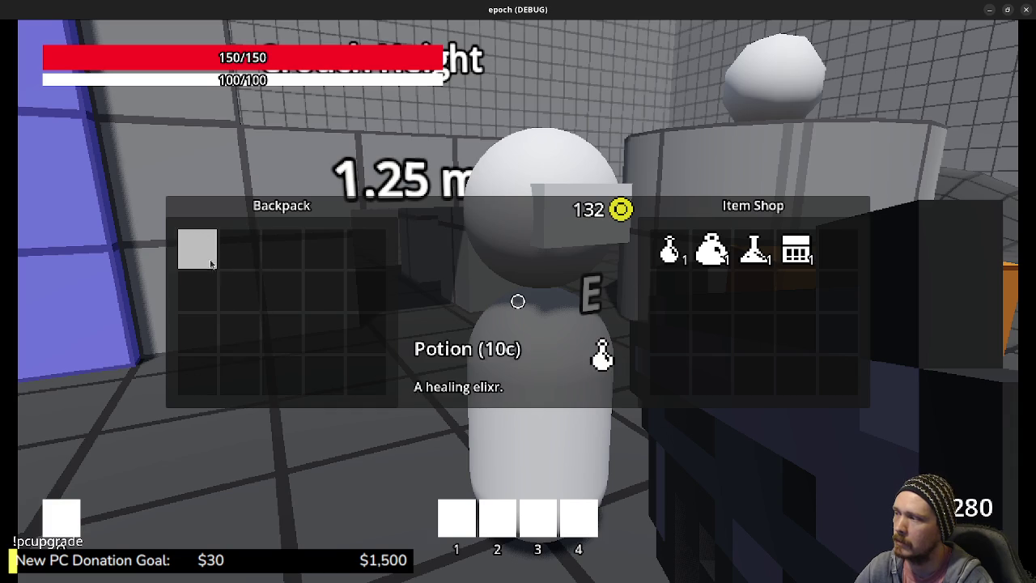
- Leave the shop, walk to the weapon stands and fire the gun at the target dummy
key(e)
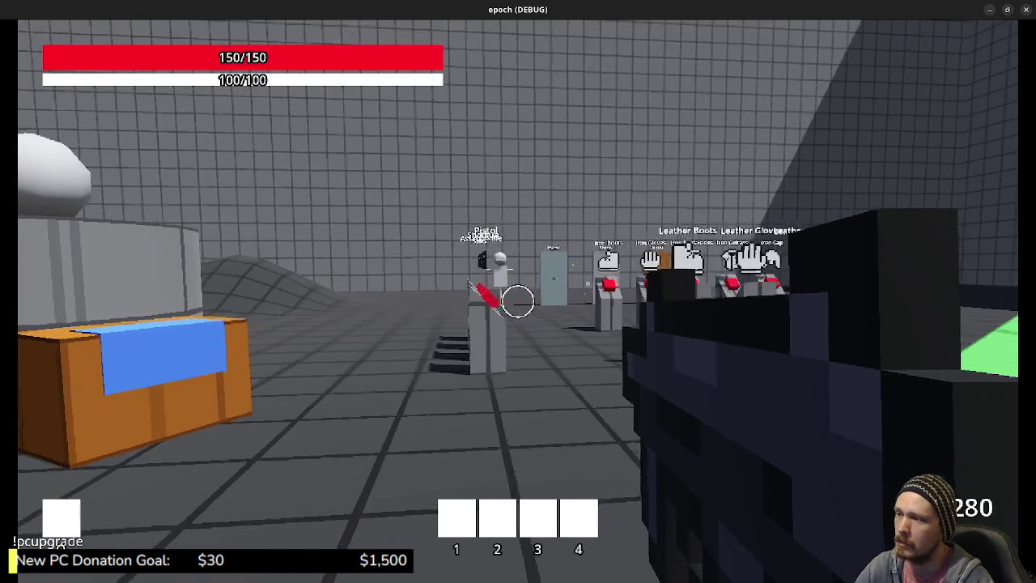
key(w)
click(518, 301)
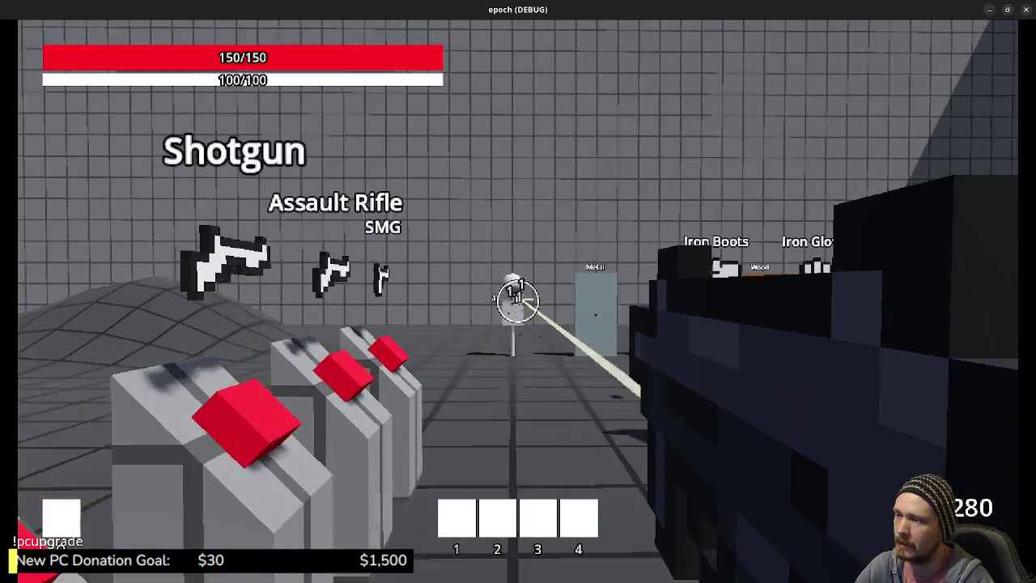
click(518, 301)
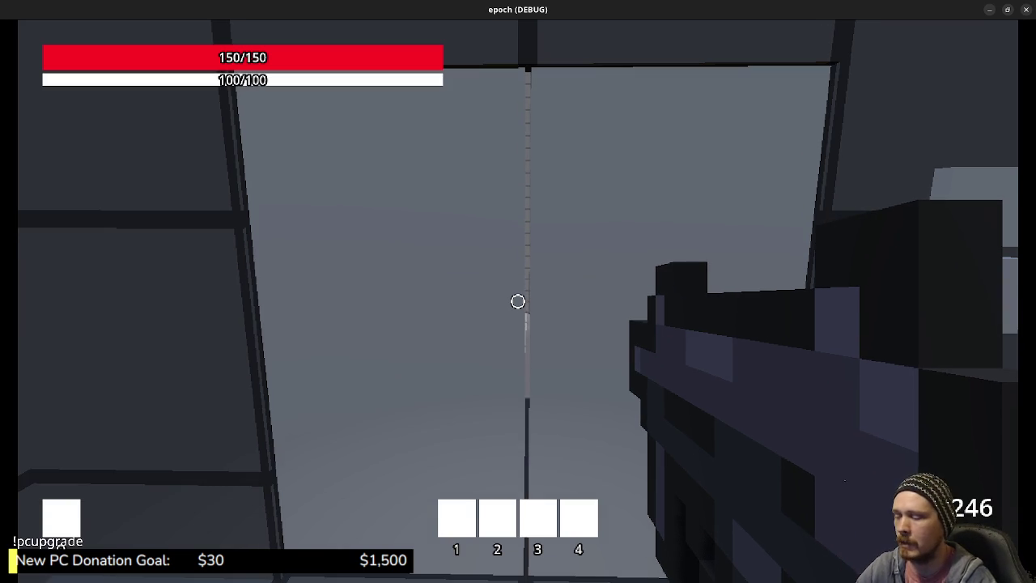
- Enter the next room, pass the shop capsules and open the Item Storage Box inventory
key(e)
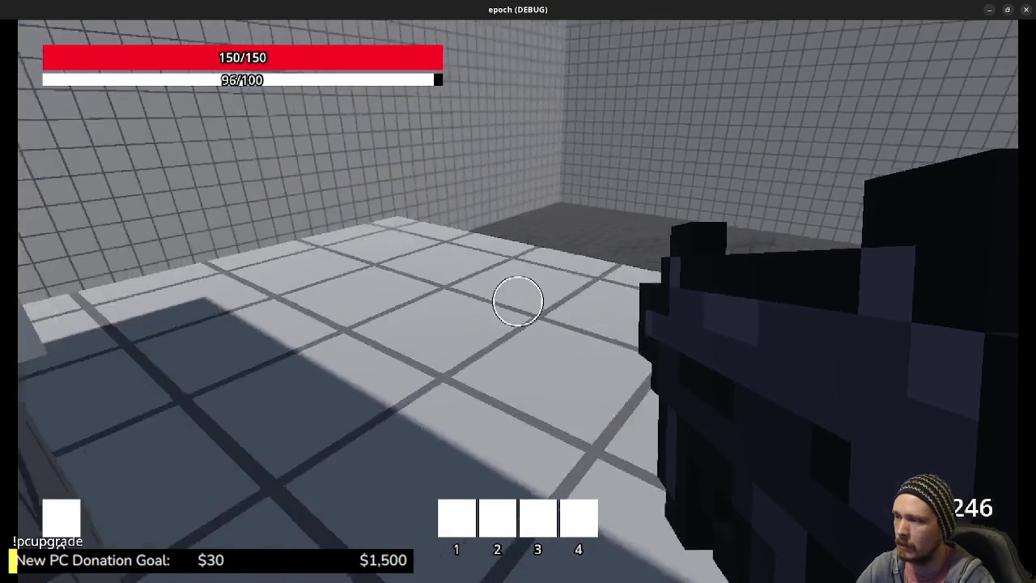
key(w)
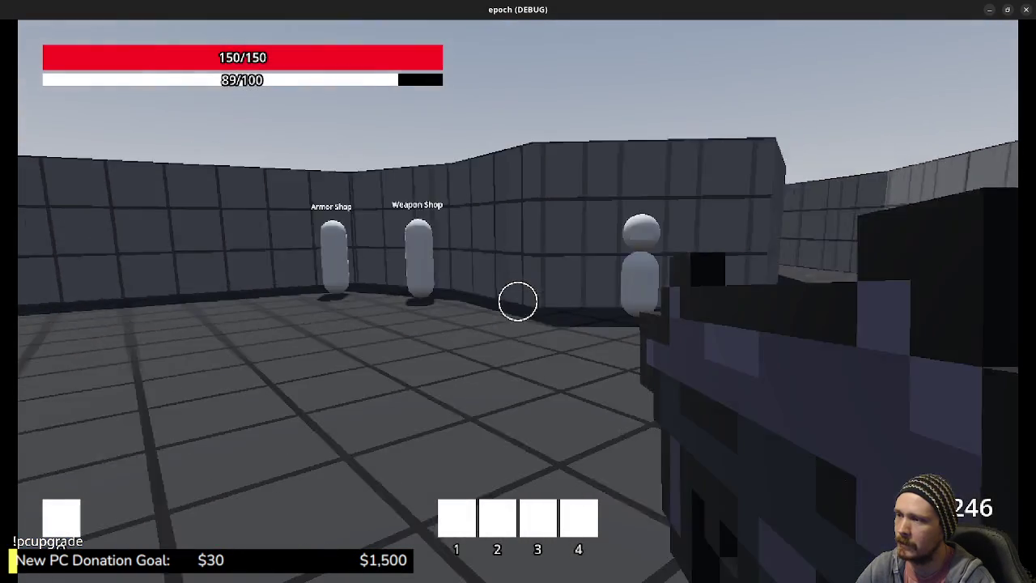
key(w)
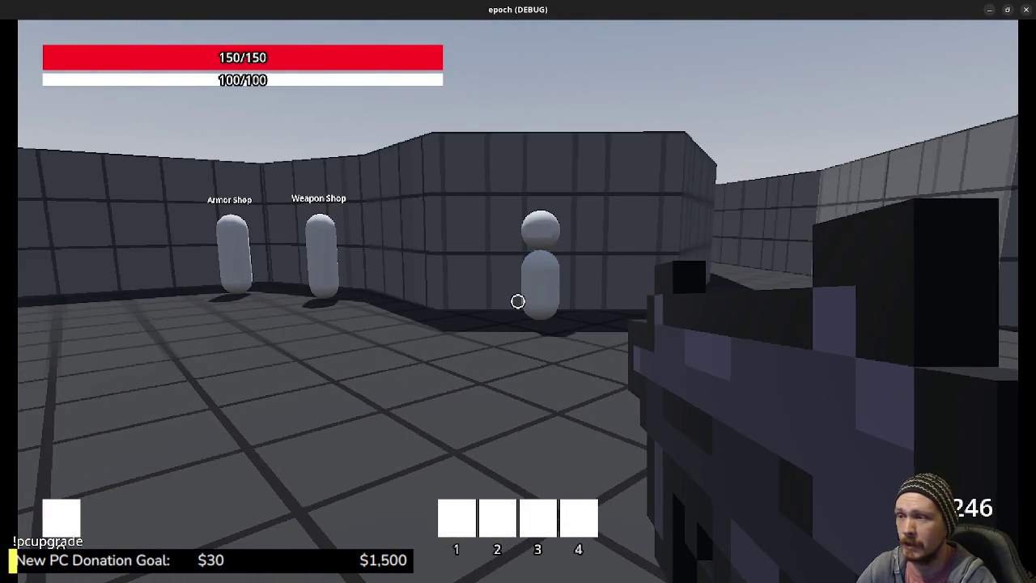
key(w)
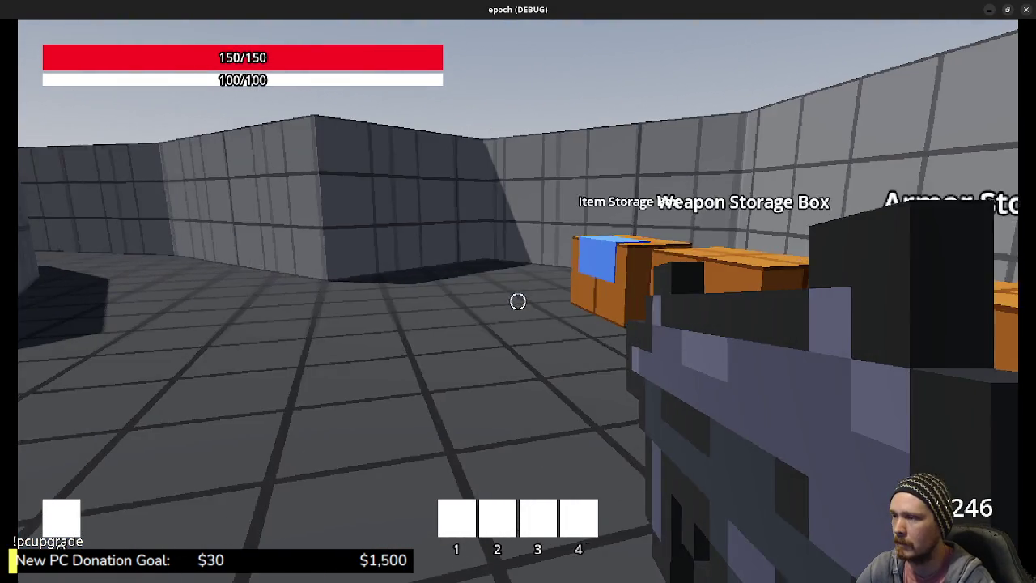
key(s)
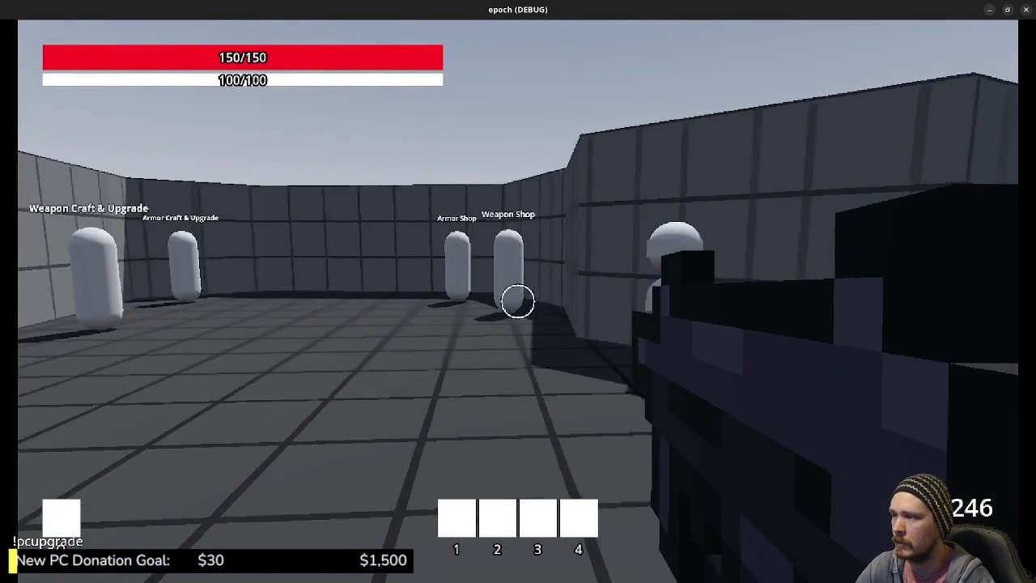
key(w)
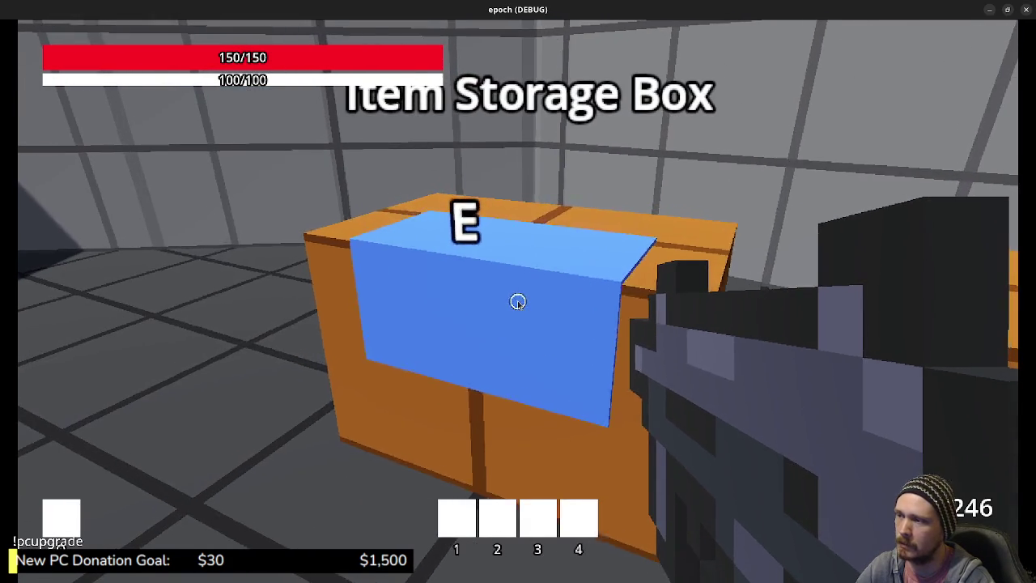
key(e)
key(e)
- Visit the Weapon Craft & Upgrade capsule, reopen the Item Storage Box inventory, then close it
key(w)
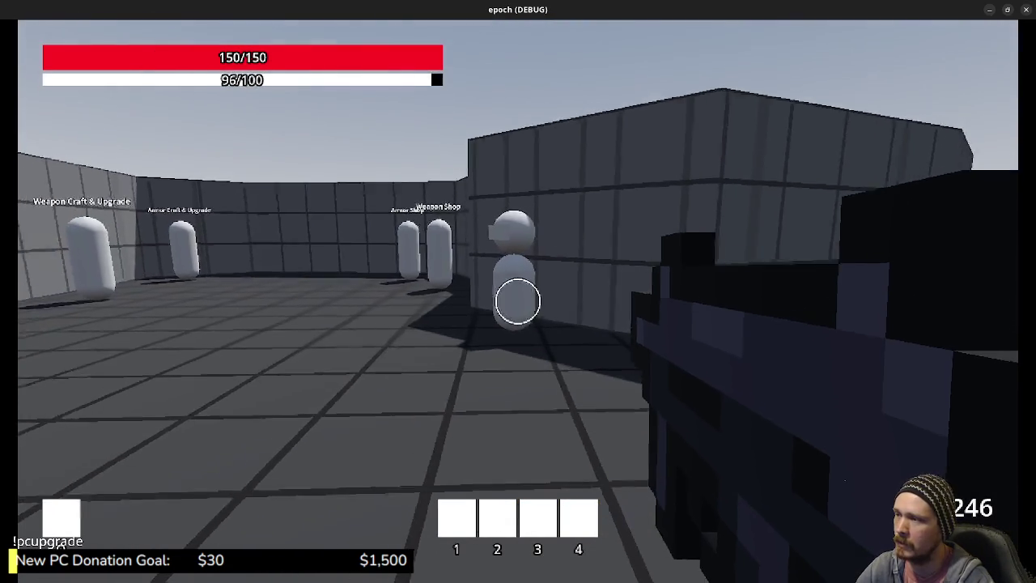
key(s)
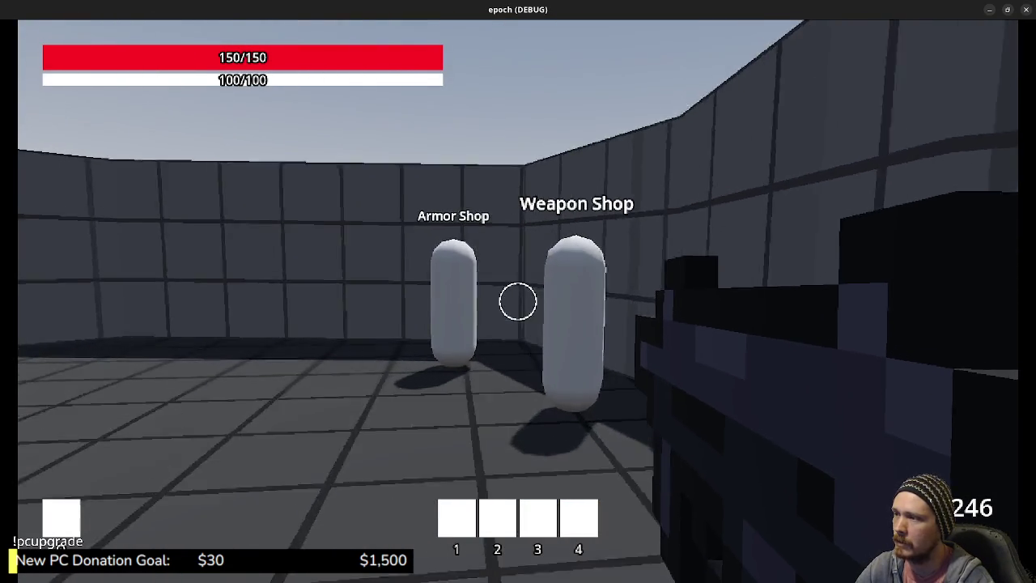
key(w)
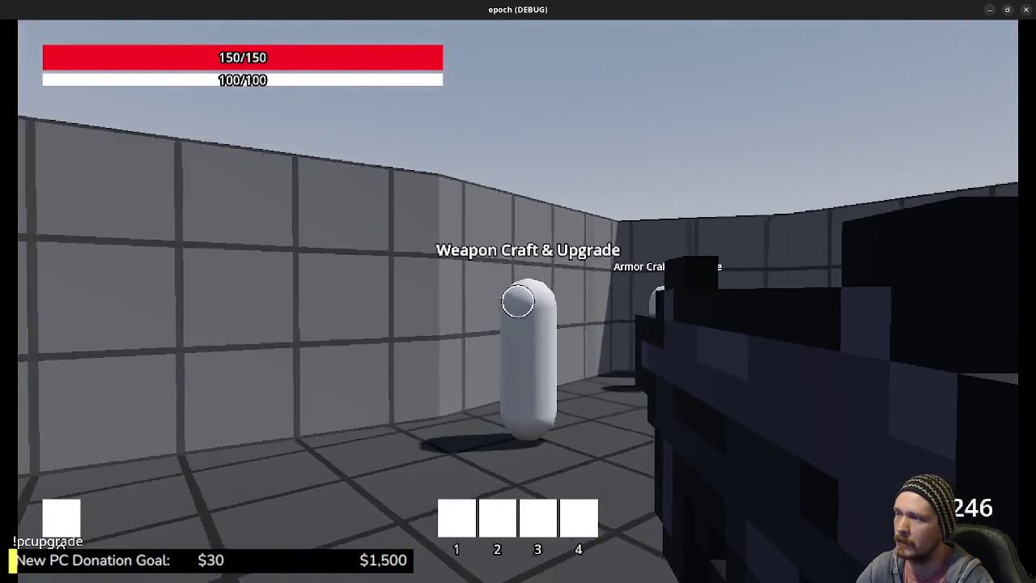
key(w)
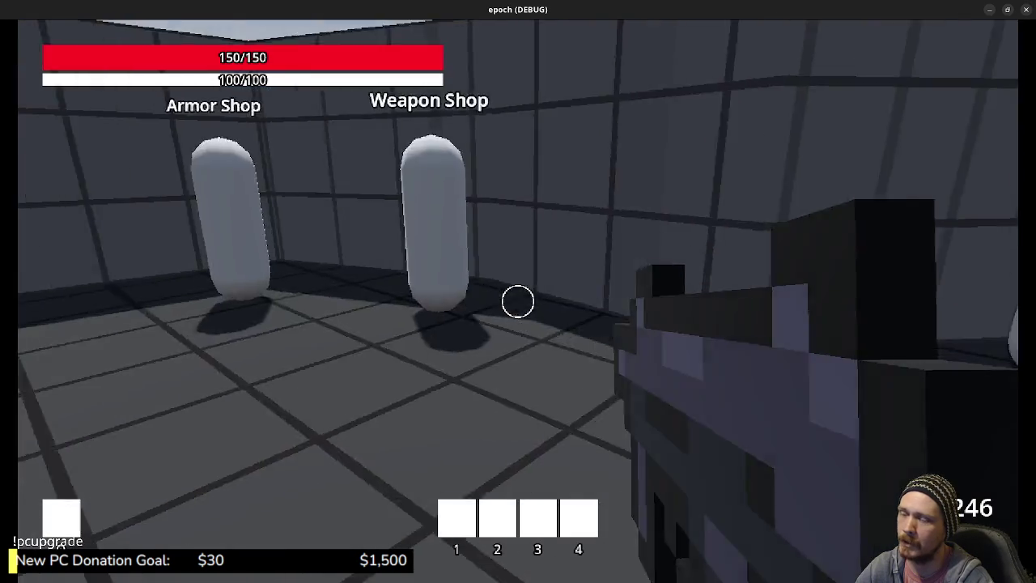
key(e)
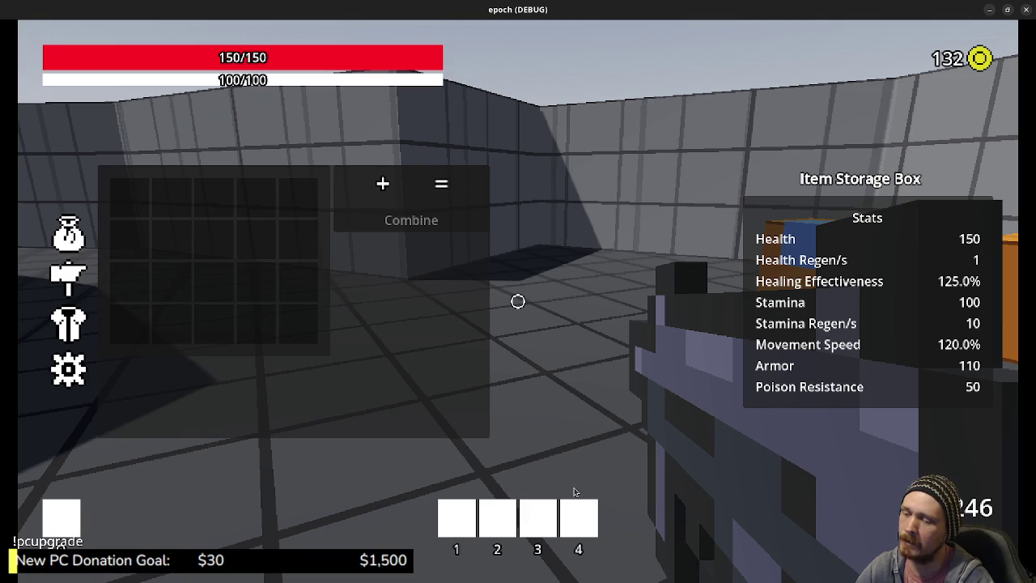
key(Escape)
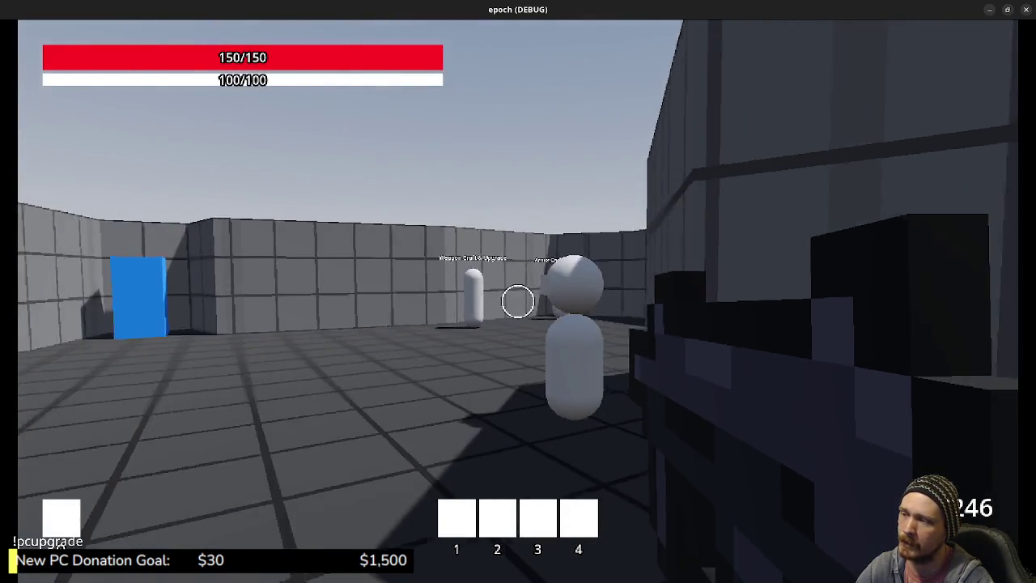
- Sprint down the corridor into the blue pillar and head past the green wall outdoors
key(shift+w)
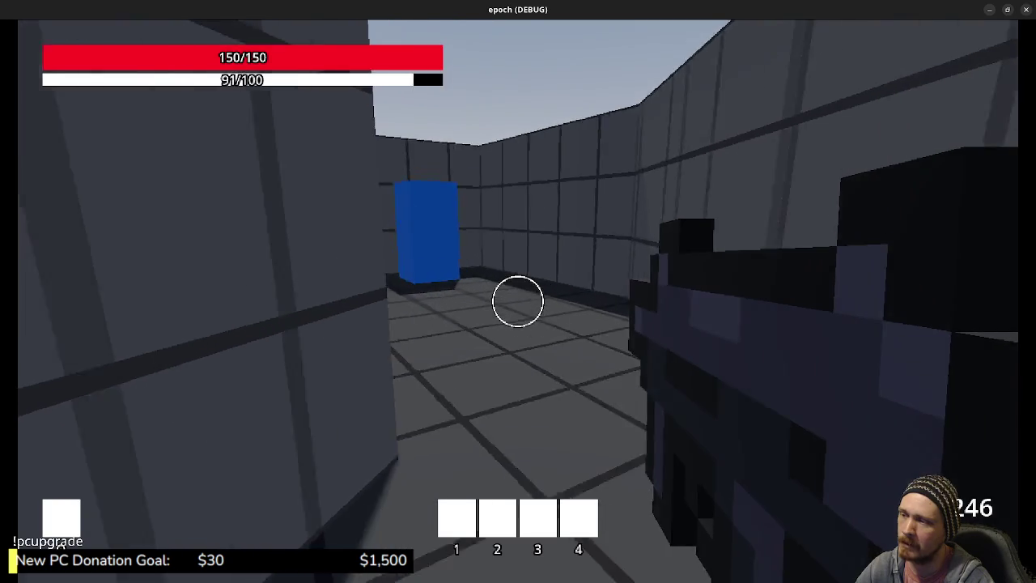
key(w)
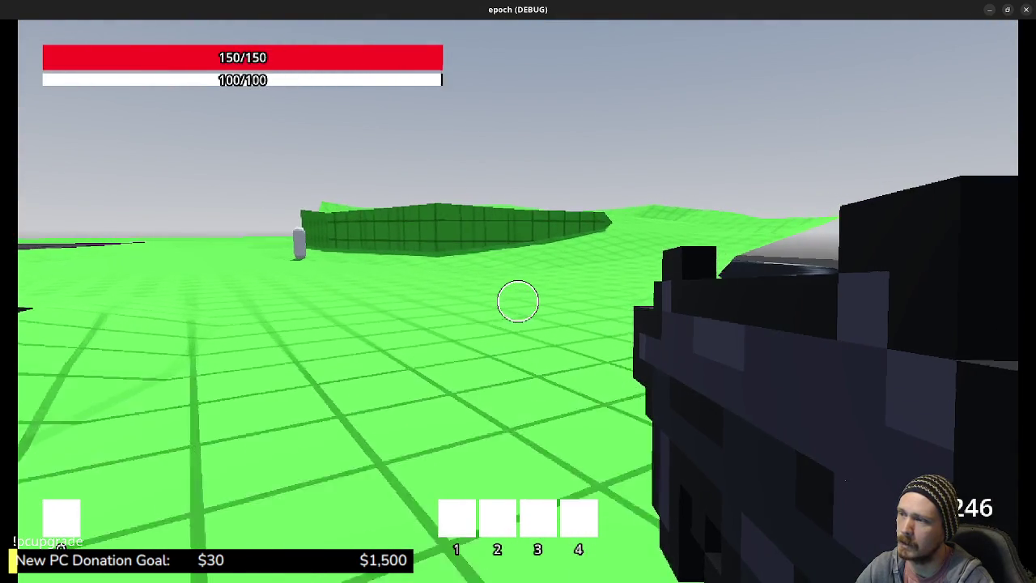
key(w)
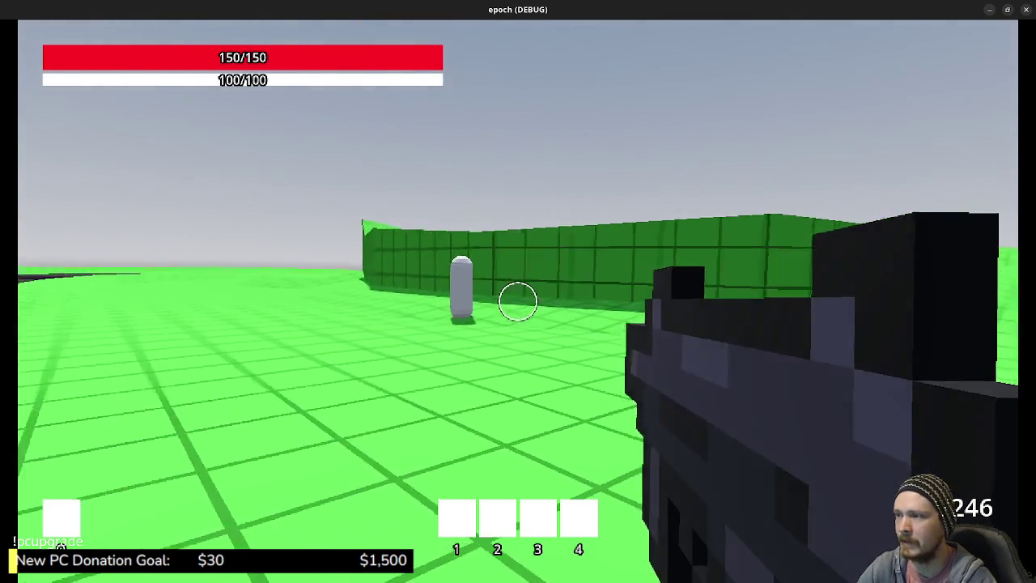
key(shift+w)
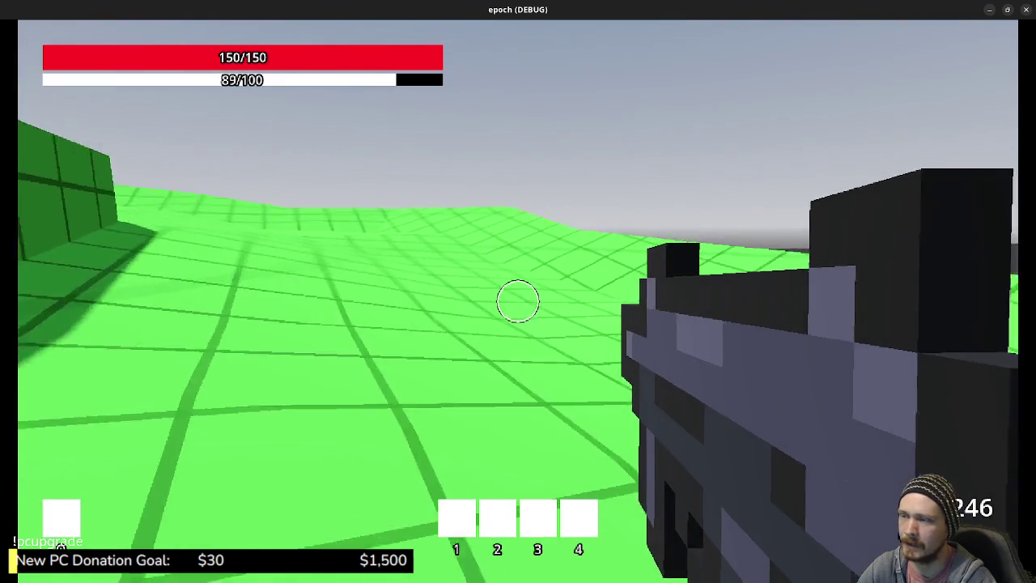
key(shift+w)
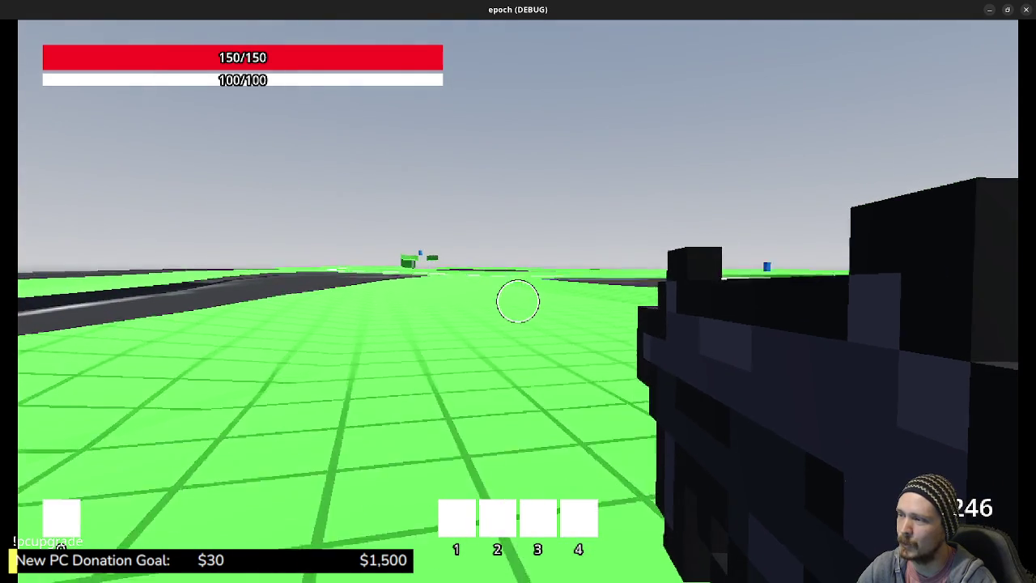
- Sprint across the green field along the white strip and walk into the blue box
key(shift)
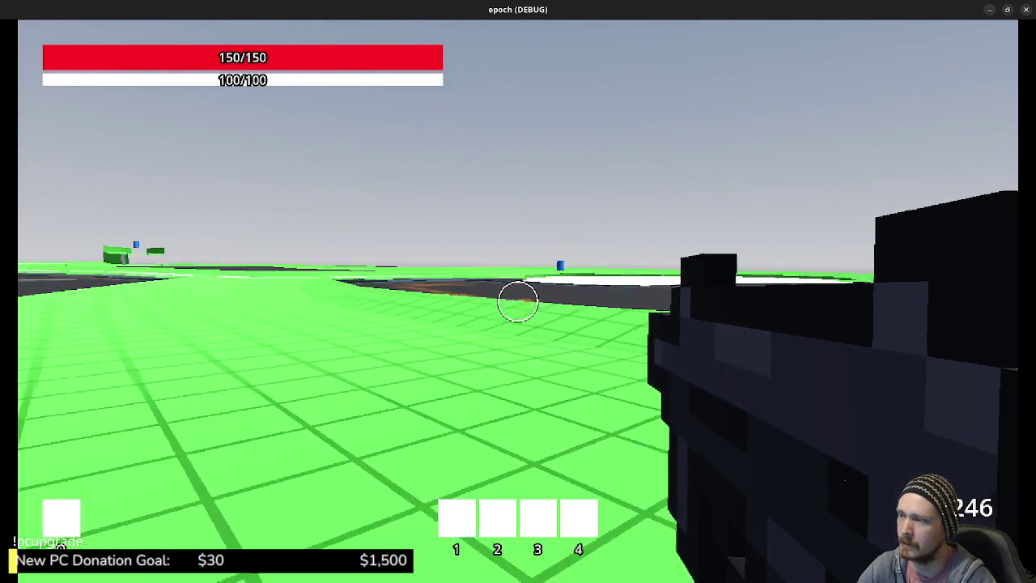
key(shift)
key(shift)
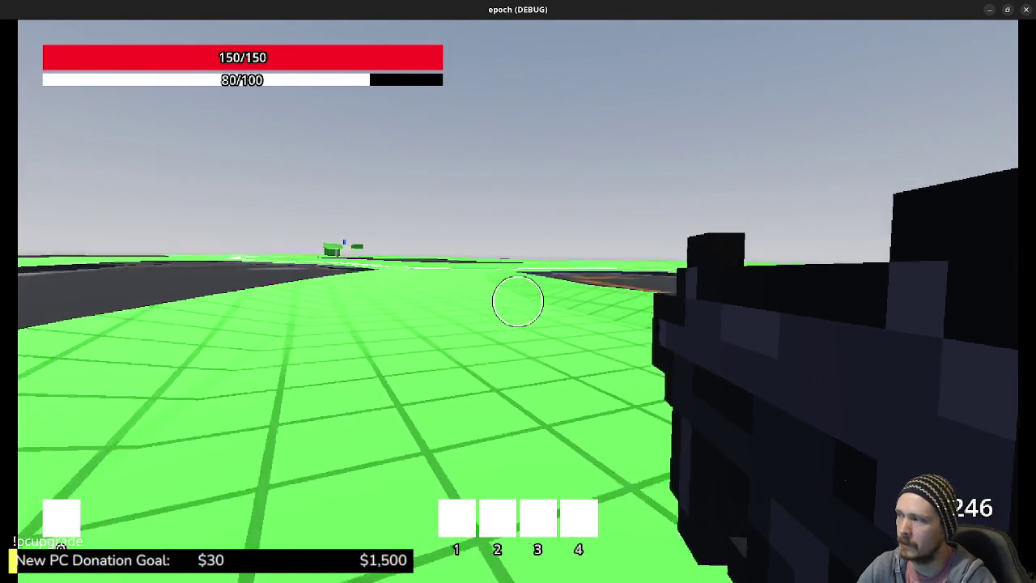
key(shift)
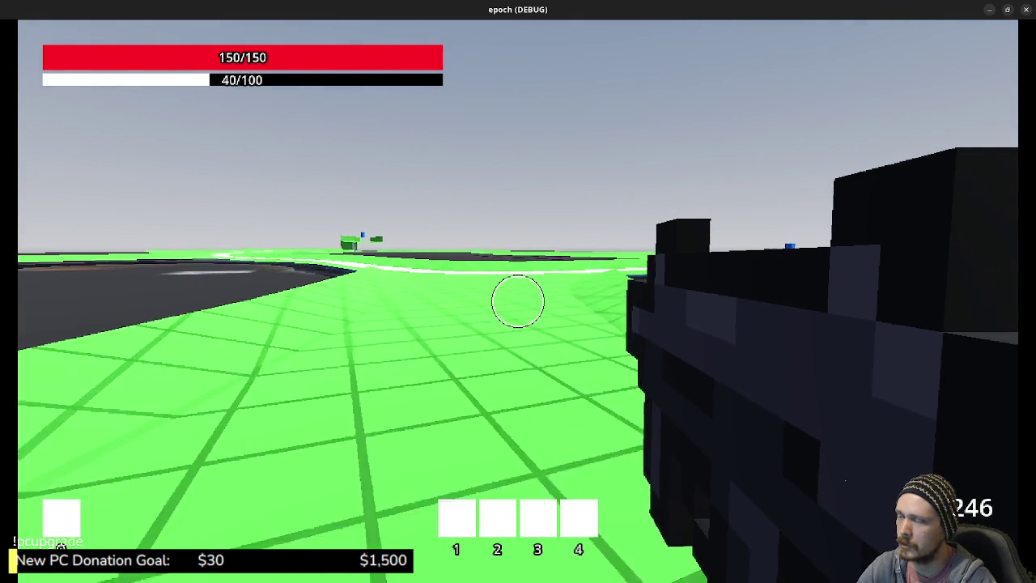
key(w)
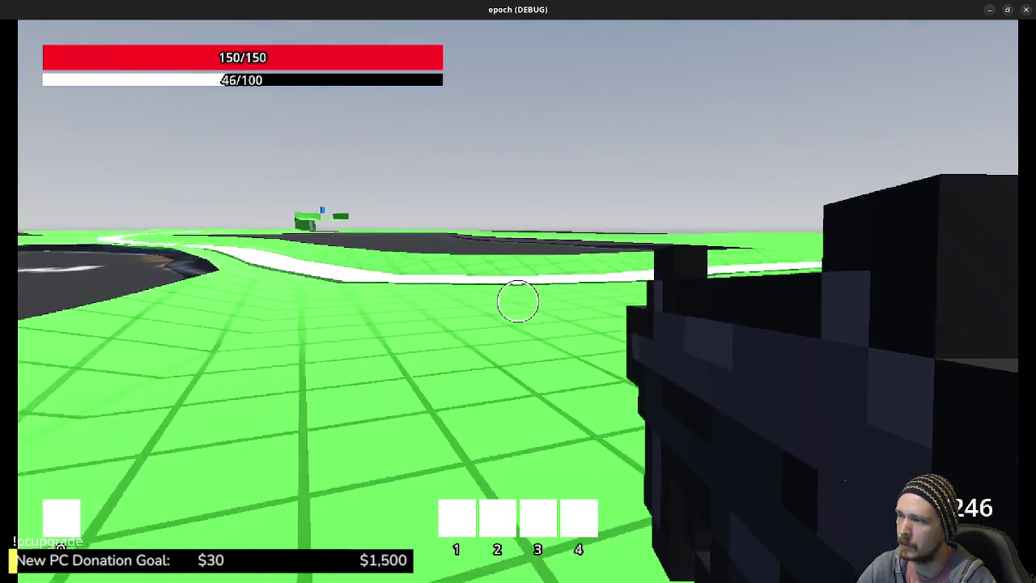
key(w)
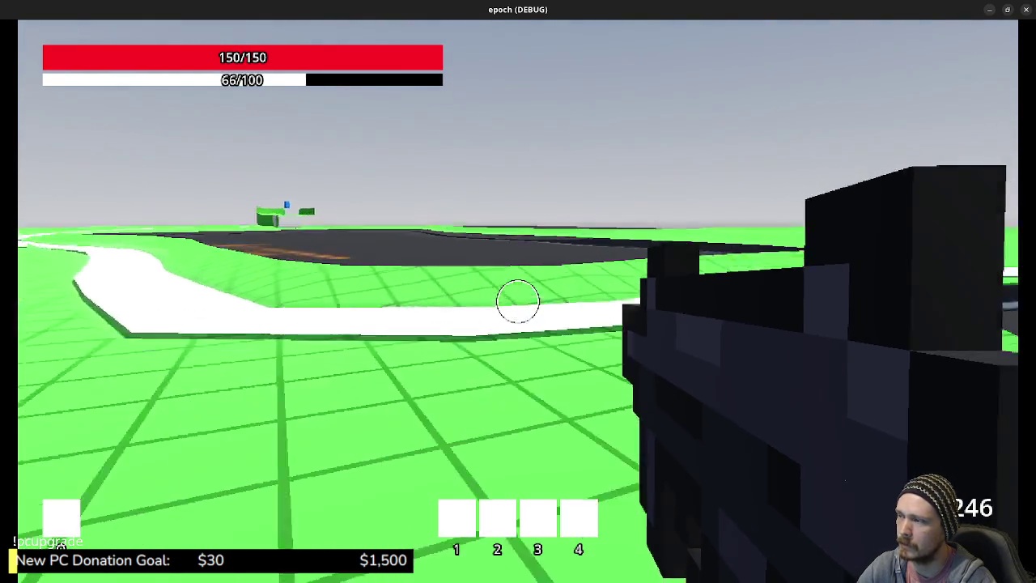
key(shift)
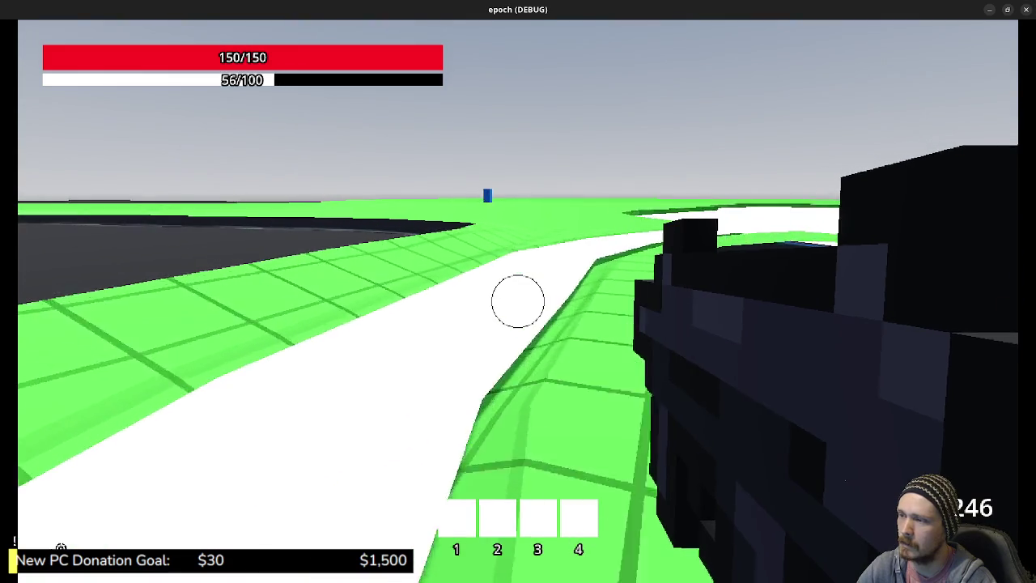
key(w)
key(w)
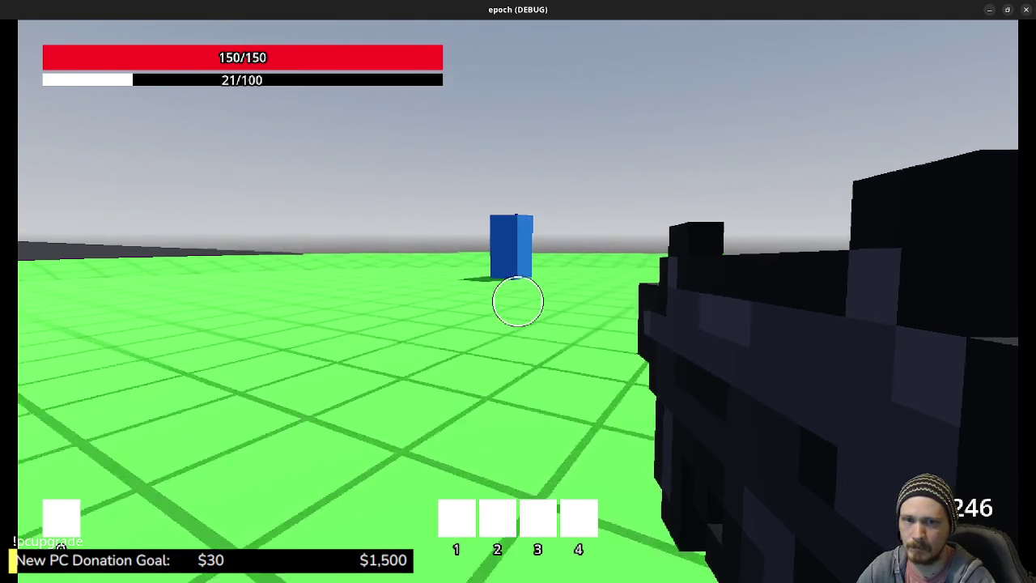
key(w)
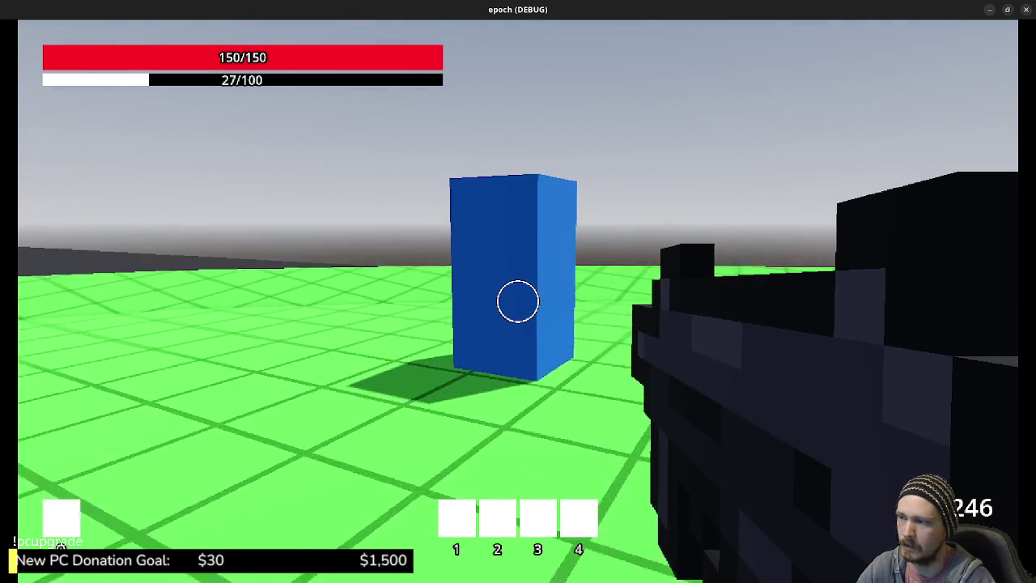
key(w)
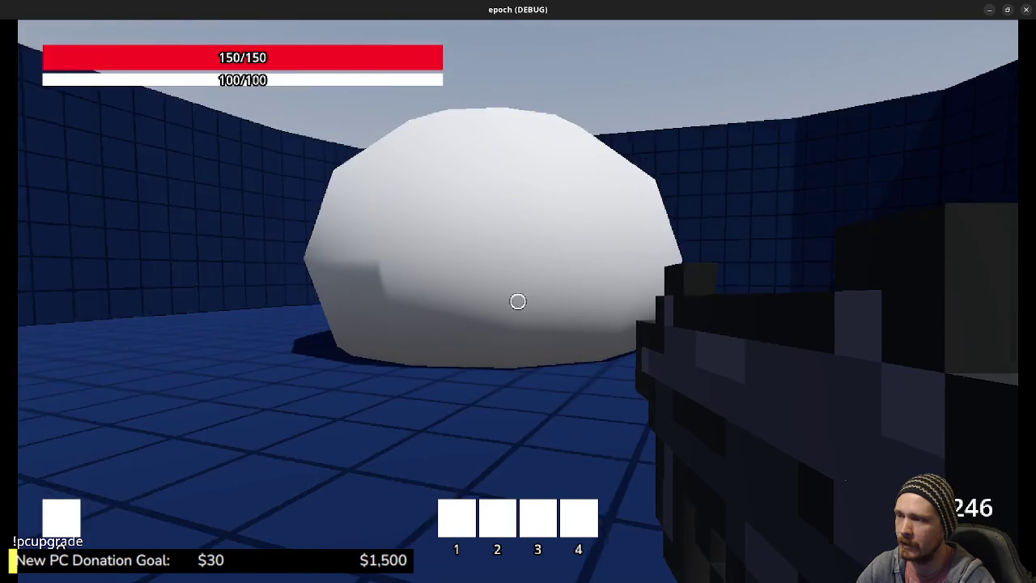
- Fire five shots at the large white blob in the blue-tiled arena
click(518, 301)
click(518, 301)
click(518, 301)
click(518, 302)
click(518, 301)
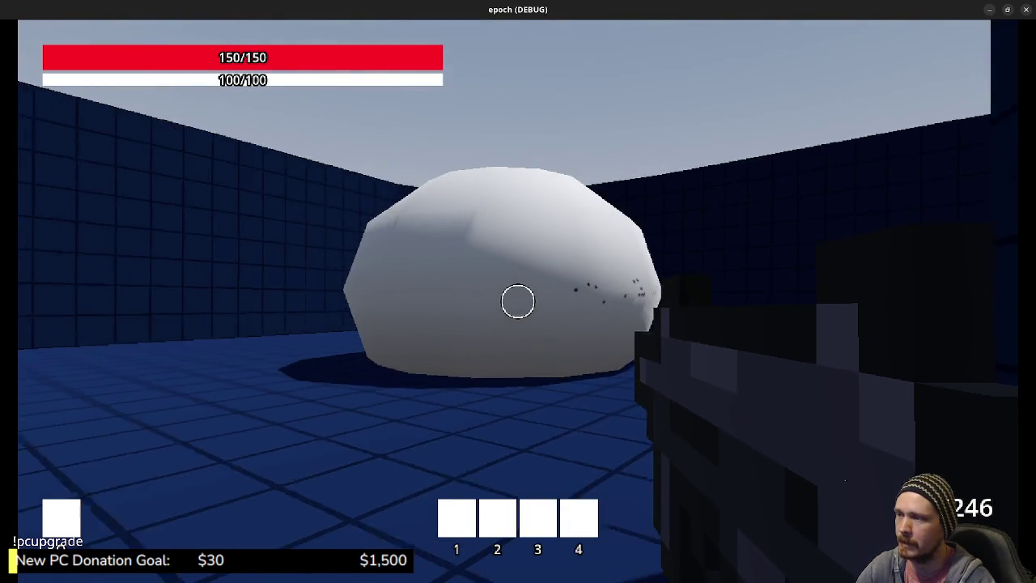
- Run the white path past the grey ramp onto the green field, then close the game window
key(w)
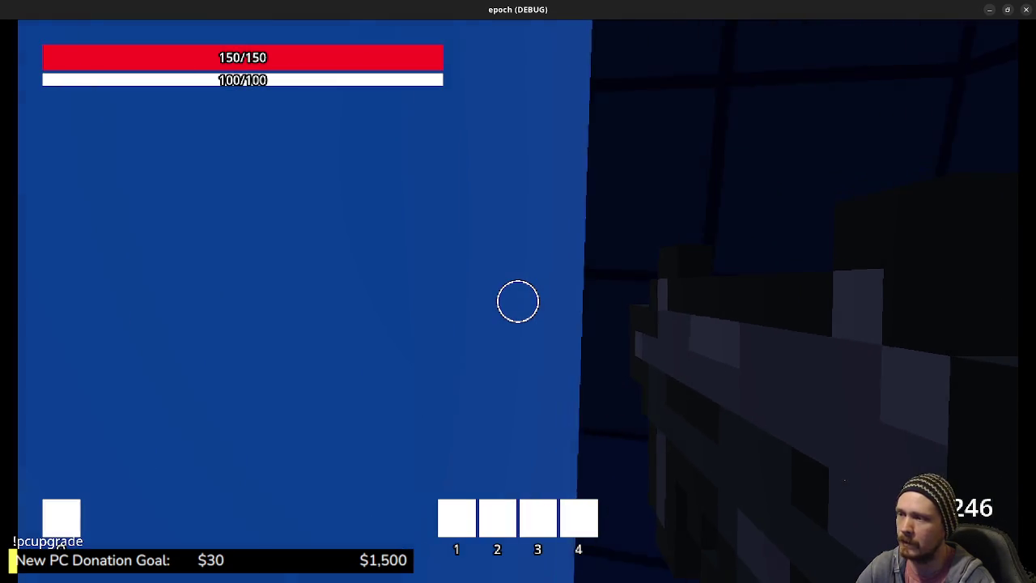
key(w)
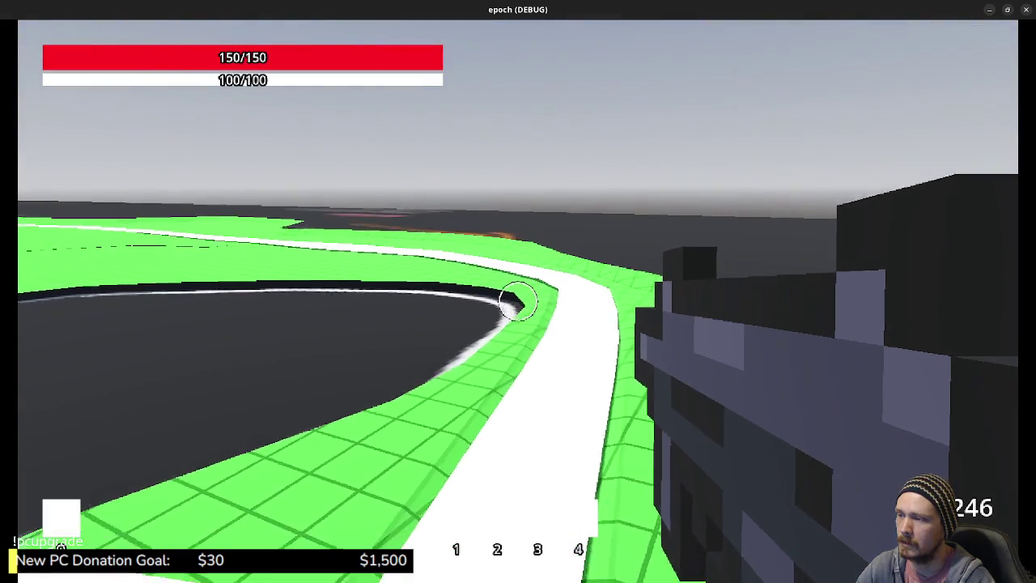
key(w)
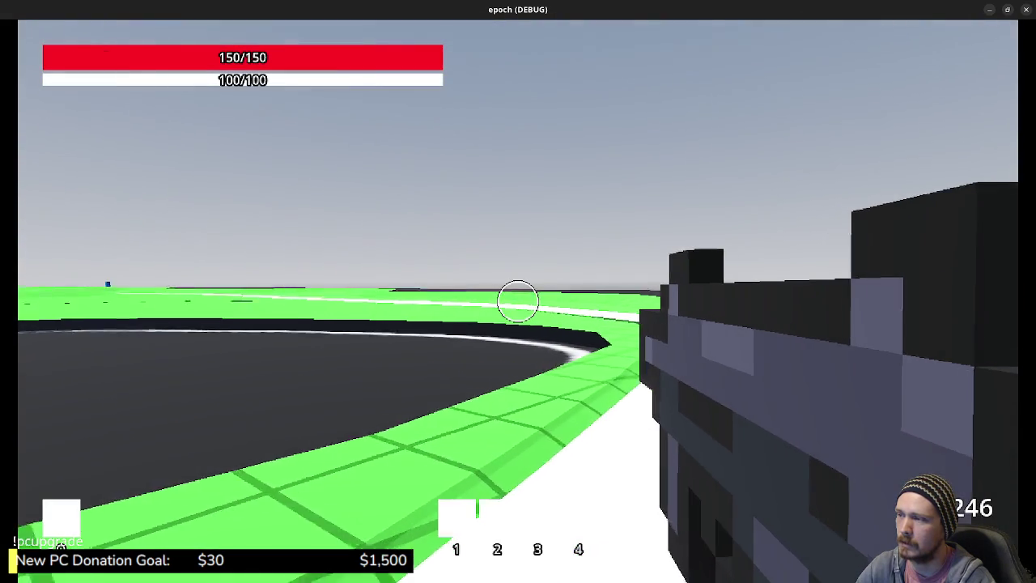
key(w)
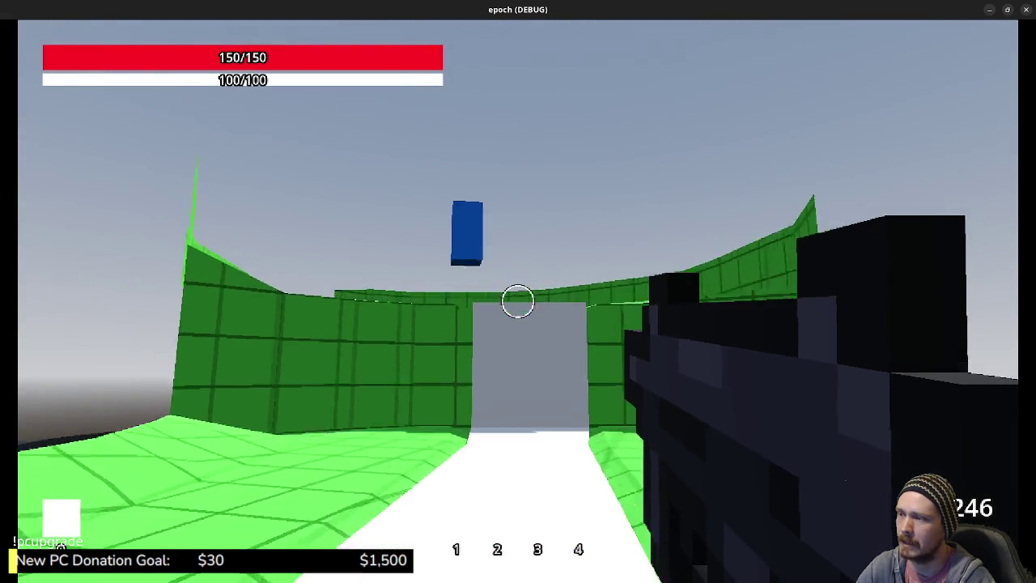
key(w)
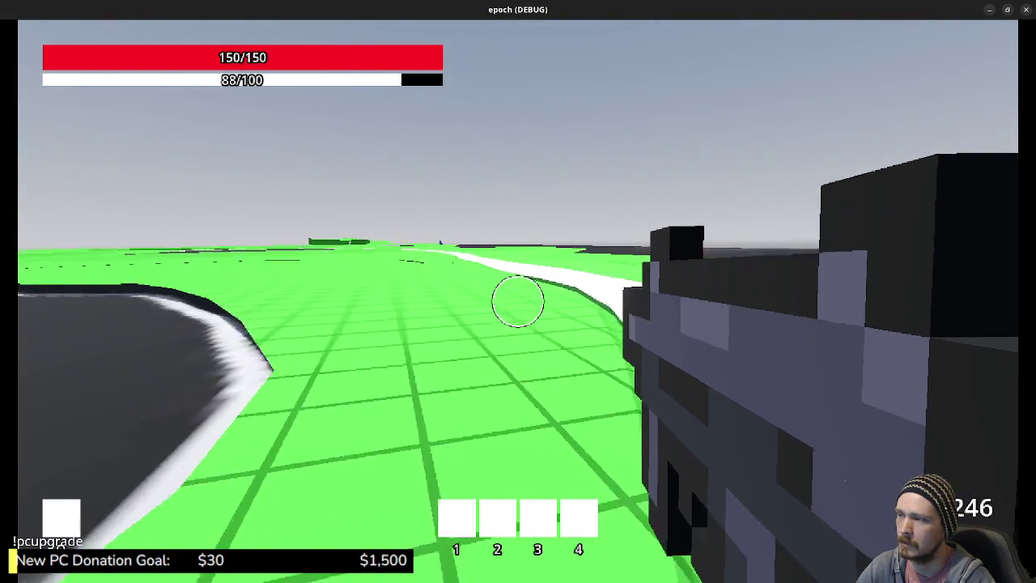
key(w)
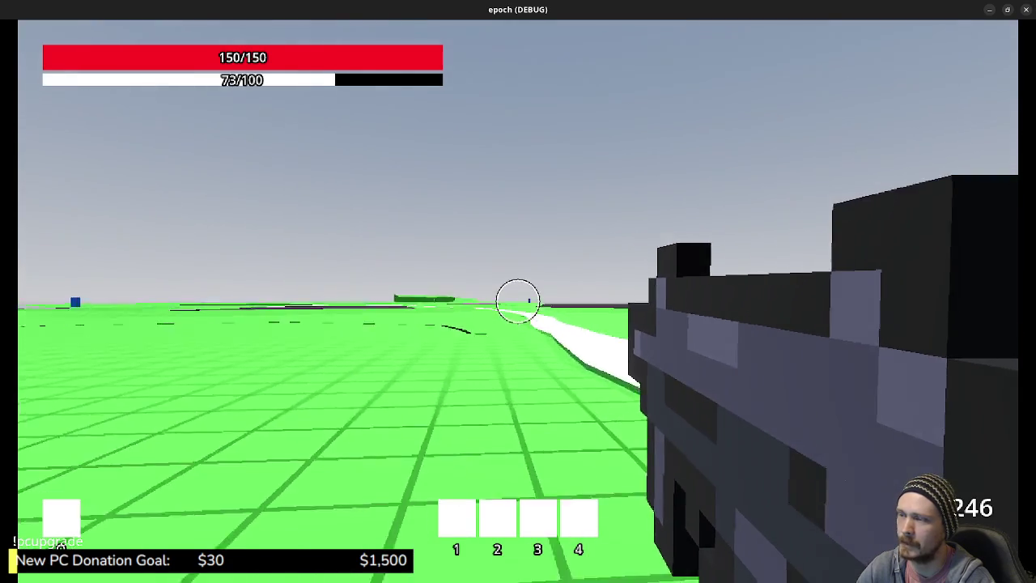
key(w)
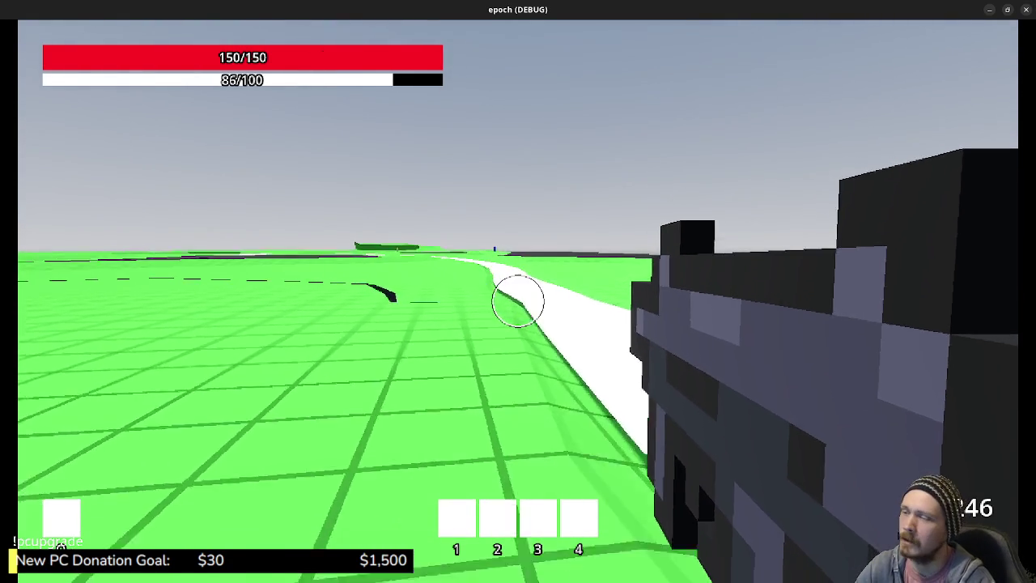
key(w)
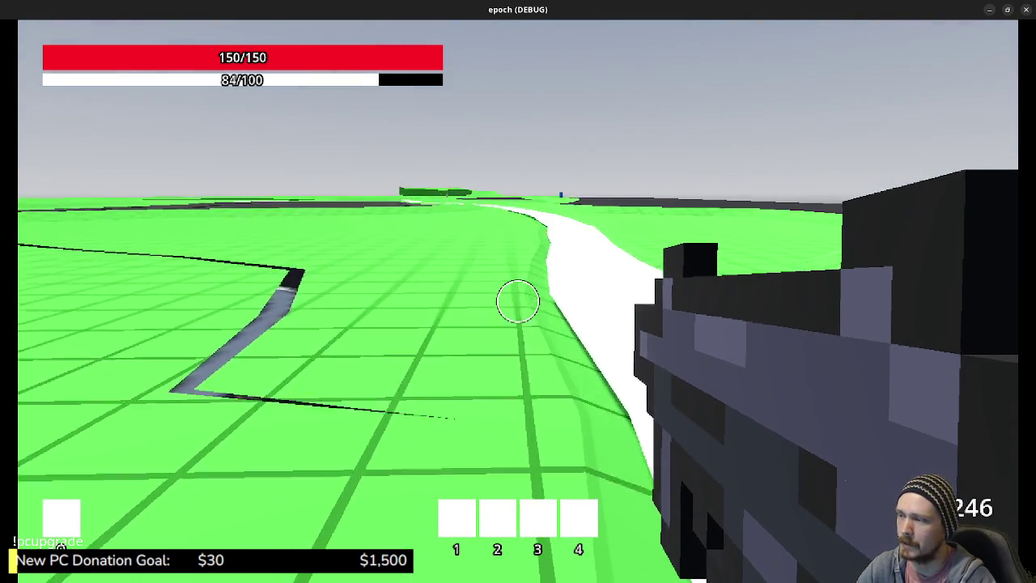
key(w)
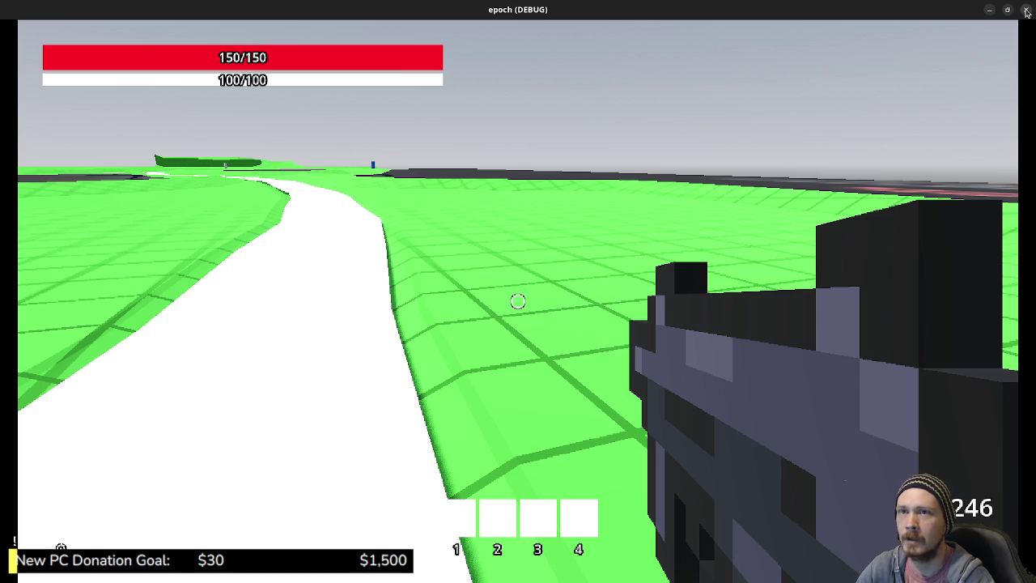
click(1026, 9)
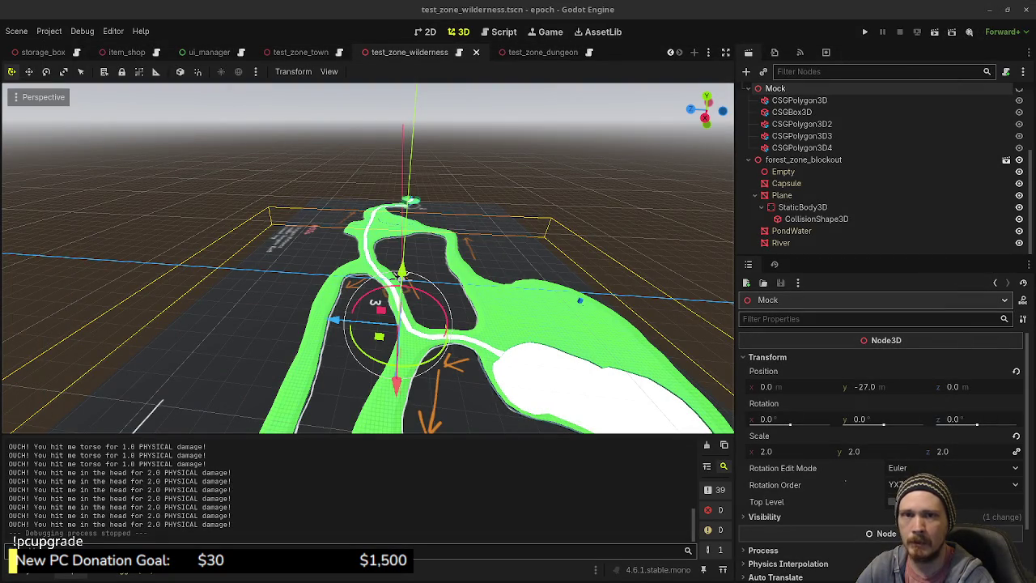
- Switch to Chrome's KOOK Steam page and pause the trailer at 0:12
key(alt+Tab)
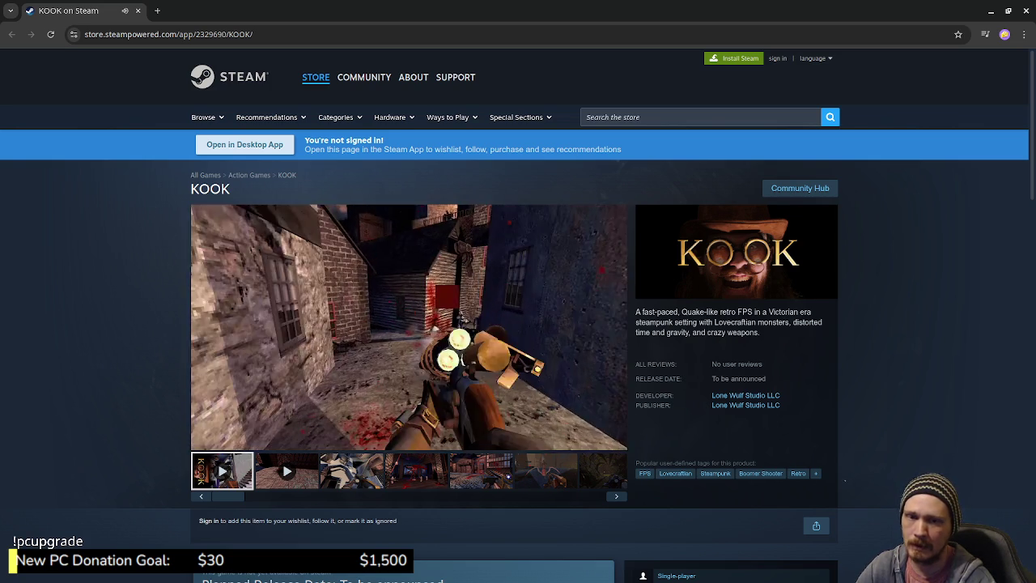
click(479, 356)
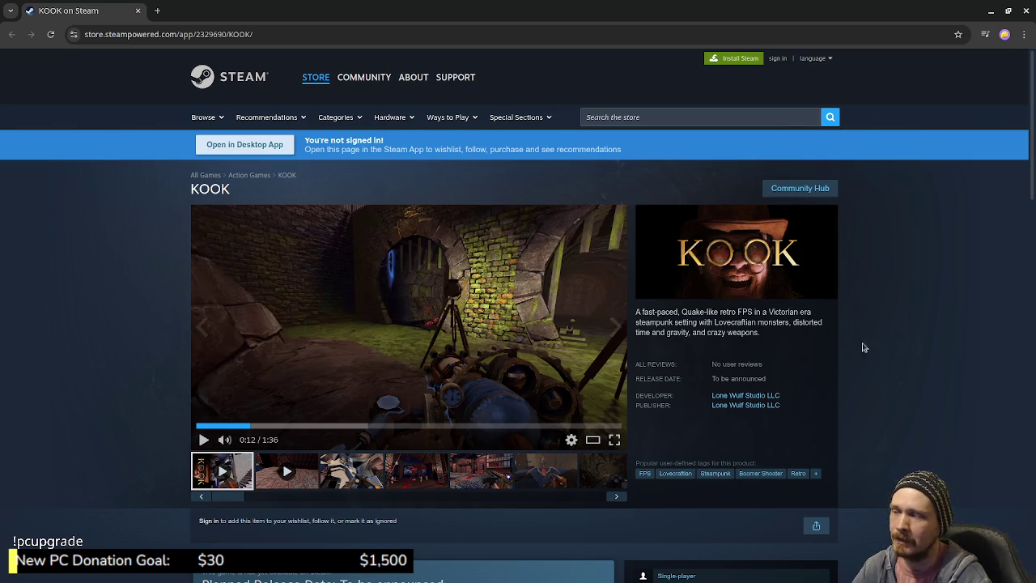
- Scroll the KOOK store page down and back up, then close the browser to return to Godot
scroll(864, 362, down, 2)
scroll(854, 359, up, 2)
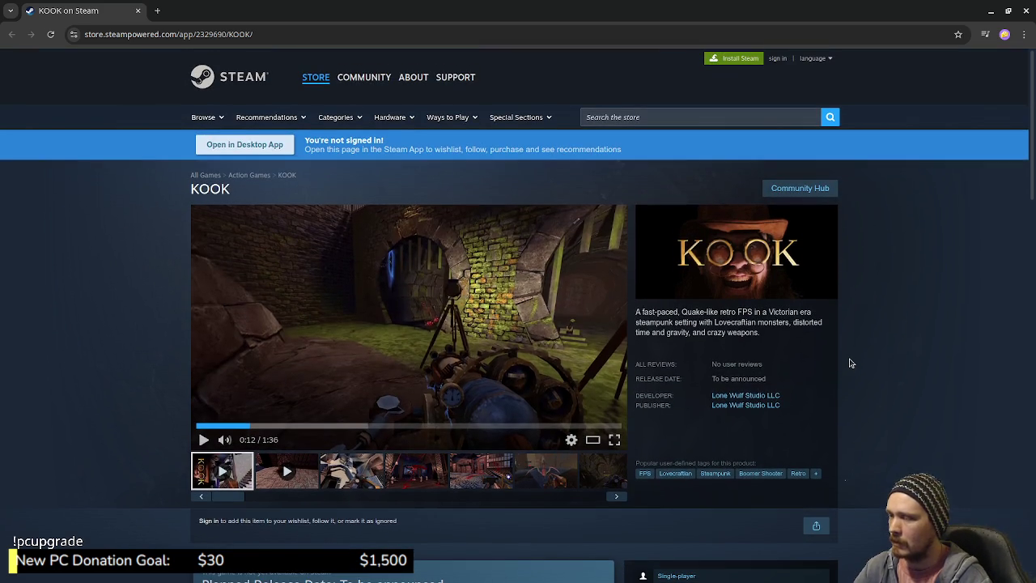
click(139, 12)
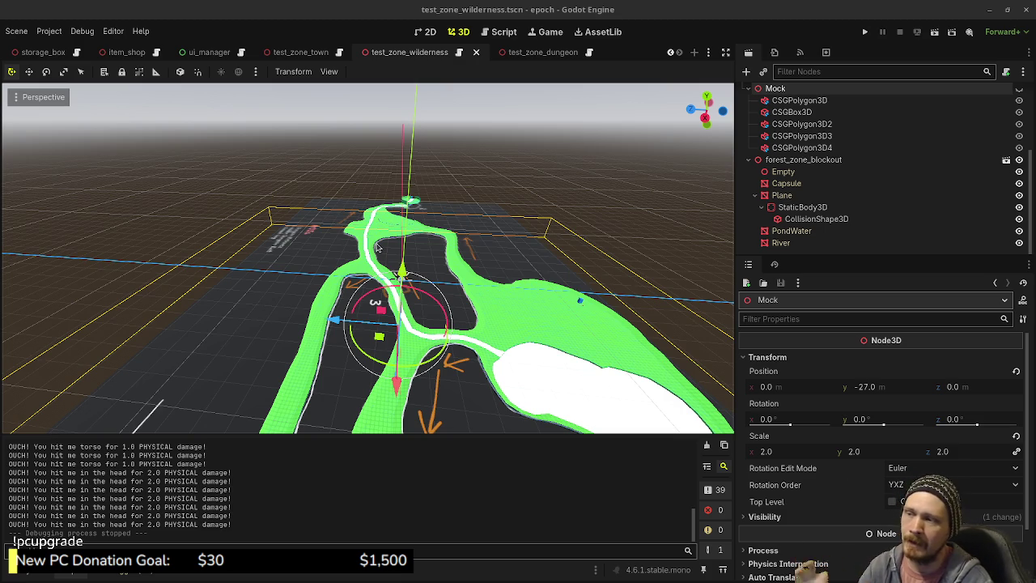
- Orbit the Godot forest zone view, then switch to Blender's forest_zone_blockout terrain mesh
mouse_move(431, 256)
middle_down()
mouse_move(457, 304)
mouse_move(524, 320)
middle_up()
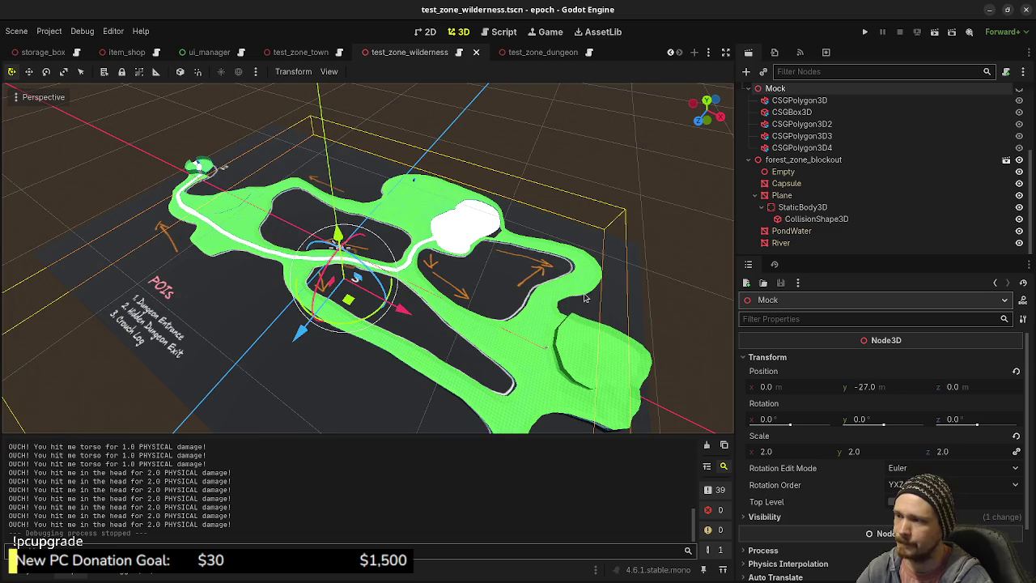
click(990, 10)
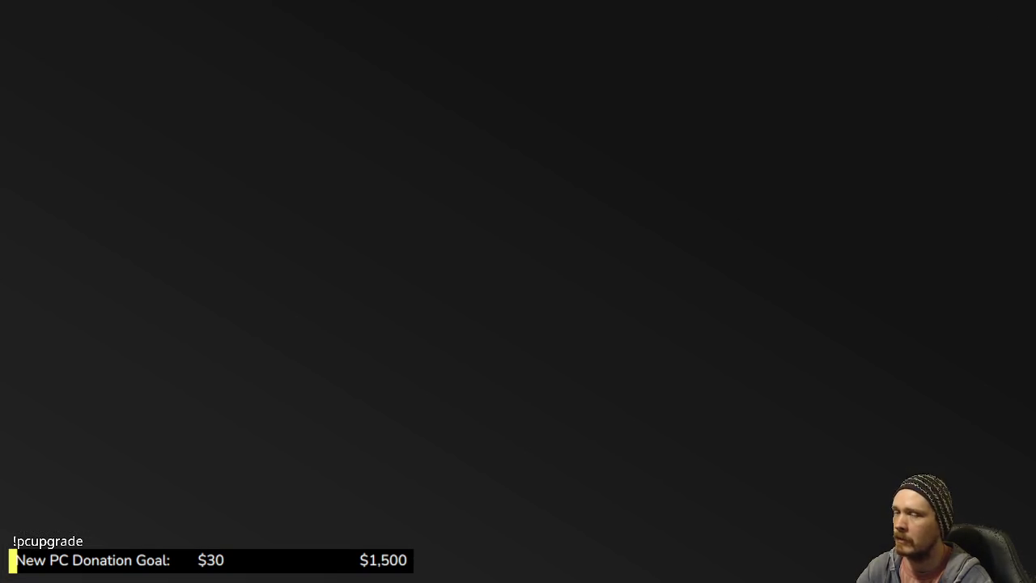
key(alt+Tab)
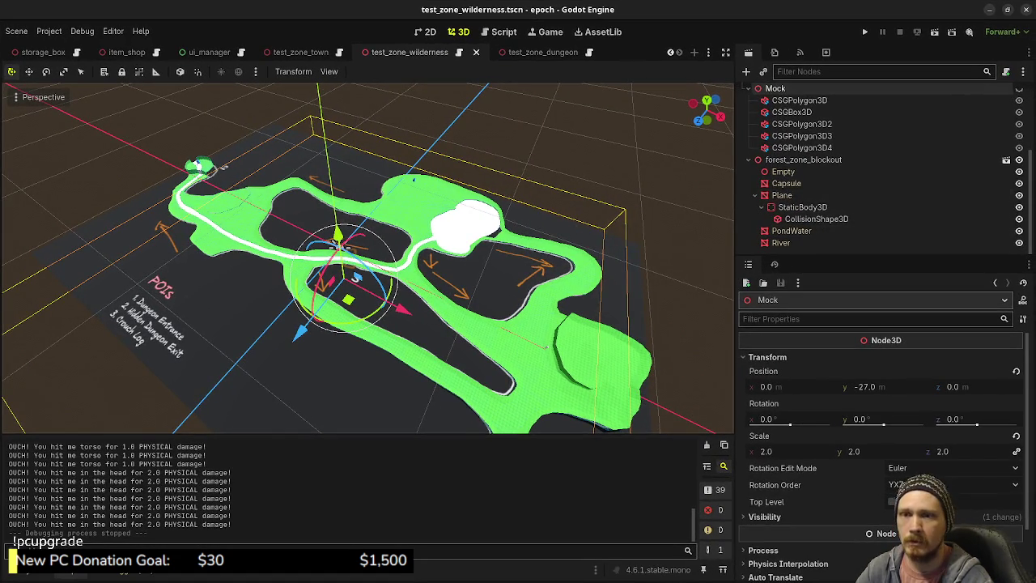
key(alt+Tab)
scroll(635, 305, up, 3)
middle_drag(635, 306, 525, 367)
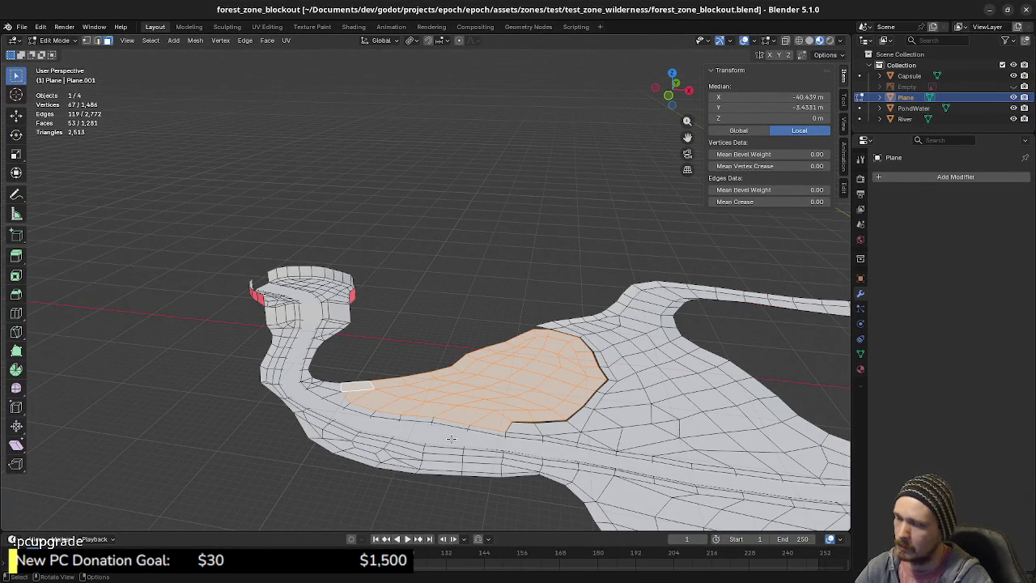
- From top view, circle-select the ledge faces and, with X-ray on, box-select the bulb walls
key(KP_7)
shift+middle_drag(671, 421, 588, 252)
key(c)
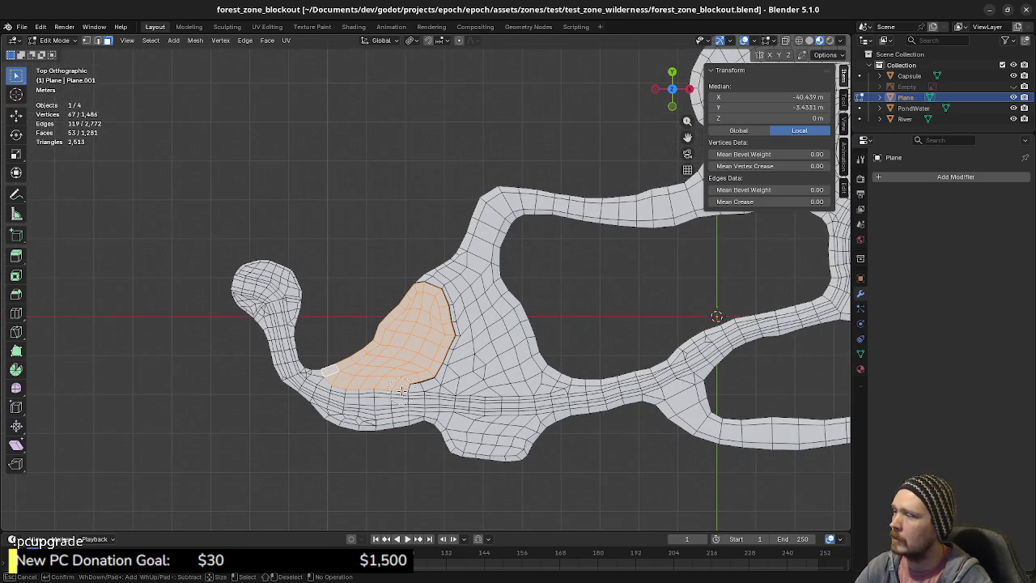
mouse_move(391, 382)
mouse_down()
mouse_move(384, 421)
mouse_move(316, 364)
mouse_move(277, 297)
mouse_move(243, 277)
mouse_move(248, 257)
mouse_move(364, 340)
mouse_move(422, 406)
mouse_up()
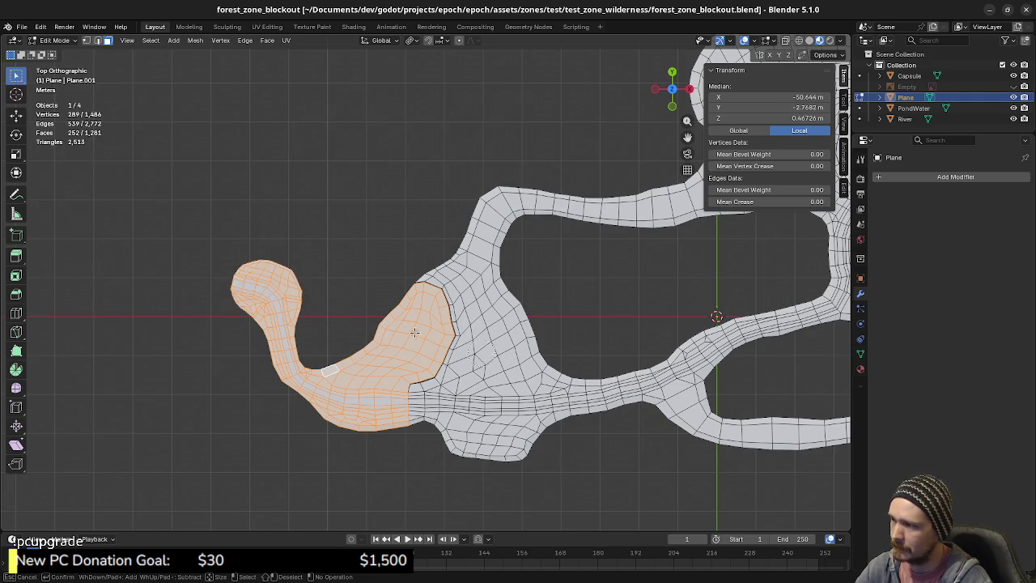
right_click(363, 308)
mouse_move(363, 308)
middle_down()
mouse_move(479, 346)
mouse_move(461, 315)
middle_up()
scroll(467, 322, up, 3)
scroll(484, 327, up, 3)
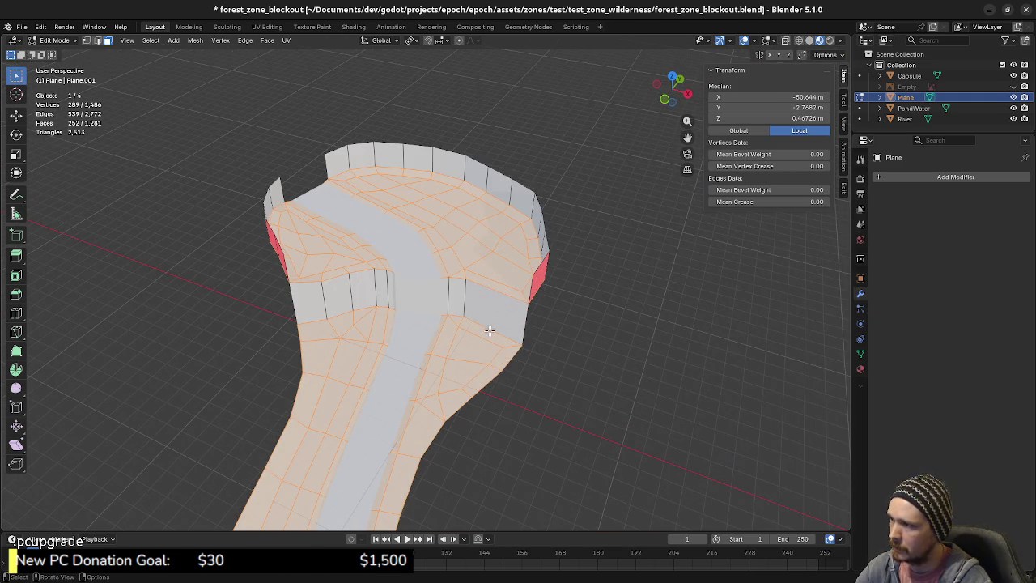
key(alt+z)
scroll(287, 267, down, 3)
shift+drag(283, 166, 558, 345)
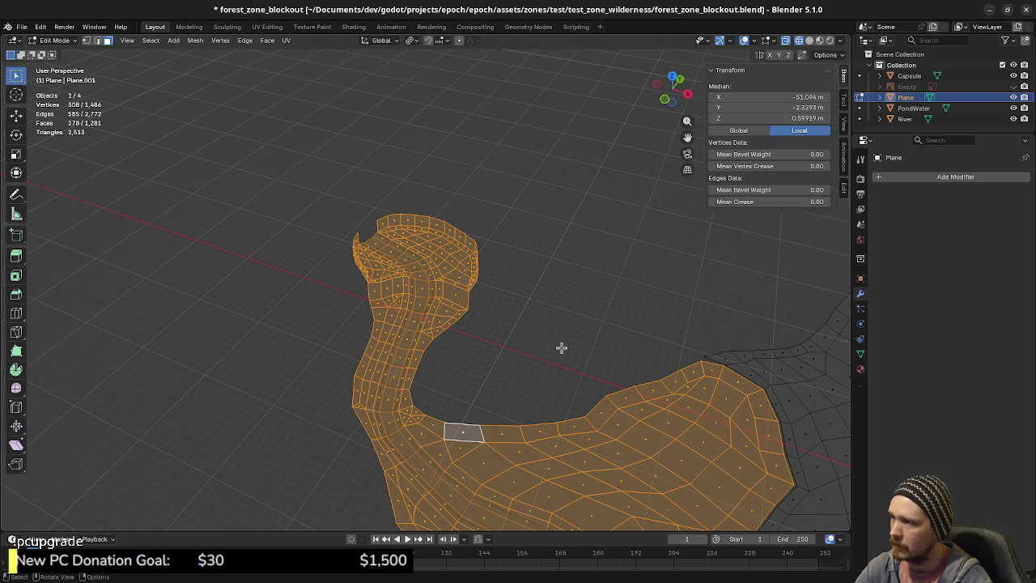
shift+scroll(558, 345, right, 5)
shift+scroll(594, 300, right, 3)
shift+scroll(599, 284, right, 3)
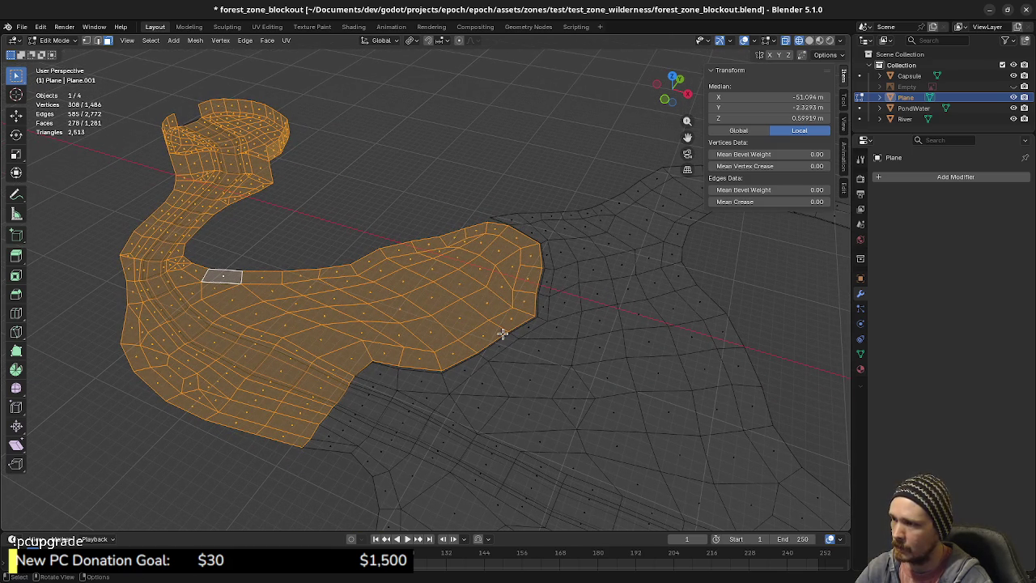
- Raise the selection 4 m along Z, undo it, and return to Object Mode
key(g)
key(z)
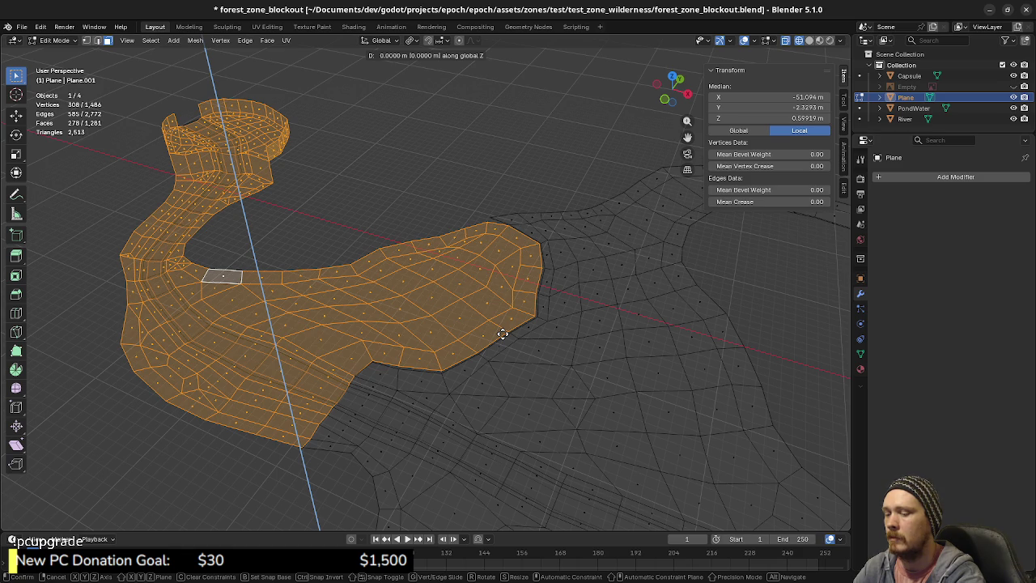
text(4)
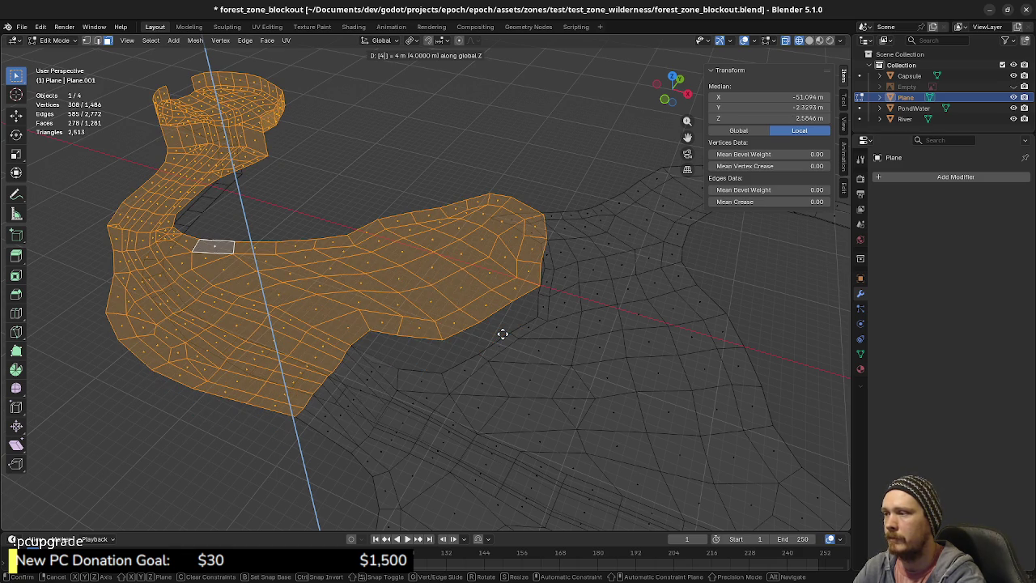
key(Return)
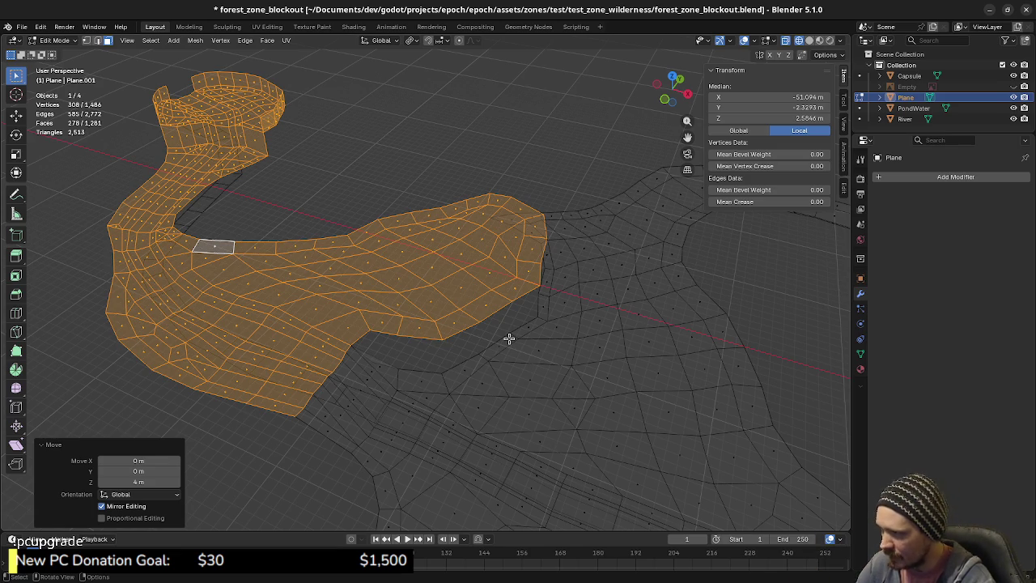
key(ctrl+z)
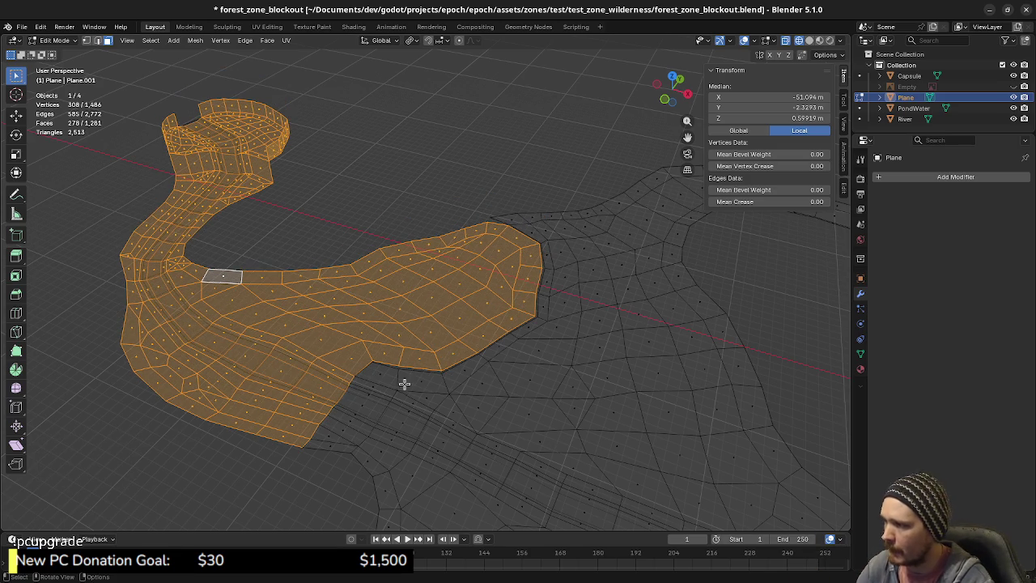
middle_drag(456, 375, 541, 350)
key(Tab)
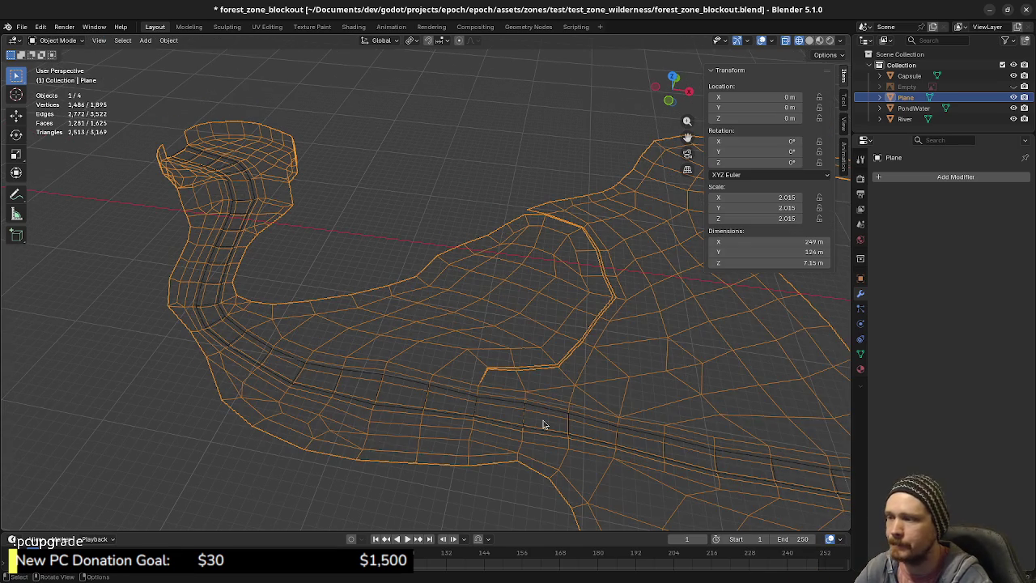
- Edit the terrain with River and PondWater, select riverbank faces, test a 4 m raise and undo it
shift+click(905, 119)
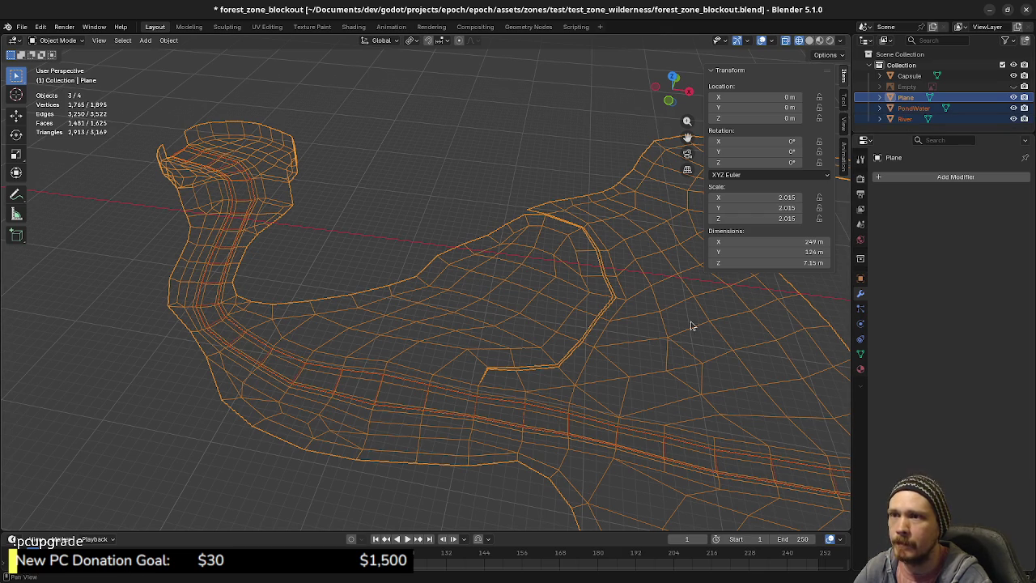
key(Tab)
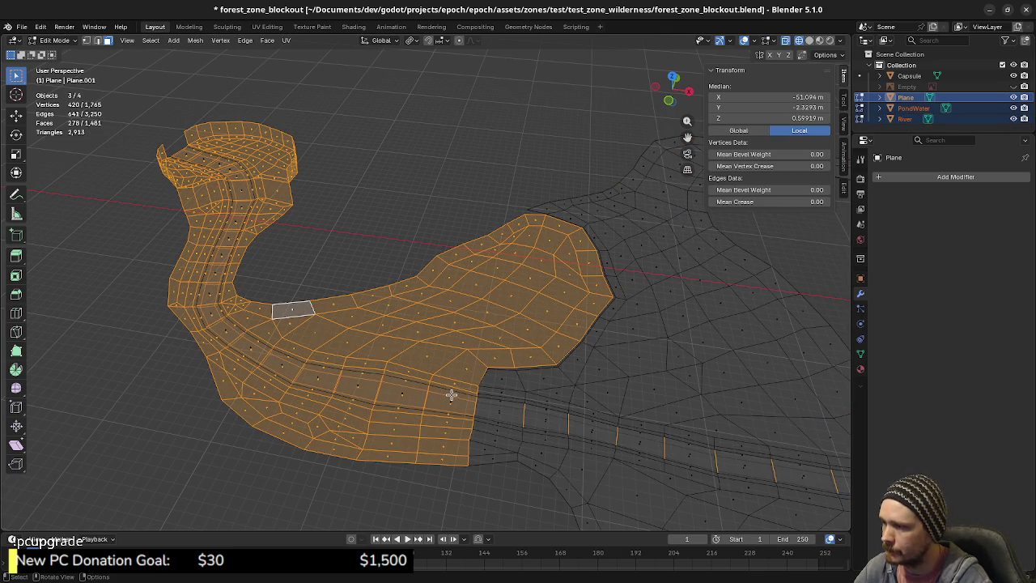
shift+drag(381, 350, 462, 436)
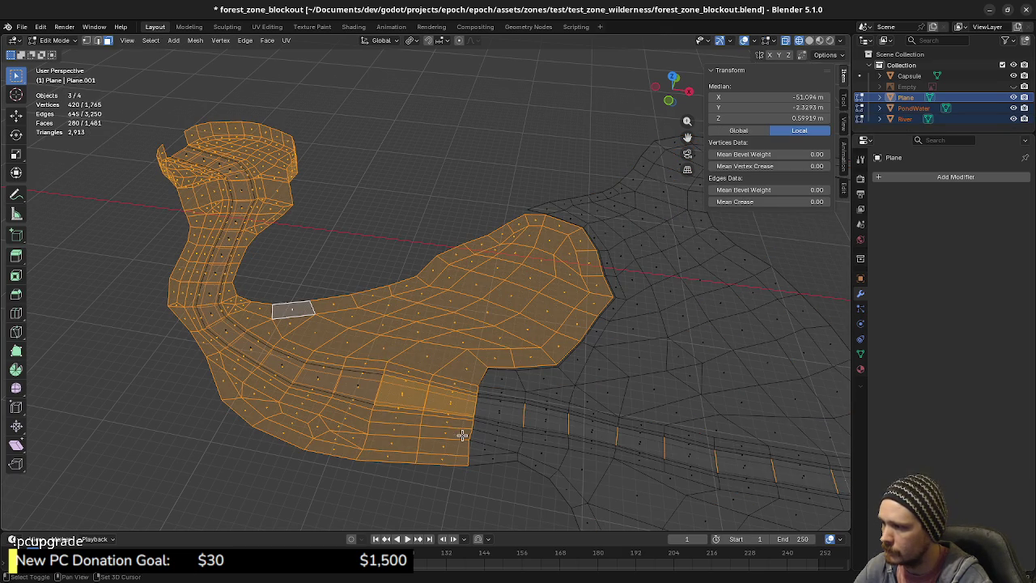
shift+click(336, 377)
shift+drag(146, 261, 333, 429)
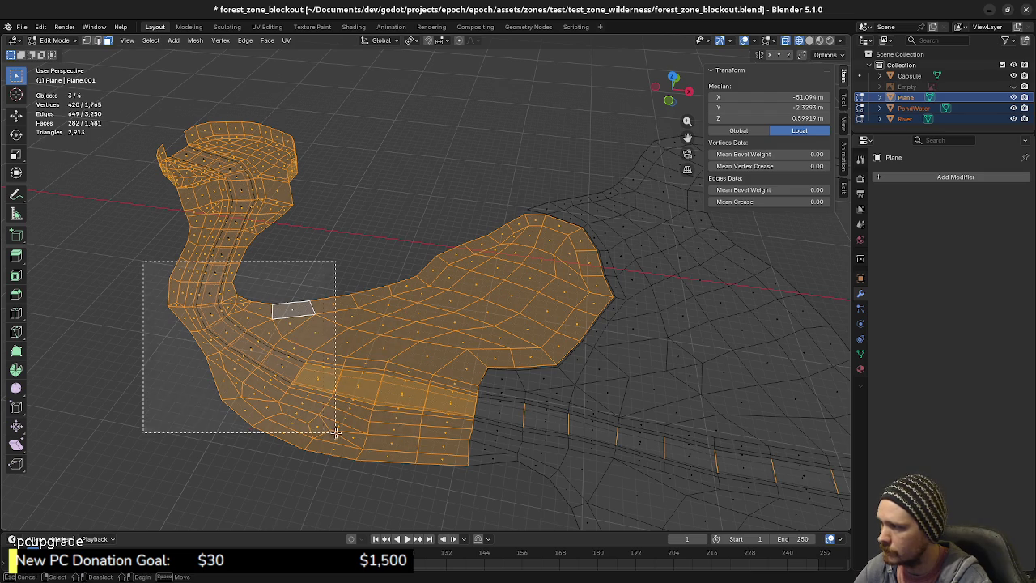
shift+drag(133, 107, 395, 358)
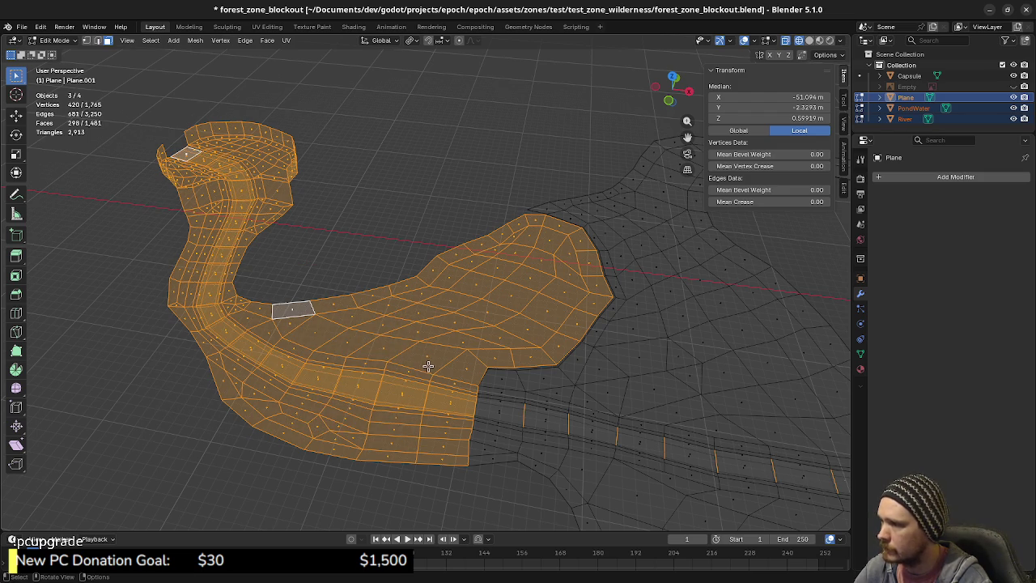
text(gz)
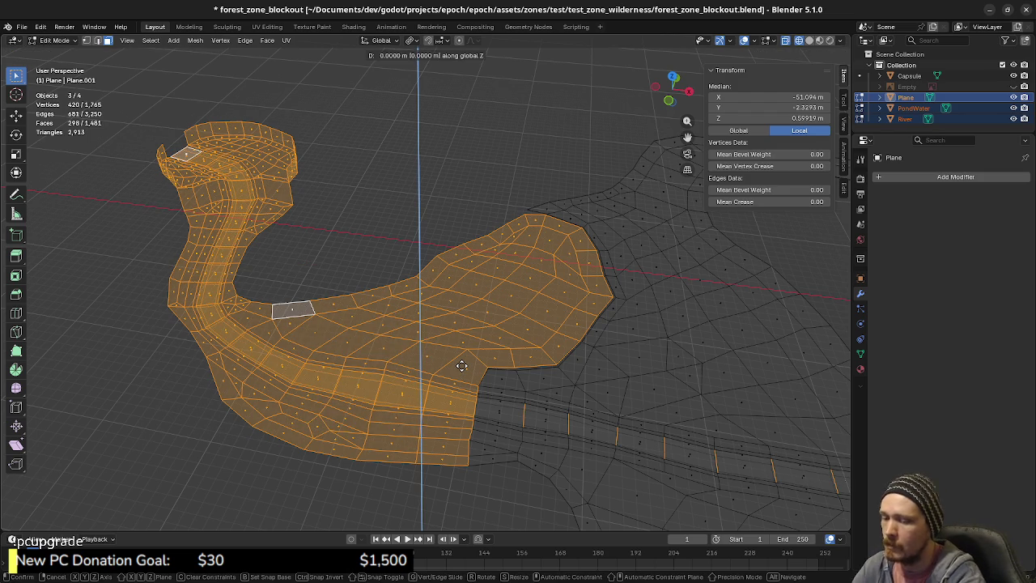
text(4)
key(Return)
mouse_move(639, 389)
middle_down()
mouse_move(564, 325)
mouse_move(564, 351)
mouse_move(453, 375)
mouse_move(474, 381)
middle_up()
key(ctrl+z)
- Clear the selection and, from top view, reselect the bank patch plus the bulb and left arm faces
scroll(474, 382, up, 2)
key(alt+a)
key(KP_7)
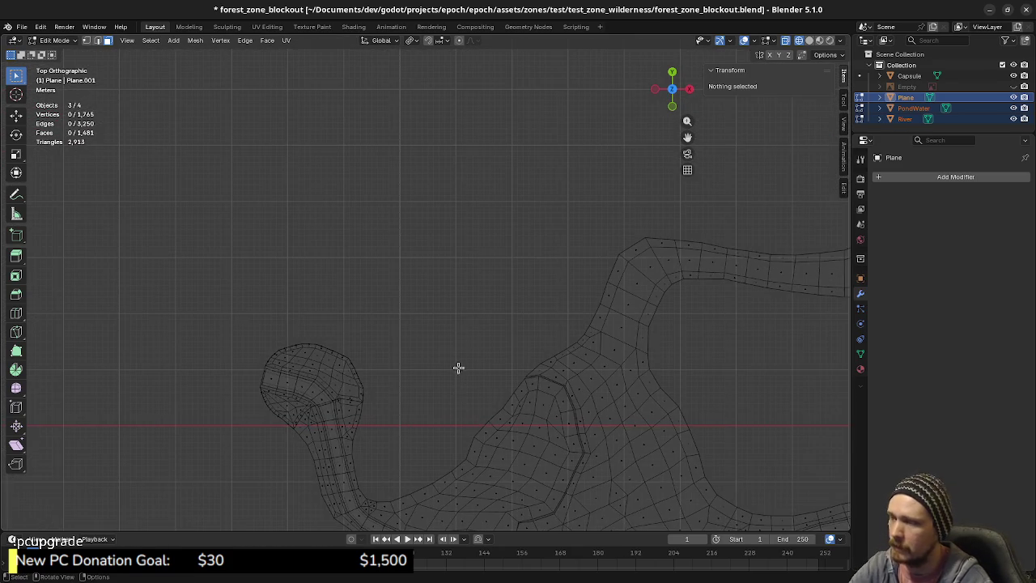
shift+middle_drag(589, 394, 388, 231)
key(c)
mouse_move(446, 310)
mouse_down()
mouse_move(482, 293)
mouse_move(497, 356)
mouse_move(479, 390)
mouse_move(428, 405)
mouse_move(435, 416)
mouse_move(421, 429)
mouse_move(435, 474)
mouse_move(405, 479)
mouse_move(393, 404)
mouse_move(413, 397)
mouse_move(469, 324)
mouse_move(402, 358)
mouse_move(370, 475)
mouse_move(342, 397)
mouse_move(323, 396)
mouse_move(287, 433)
mouse_move(279, 360)
mouse_move(254, 370)
mouse_up()
key(Escape)
shift+drag(146, 178, 380, 444)
- Raise the selected bank faces 4 m along Z, then undo the raise
mouse_move(431, 408)
middle_down()
mouse_move(434, 315)
mouse_move(450, 363)
middle_up()
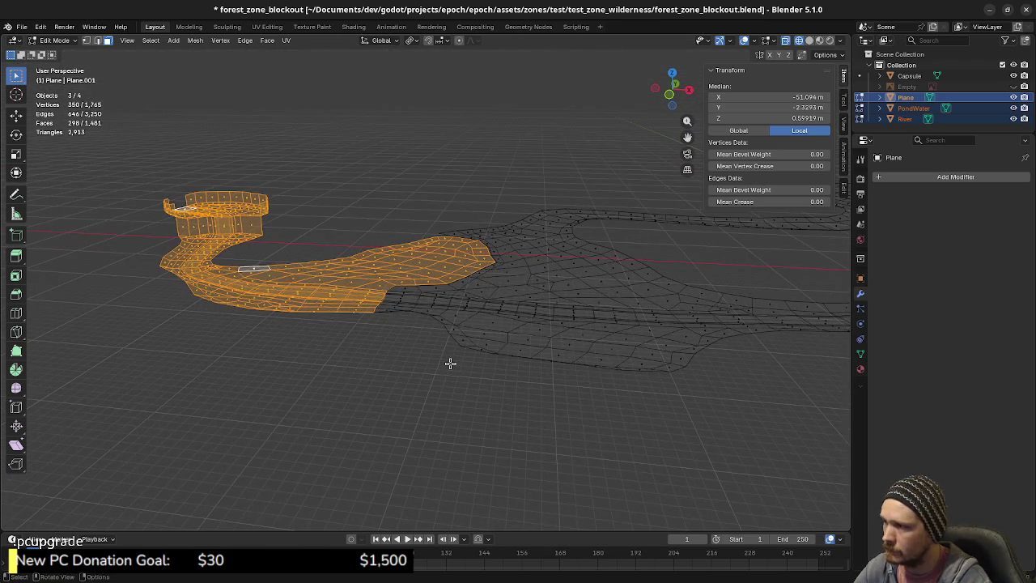
key(g)
key(z)
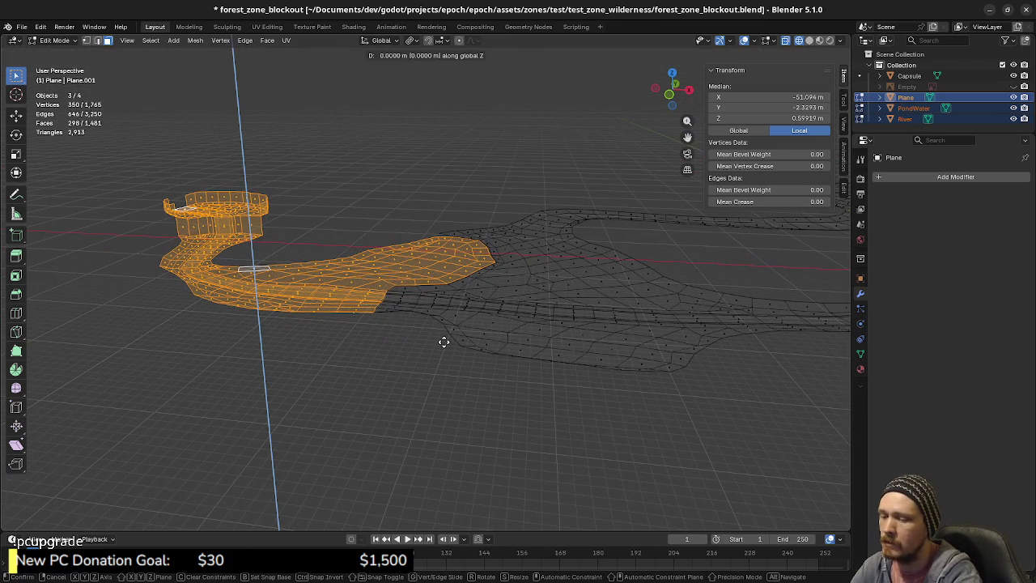
key(4)
key(Return)
middle_drag(531, 245, 539, 284)
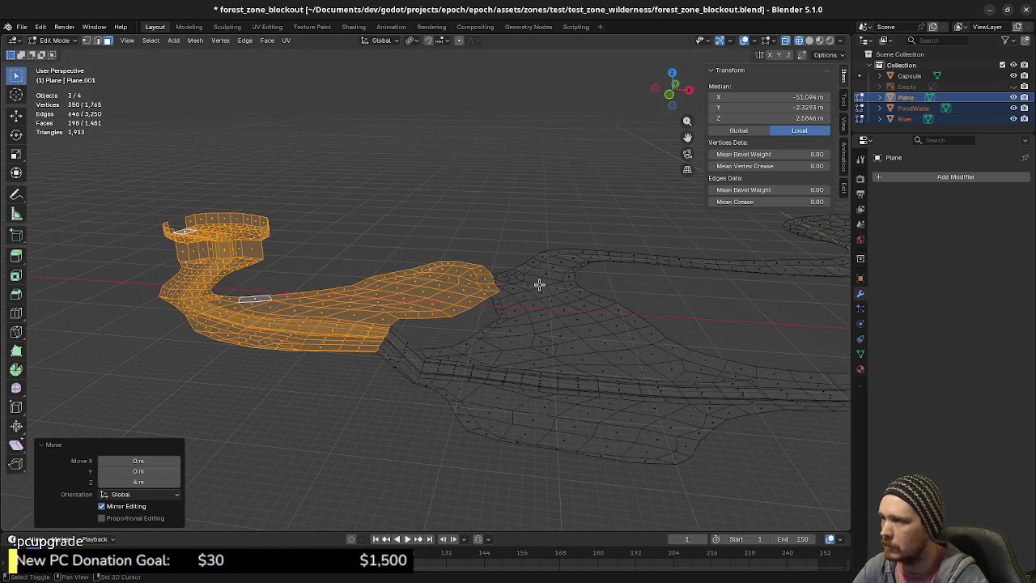
key(ctrl+z)
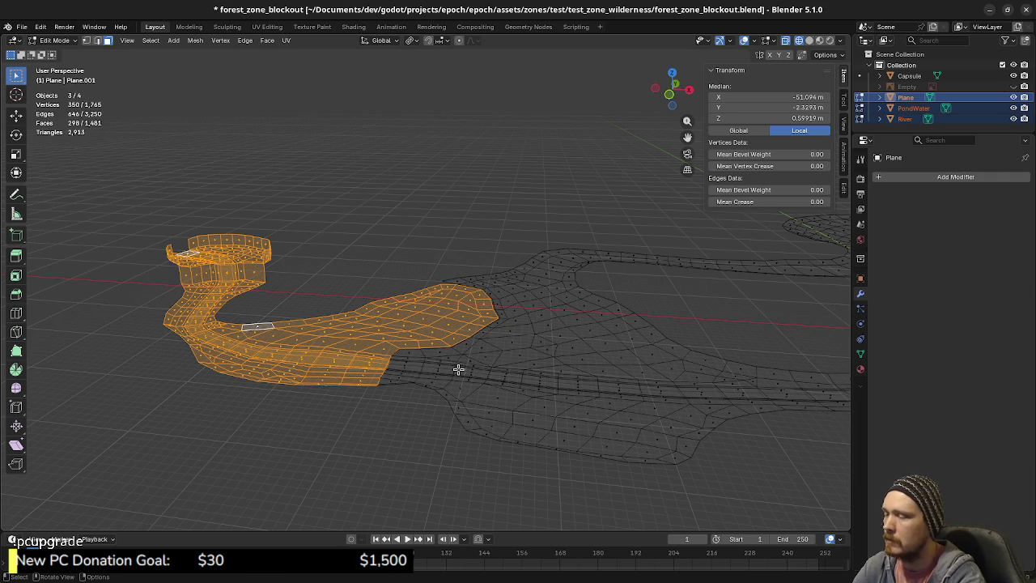
- Raise the selected bank section 4 m along Z
key(g)
key(z)
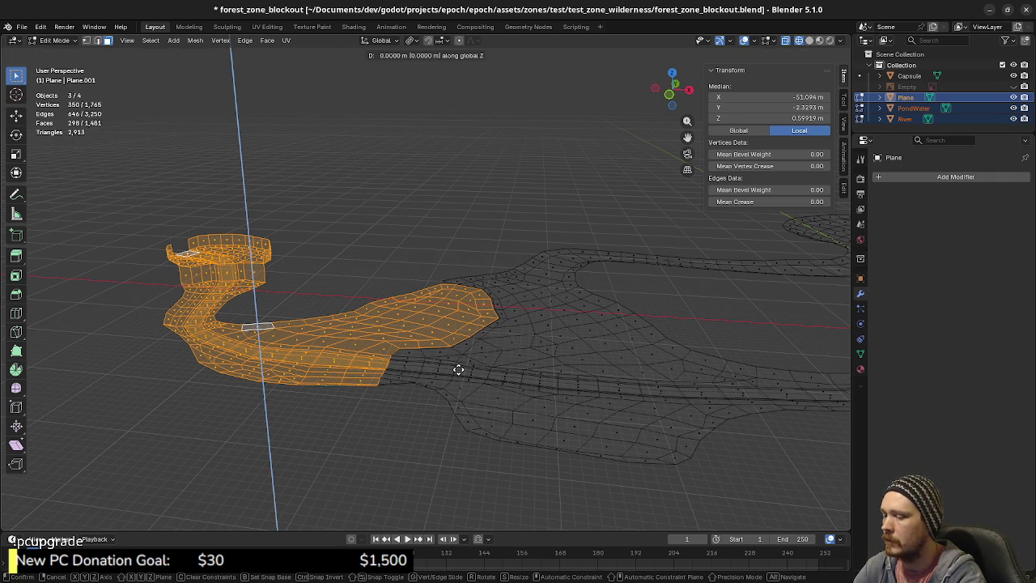
key(4)
key(Return)
mouse_move(459, 370)
middle_down()
mouse_move(500, 354)
mouse_move(421, 314)
mouse_move(394, 349)
mouse_move(412, 384)
mouse_move(451, 388)
mouse_move(348, 354)
mouse_move(381, 397)
mouse_move(324, 423)
mouse_move(381, 428)
mouse_move(356, 448)
mouse_move(383, 437)
middle_up()
- Lift a single vertex on the bank edge 4 m upward
key(2)
click(316, 359)
key(1)
click(359, 455)
key(g)
key(z)
key(4)
key(Return)
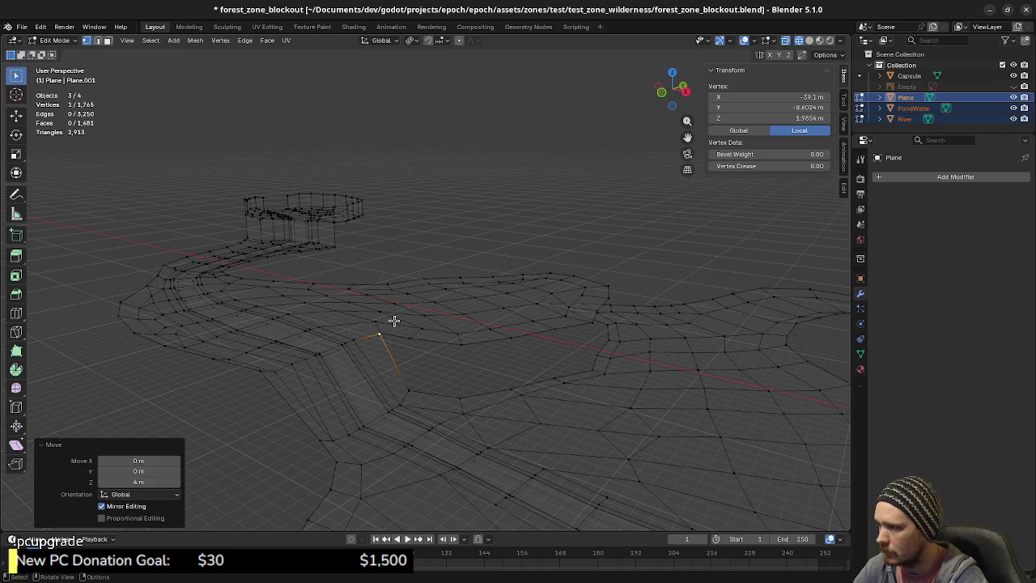
- Select the ledge rim edge chain and extrude it 4 m straight down (E Z -4)
key(2)
click(415, 340)
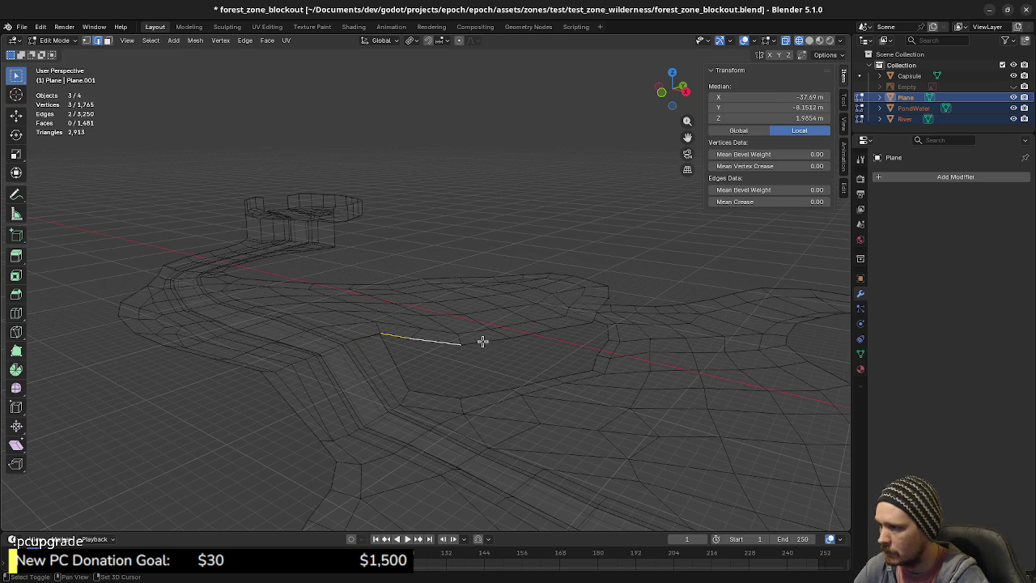
key(g)
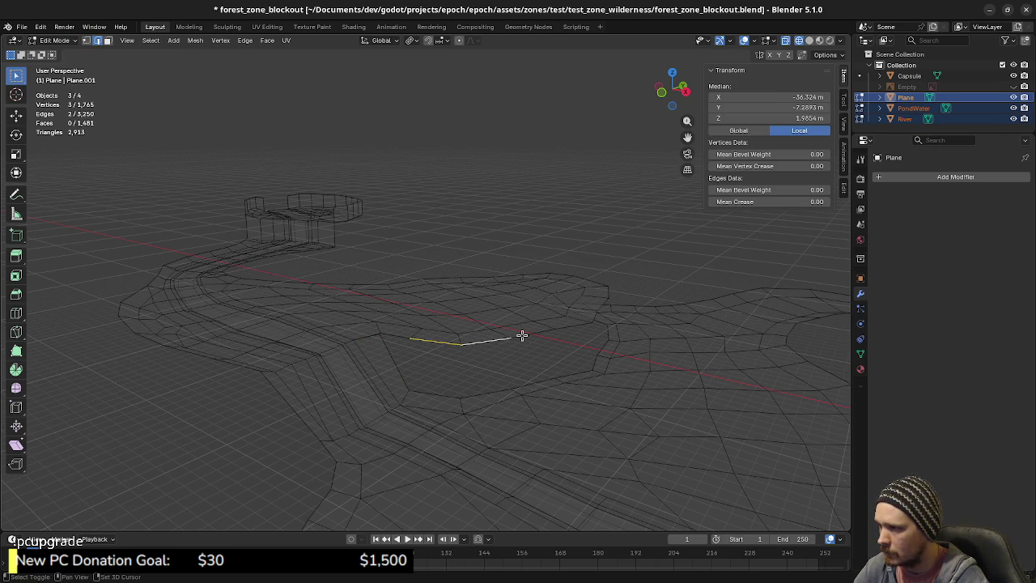
click(571, 368)
middle_drag(572, 368, 323, 416)
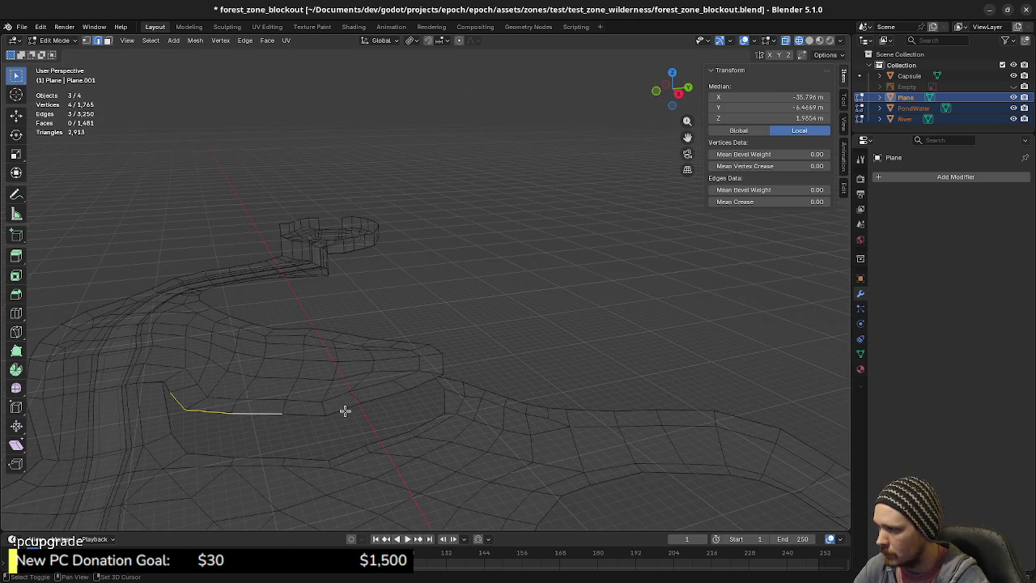
ctrl+right_click(441, 374)
mouse_move(481, 409)
middle_down()
mouse_move(400, 412)
mouse_move(301, 348)
mouse_move(322, 372)
mouse_move(359, 379)
mouse_move(372, 412)
mouse_move(412, 399)
mouse_move(412, 386)
mouse_move(396, 365)
mouse_move(314, 409)
mouse_move(407, 394)
middle_up()
text(ez-4)
key(Return)
scroll(407, 394, up, 3)
scroll(377, 452, up, 2)
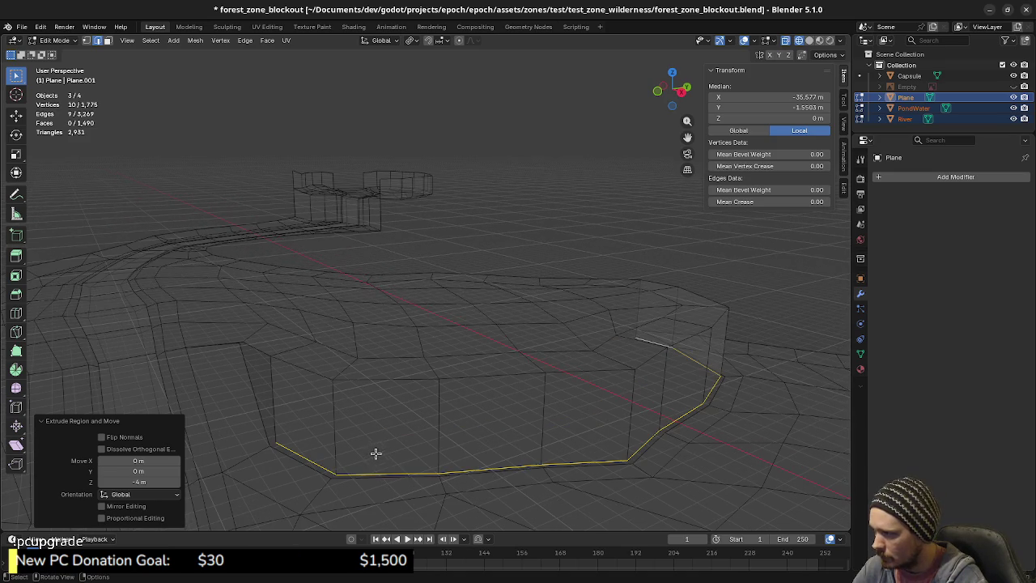
- Merge the first three pairs of stray terrain vertices at the last selected vertex
click(270, 447)
shift+click(270, 446)
key(m)
click(276, 441)
shift+click(335, 472)
key(m)
click(337, 473)
shift+click(438, 474)
key(m)
click(440, 473)
- Merge several more stray vertices into their neighbouring vertices
middle_drag(502, 479, 428, 484)
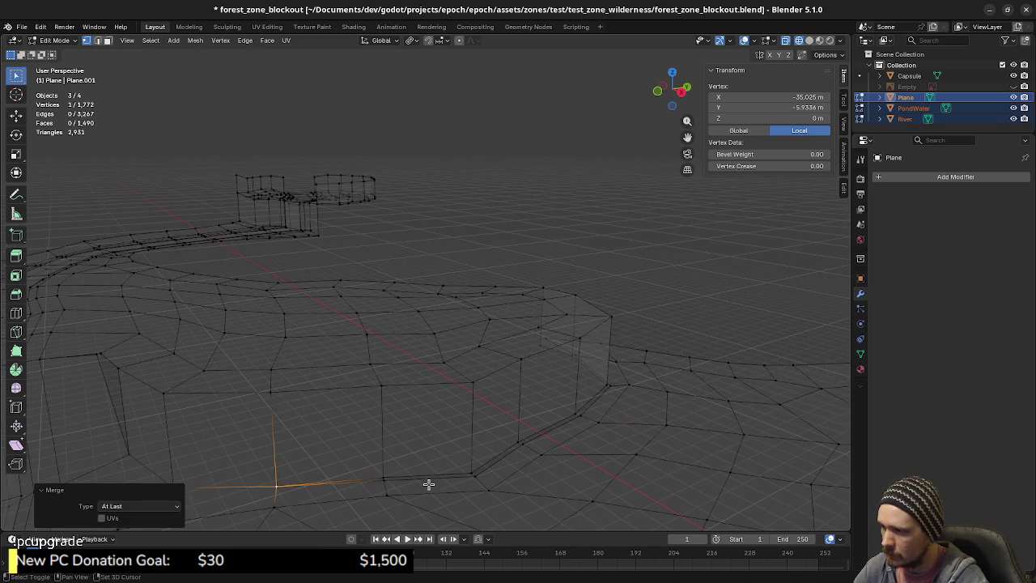
shift+click(472, 474)
key(m)
click(382, 476)
shift+click(472, 475)
key(m)
click(472, 474)
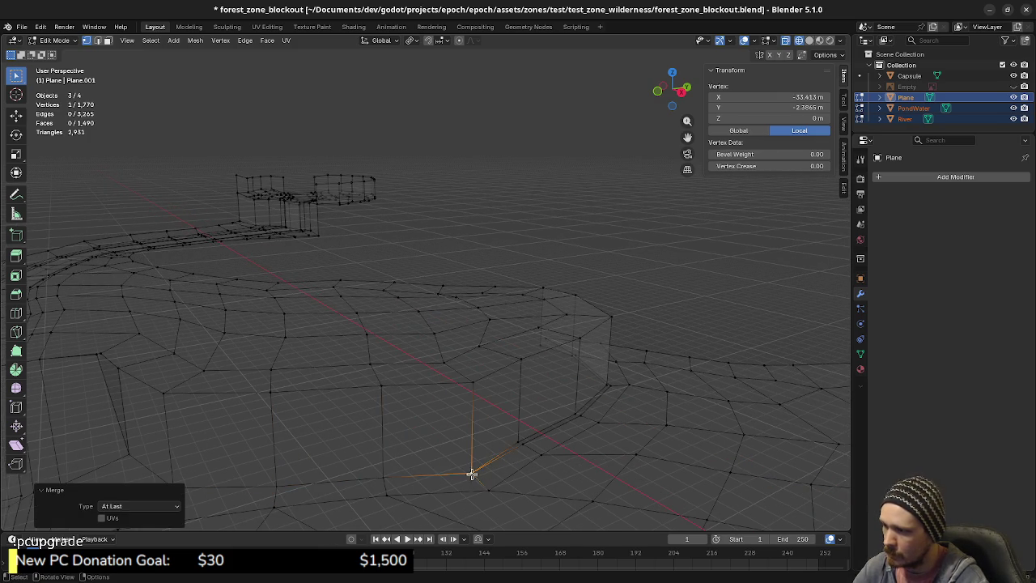
shift+click(518, 441)
key(m)
click(518, 441)
- Merge the remaining stray vertices near the wall at the last selected vertex
shift+click(577, 416)
key(m)
click(577, 418)
mouse_move(578, 419)
middle_down()
mouse_move(588, 448)
mouse_move(532, 446)
middle_up()
shift+click(509, 465)
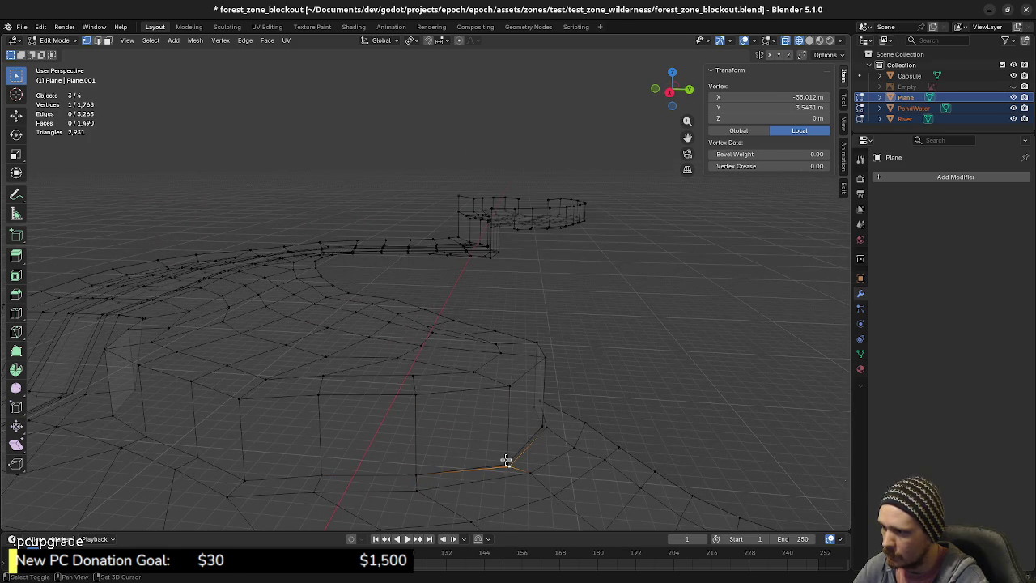
key(m)
click(506, 467)
shift+click(539, 424)
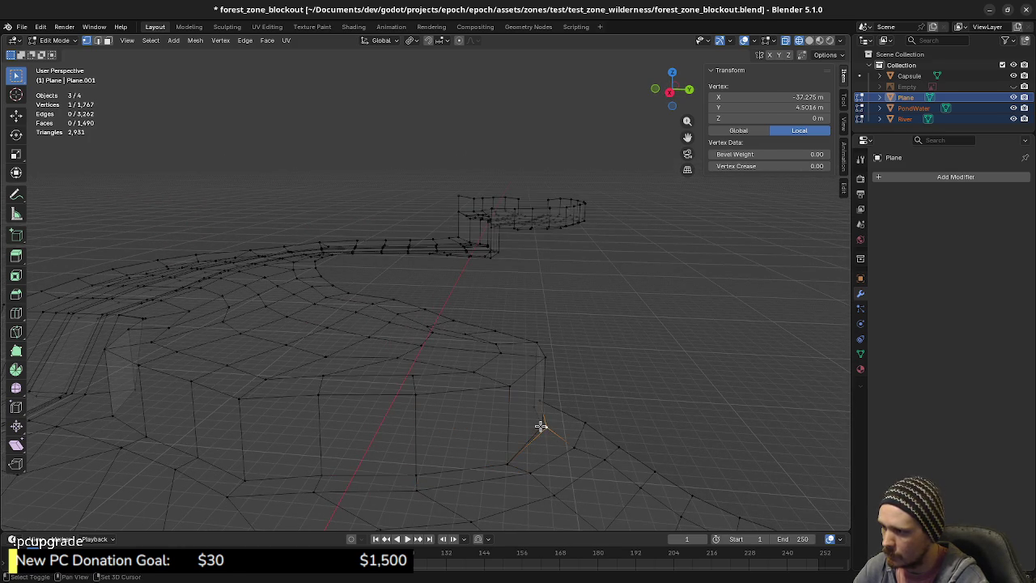
key(m)
click(539, 427)
- Merge the two stray vertices at the wall corner and lift the merged vertex slightly along Z
middle_drag(565, 441, 524, 445)
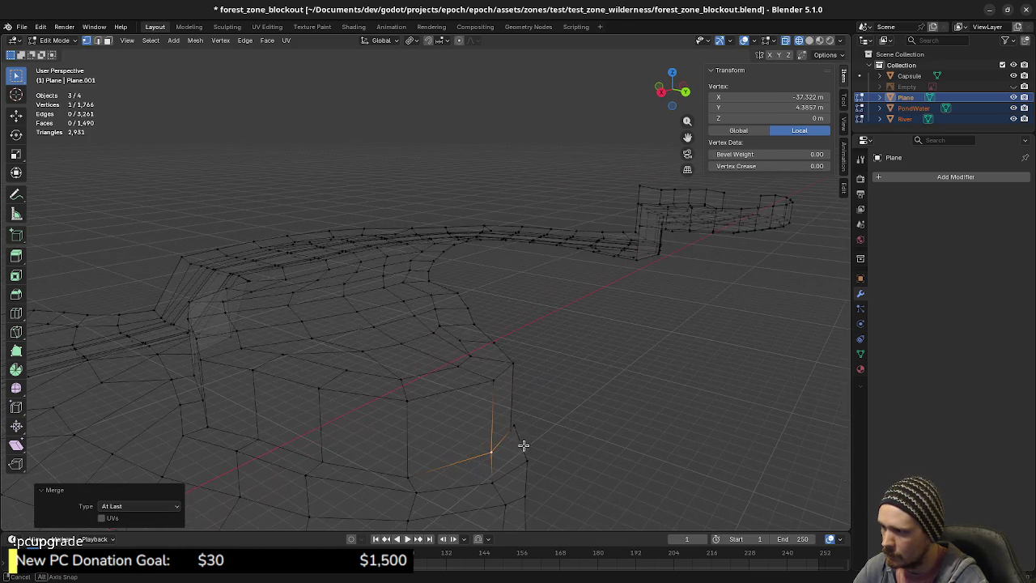
click(515, 433)
shift+click(512, 432)
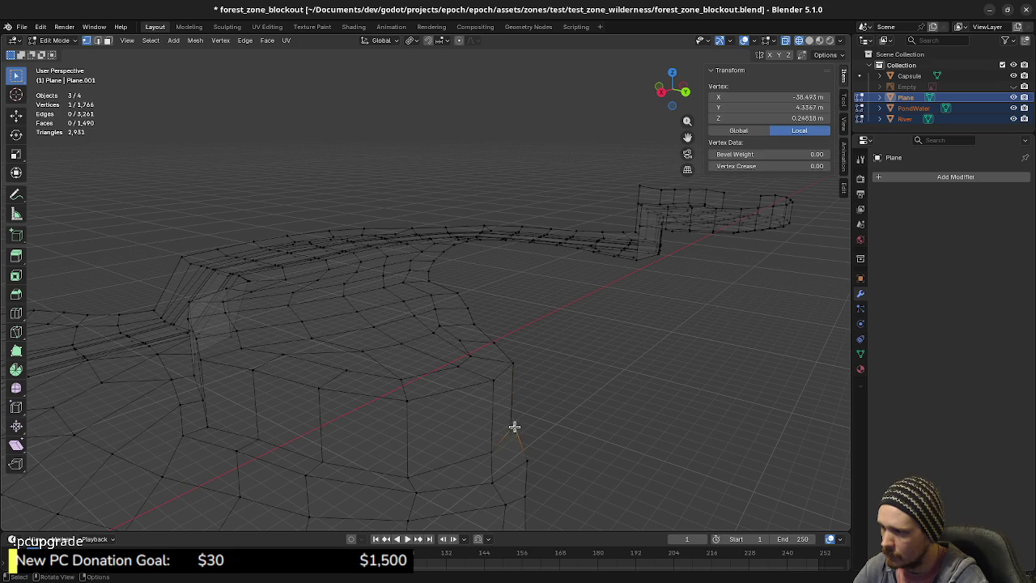
middle_drag(512, 434, 387, 446)
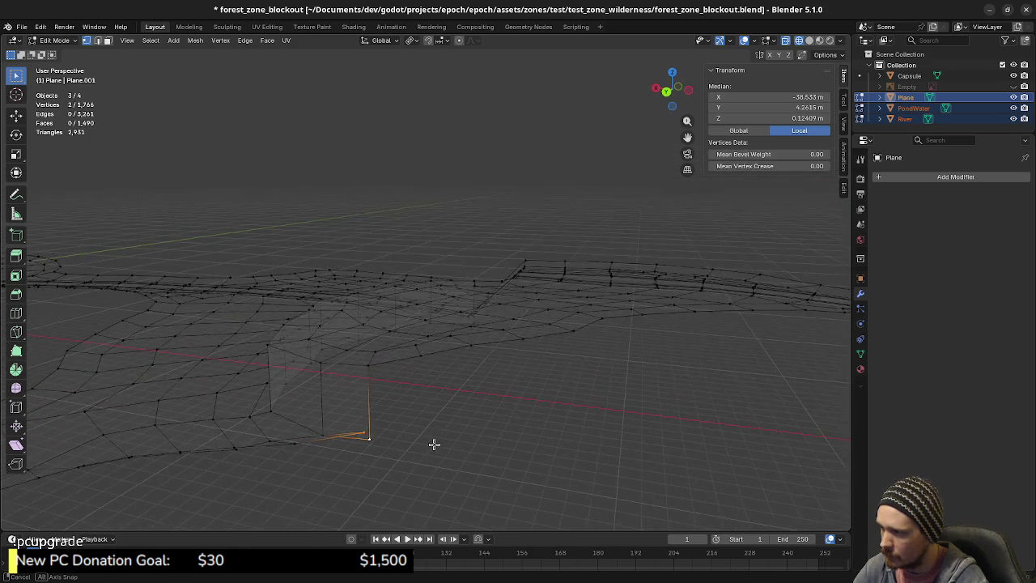
click(365, 438)
shift+click(365, 439)
key(m)
click(369, 442)
middle_drag(370, 453, 447, 415)
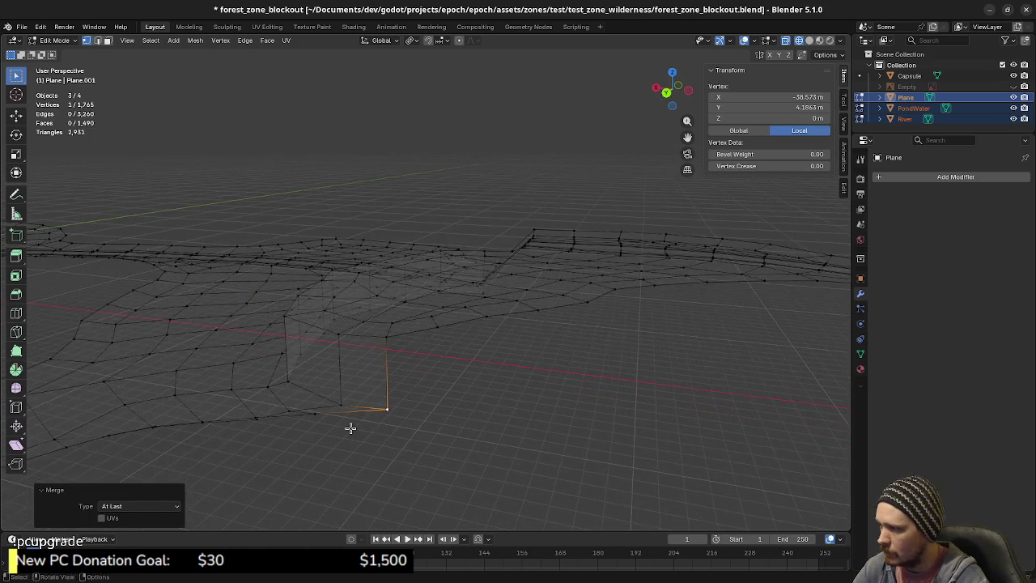
key(g)
key(z)
click(530, 408)
- Merge another vertex pair and fill a triangle face between the diagonal and vertical gap edges
mouse_move(530, 408)
middle_down()
mouse_move(525, 386)
mouse_move(597, 393)
mouse_move(451, 424)
mouse_move(483, 428)
mouse_move(448, 413)
mouse_move(416, 418)
middle_up()
shift+click(357, 350)
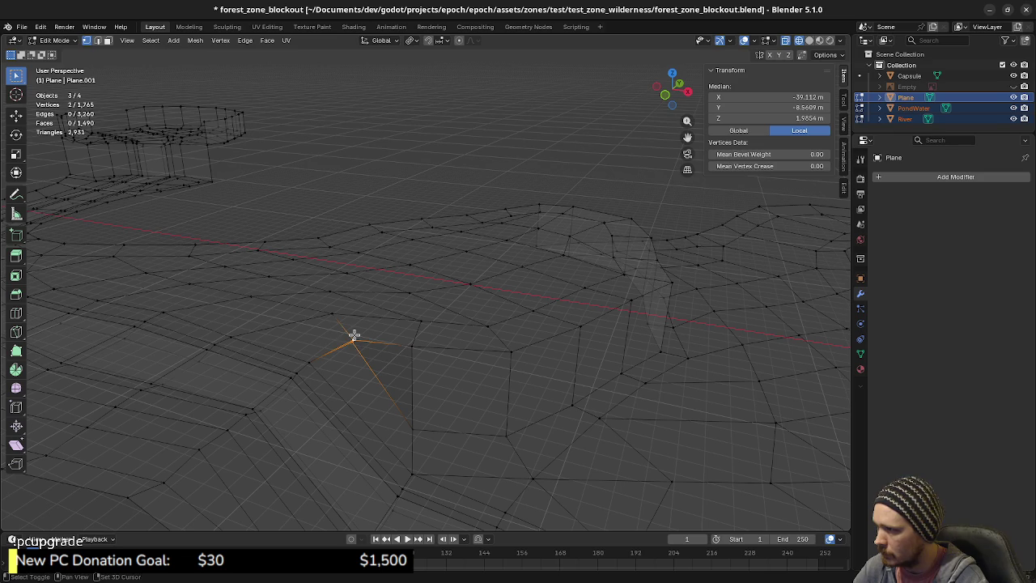
key(m)
click(353, 339)
key(2)
click(375, 373)
shift+click(413, 377)
key(f)
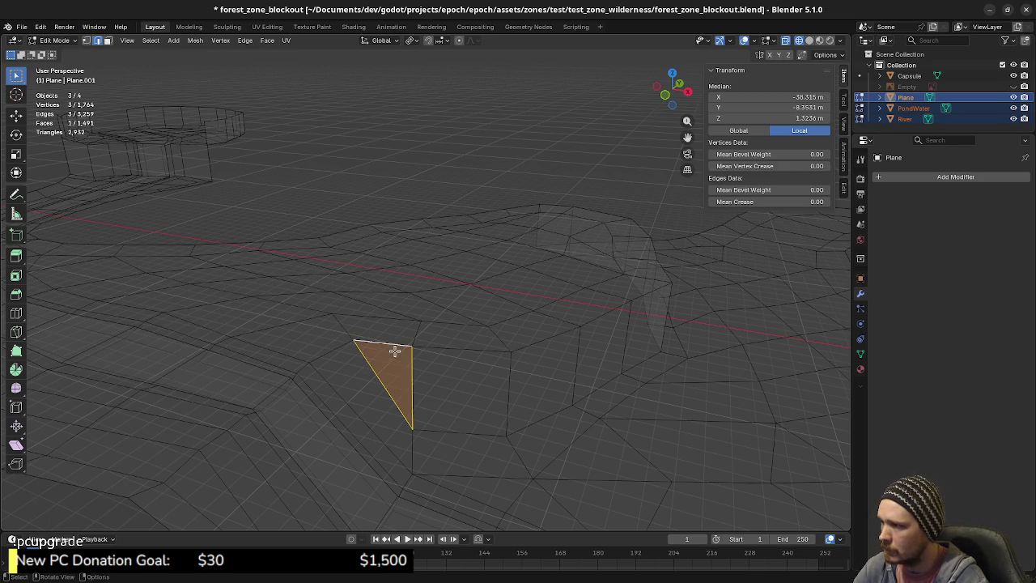
mouse_move(429, 441)
middle_down()
mouse_move(419, 406)
mouse_move(411, 424)
mouse_move(474, 434)
mouse_move(486, 462)
mouse_move(476, 412)
middle_up()
key(alt+a)
- Paint-select a chain of bank vertices and raise them along Z
key(c)
mouse_move(423, 359)
mouse_down()
mouse_move(435, 407)
mouse_move(423, 482)
mouse_move(476, 480)
mouse_up()
key(Escape)
middle_drag(469, 434, 435, 405)
key(g)
key(z)
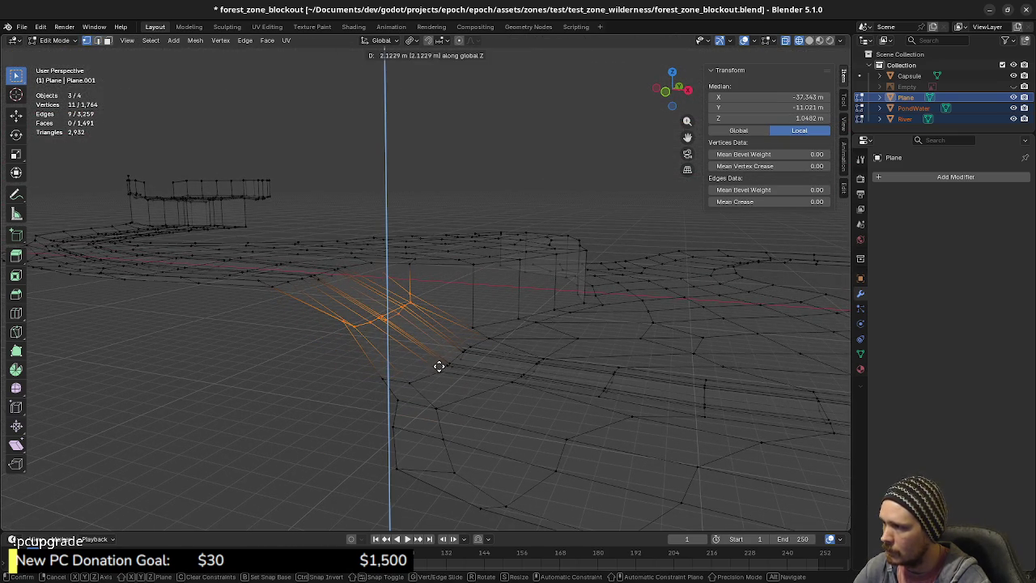
click(439, 368)
- From the top view, box-select bank vertices near the river edge and raise them along Z
middle_drag(499, 396, 502, 407)
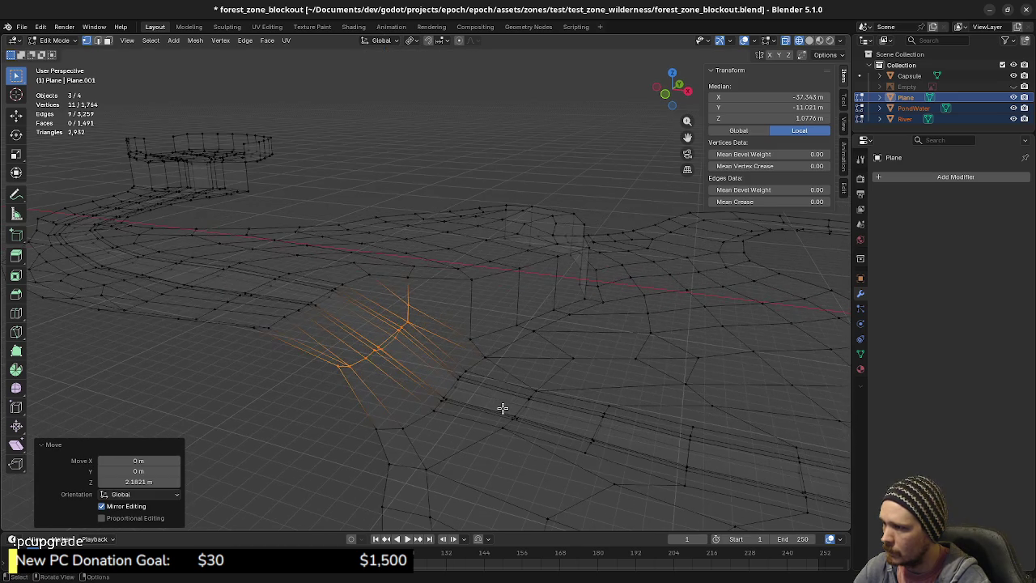
key(KP_7)
drag(486, 328, 532, 435)
shift+middle_drag(532, 435, 513, 388)
drag(469, 335, 505, 439)
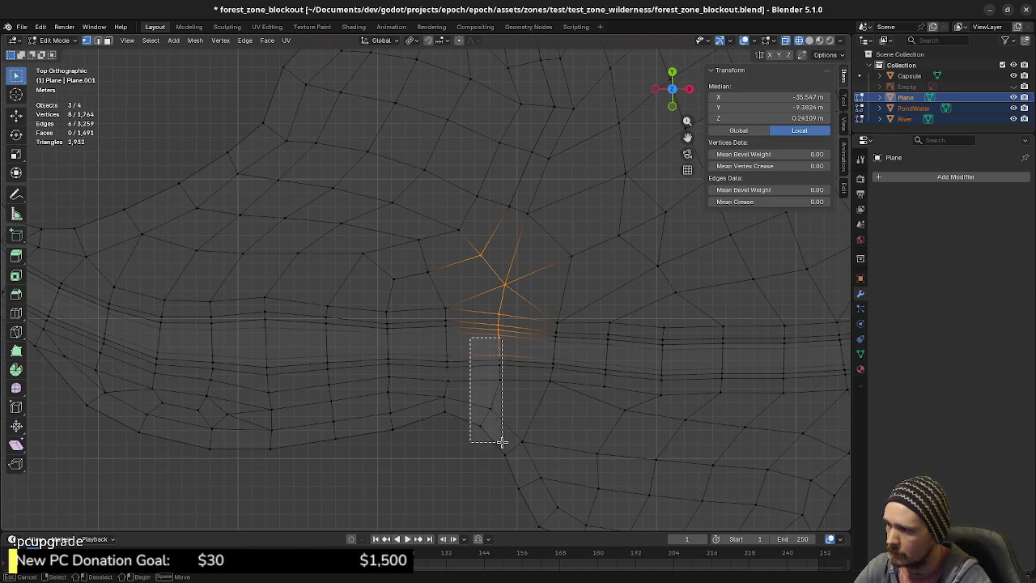
middle_drag(527, 444, 482, 343)
key(g)
key(z)
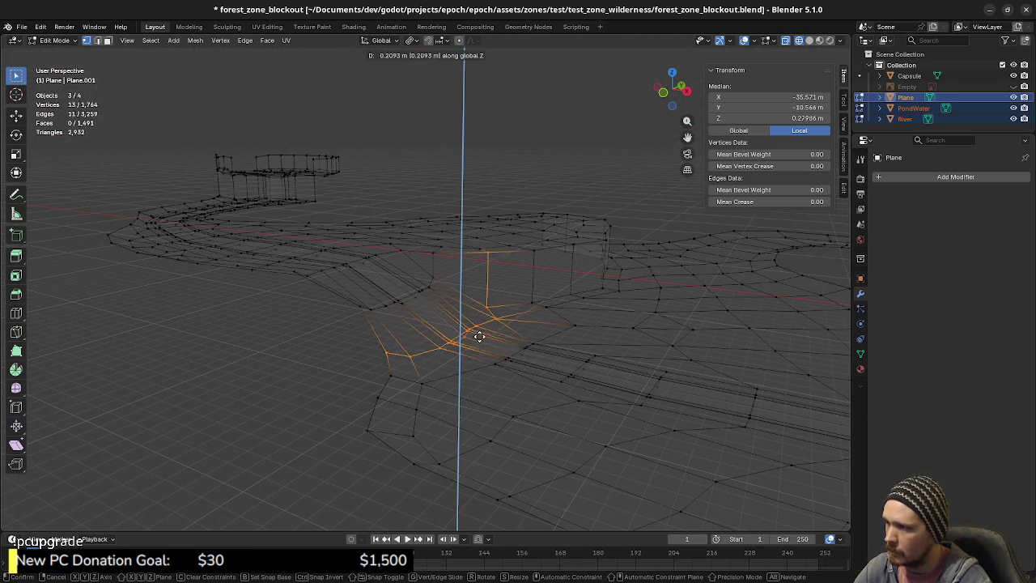
click(481, 324)
- Deselect the top vertex and raise the remaining slope vertices further along Z
shift+click(488, 260)
key(g)
key(z)
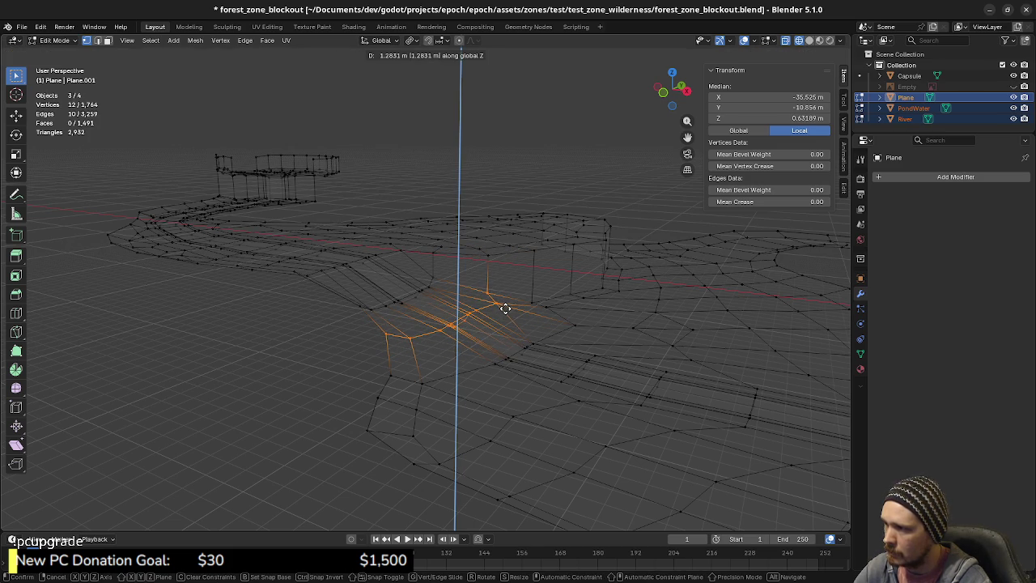
click(506, 308)
- Select the riverbank edge strip and lower it about 0.59 m along Z
mouse_move(497, 326)
middle_down()
mouse_move(486, 370)
mouse_move(476, 363)
middle_up()
mouse_move(550, 390)
middle_down()
mouse_move(449, 383)
mouse_move(502, 377)
mouse_move(488, 378)
middle_up()
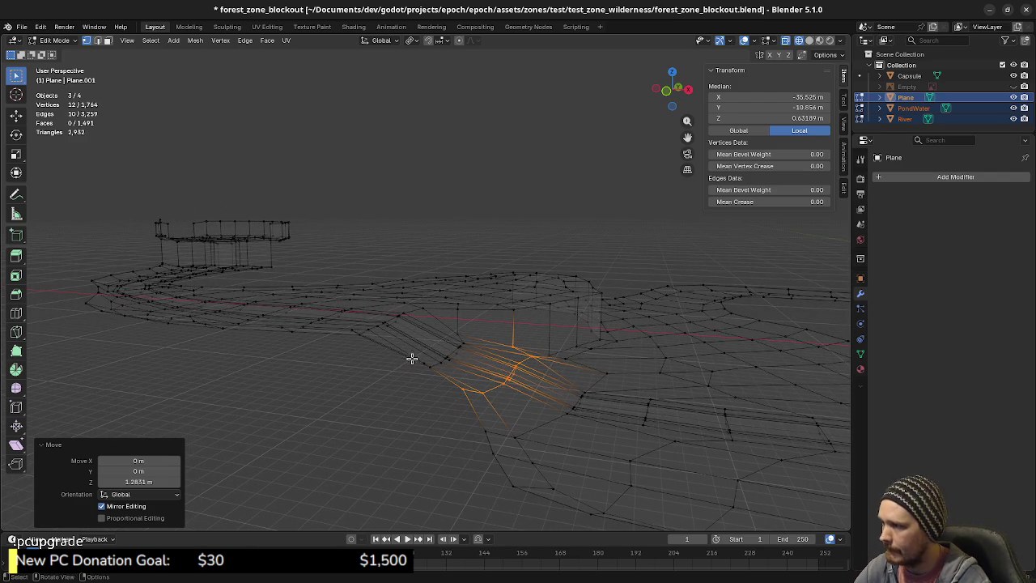
mouse_move(410, 332)
middle_down()
mouse_move(416, 366)
mouse_move(344, 364)
mouse_move(338, 355)
mouse_move(410, 354)
mouse_move(358, 355)
mouse_move(352, 323)
mouse_move(395, 374)
mouse_move(353, 374)
middle_up()
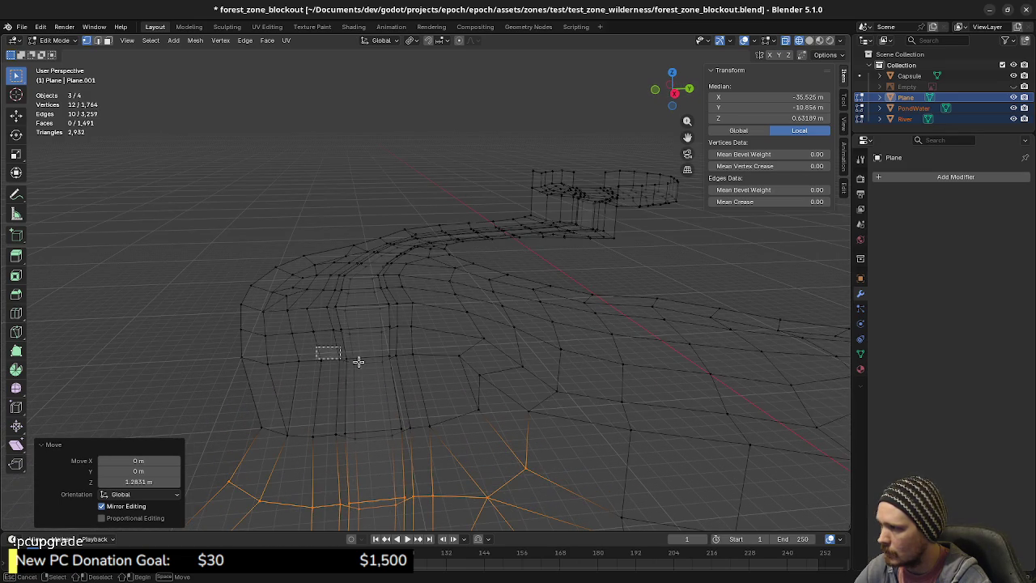
drag(422, 367, 422, 367)
mouse_move(422, 367)
middle_down()
mouse_move(416, 407)
mouse_move(465, 377)
middle_up()
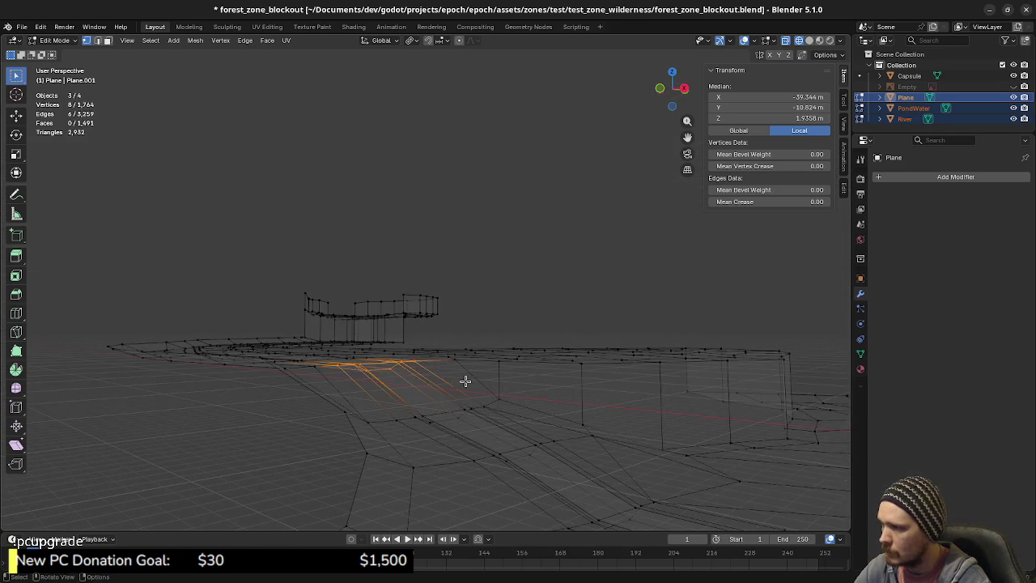
key(g)
key(z)
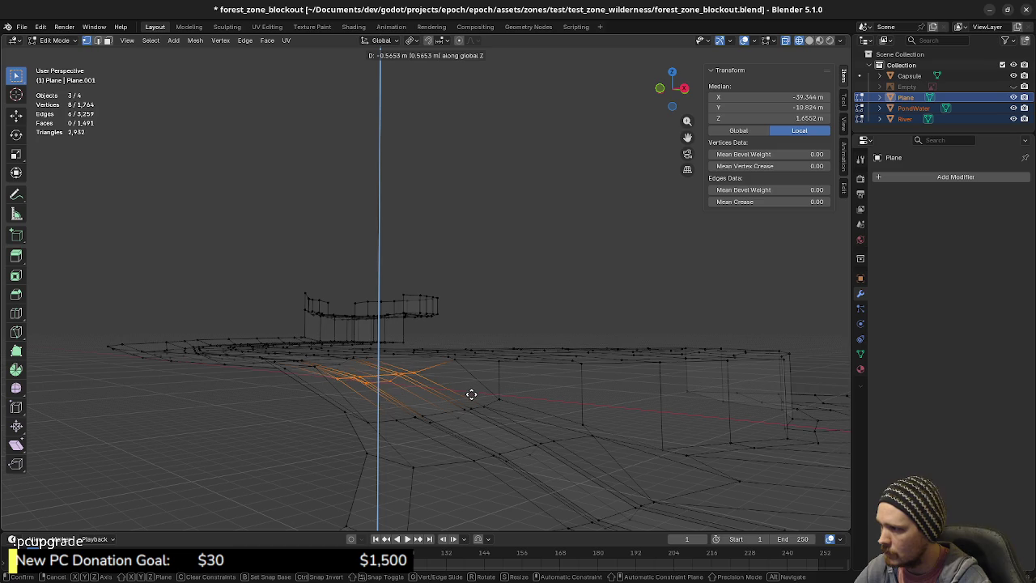
click(432, 388)
middle_drag(433, 389, 418, 394)
mouse_move(661, 430)
middle_down()
mouse_move(491, 400)
mouse_move(465, 407)
mouse_move(596, 371)
mouse_move(611, 380)
mouse_move(528, 379)
mouse_move(478, 412)
mouse_move(537, 412)
mouse_move(553, 405)
mouse_move(467, 410)
mouse_move(509, 410)
mouse_move(342, 386)
mouse_move(374, 390)
mouse_move(394, 408)
mouse_move(440, 382)
mouse_move(429, 378)
middle_up()
- Box-select the first riverbank strip and lower it about 0.32 m along Z
mouse_move(370, 365)
middle_down()
mouse_move(335, 391)
mouse_move(305, 391)
mouse_move(220, 352)
middle_up()
drag(216, 346, 231, 367)
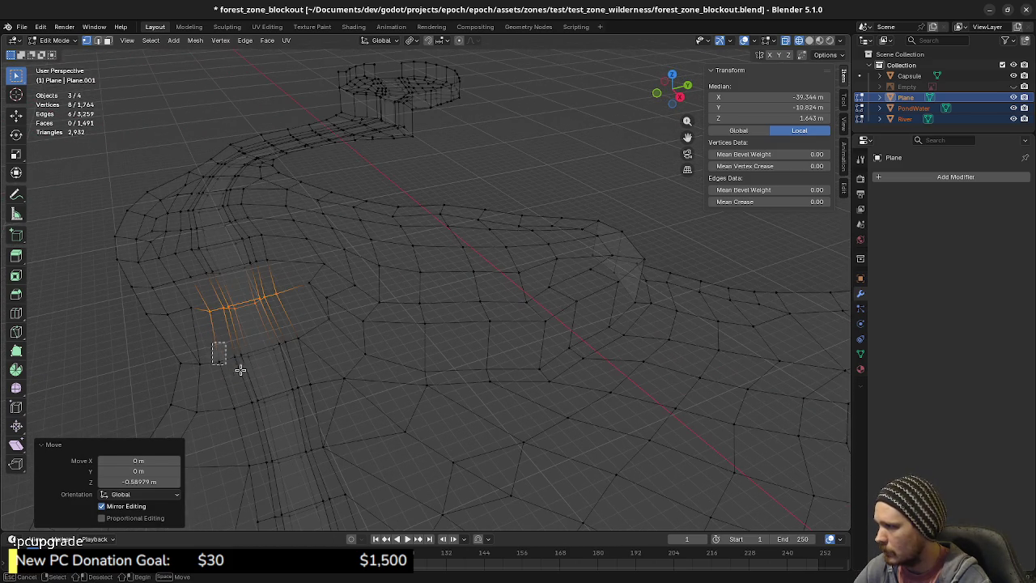
drag(280, 340, 313, 388)
middle_drag(313, 389, 392, 355)
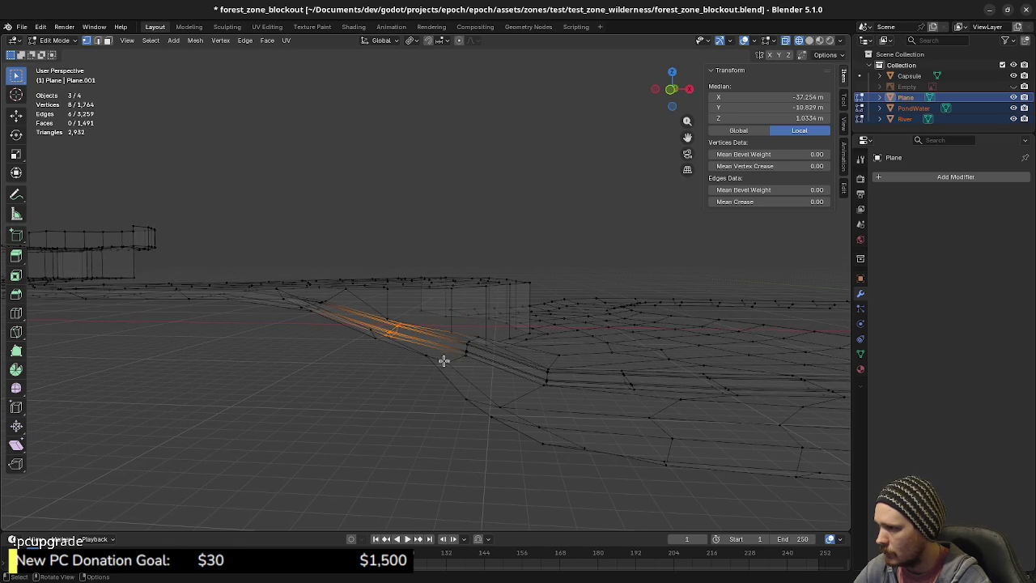
middle_drag(478, 369, 478, 371)
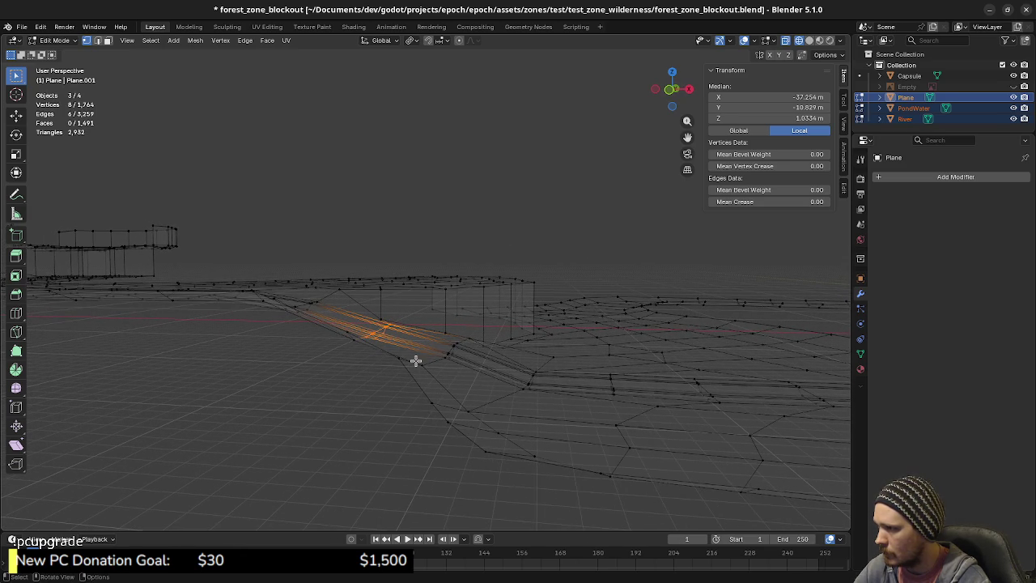
mouse_move(355, 338)
middle_down()
mouse_move(310, 351)
mouse_move(262, 338)
middle_up()
mouse_move(253, 318)
shift+mouse_down()
mouse_move(331, 337)
mouse_move(335, 389)
shift+mouse_up()
mouse_move(335, 389)
middle_down()
mouse_move(460, 353)
mouse_move(446, 365)
mouse_move(458, 377)
mouse_move(438, 366)
mouse_move(409, 386)
mouse_move(294, 384)
middle_up()
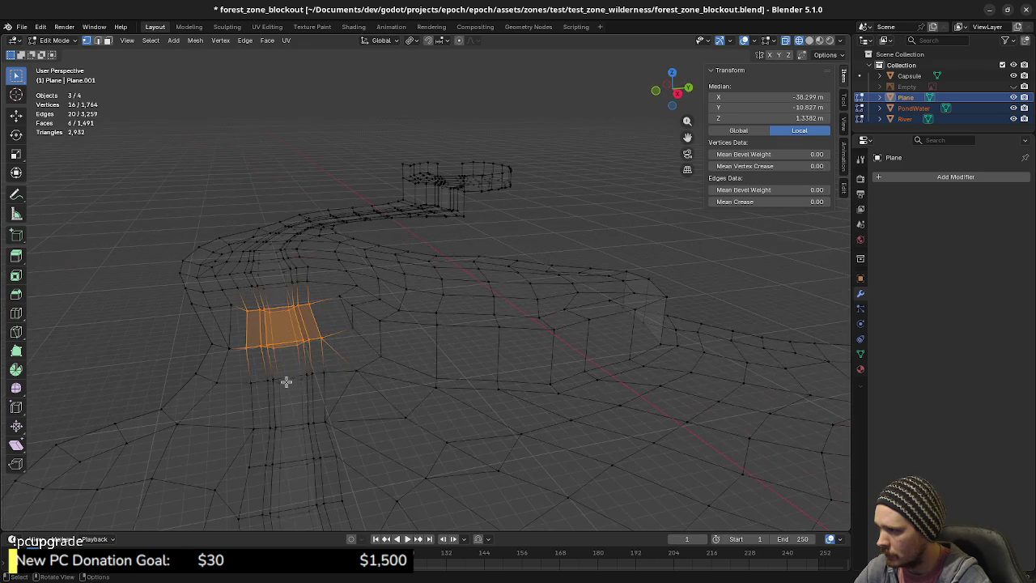
drag(248, 370, 335, 389)
mouse_move(335, 389)
middle_down()
mouse_move(384, 403)
mouse_move(447, 383)
middle_up()
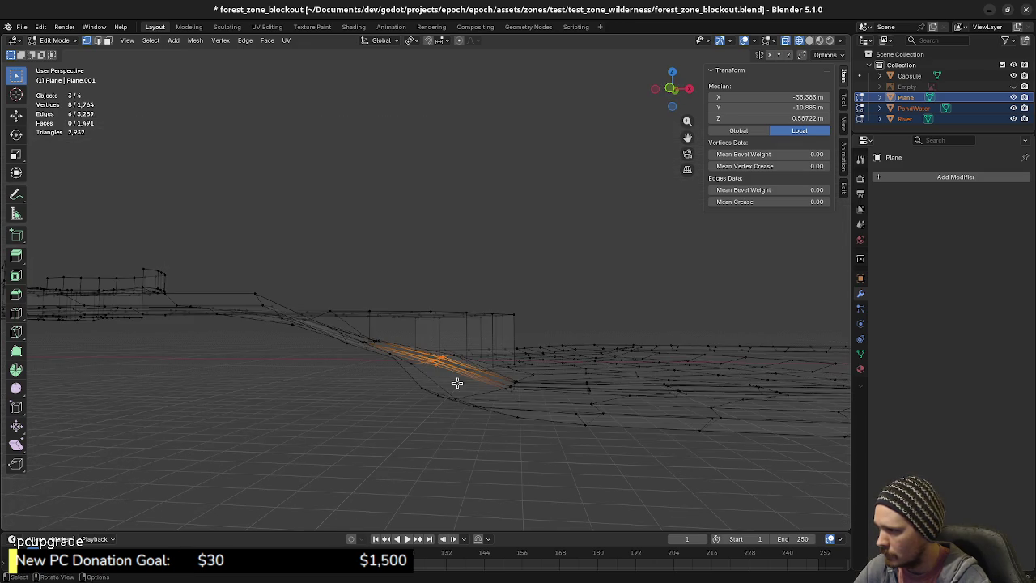
key(g)
key(z)
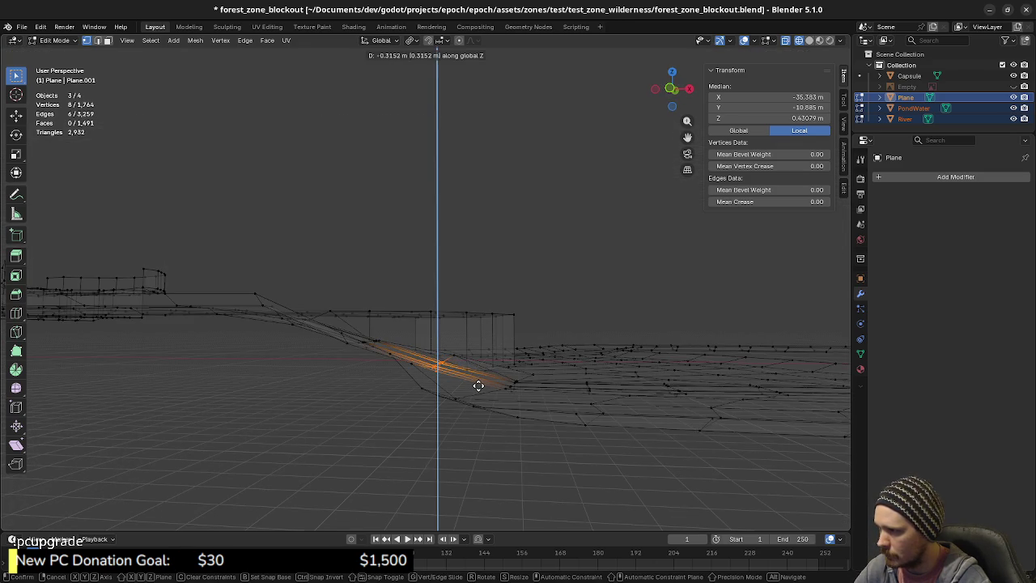
click(479, 386)
- Select the next bank strip and raise it about 0.28 m along Z
mouse_move(495, 391)
middle_down()
mouse_move(434, 386)
mouse_move(331, 447)
middle_up()
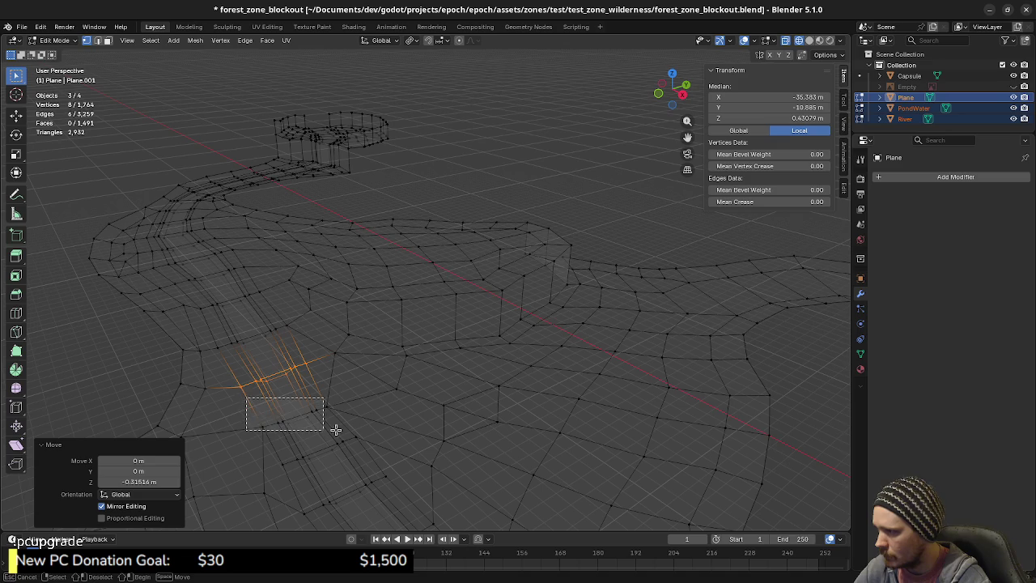
drag(349, 431, 349, 432)
middle_drag(331, 442, 450, 425)
key(g)
key(z)
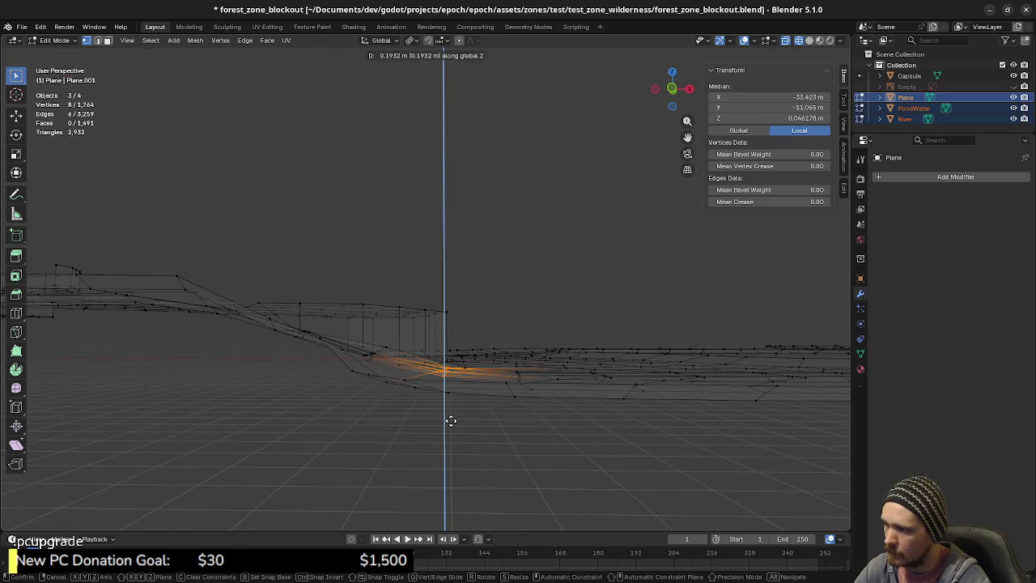
click(452, 418)
- Deselect everything and switch the viewport to Solid shading
mouse_move(465, 396)
middle_down()
mouse_move(361, 397)
mouse_move(364, 386)
mouse_move(453, 412)
mouse_move(407, 419)
mouse_move(416, 411)
middle_up()
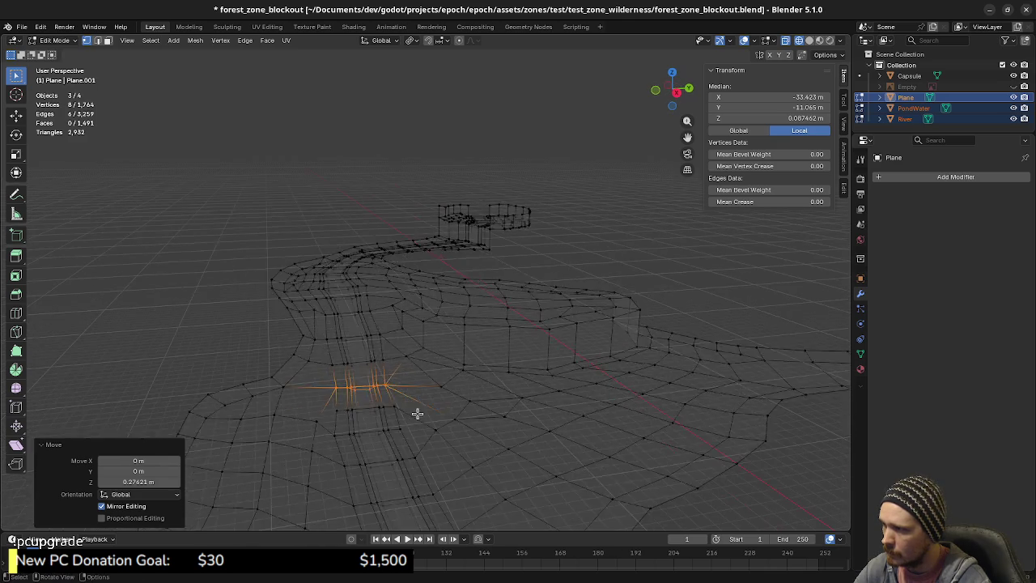
key(alt+a)
middle_drag(342, 408, 405, 432)
key(z)
click(442, 467)
mouse_move(442, 467)
middle_down()
mouse_move(465, 435)
mouse_move(452, 405)
mouse_move(377, 426)
mouse_move(417, 450)
mouse_move(449, 446)
mouse_move(470, 473)
middle_up()
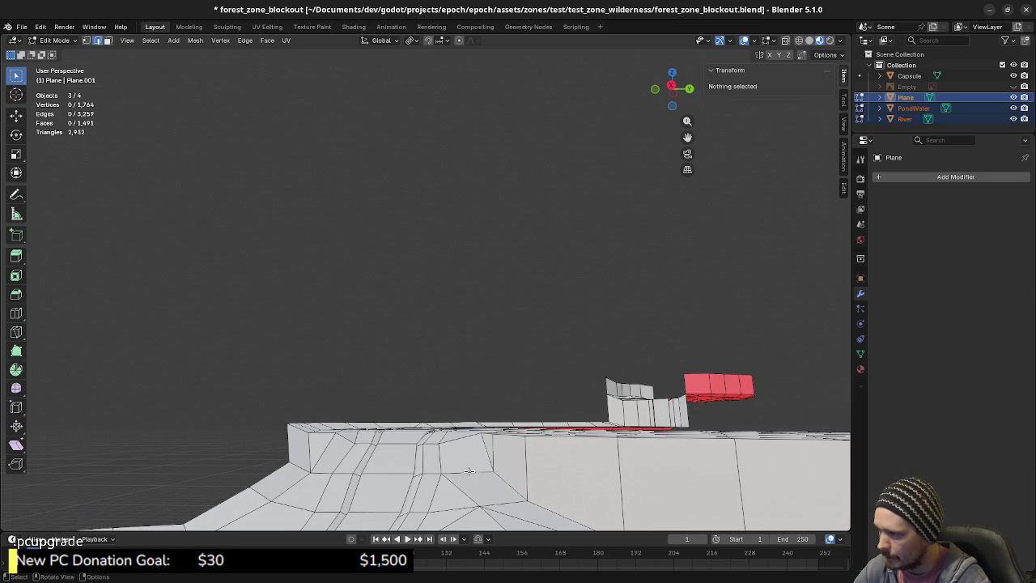
- Lower a ledge-base edge about 0.1 m along Z
click(469, 470)
key(g)
key(z)
click(482, 452)
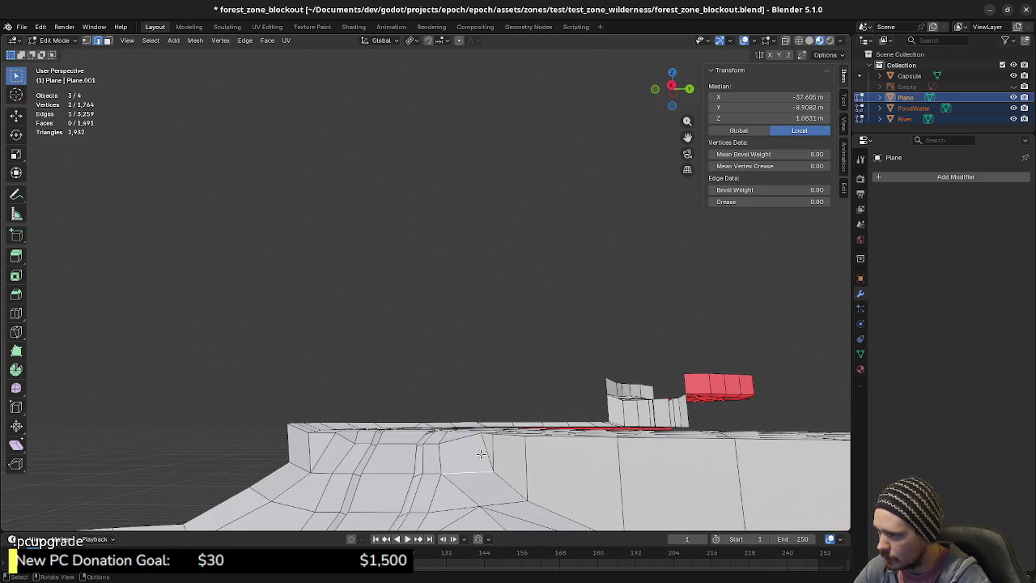
middle_drag(480, 455, 465, 439)
- In vertex mode, adjust the height of a single ledge-base vertex along Z
key(1)
click(464, 437)
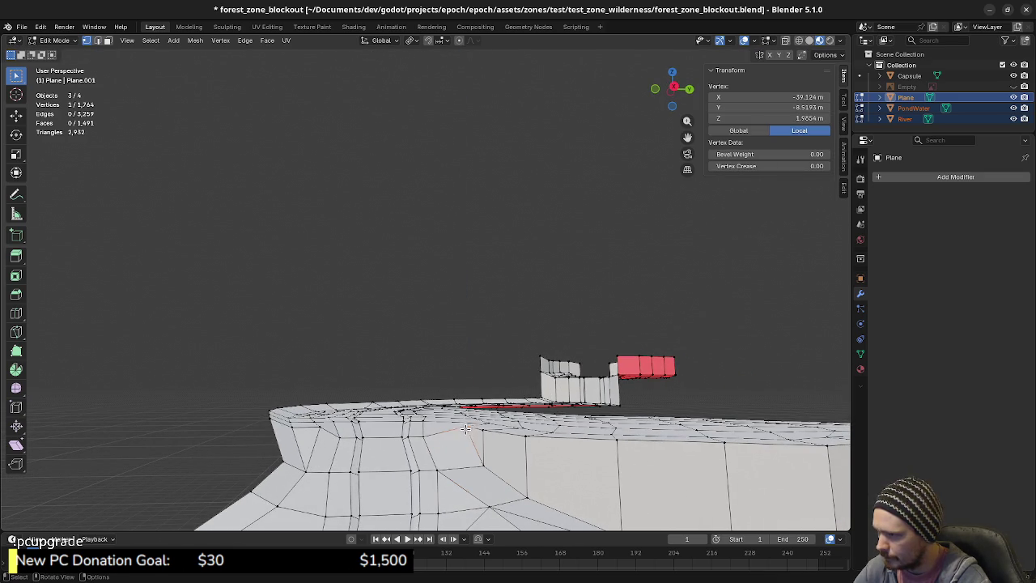
key(g)
key(z)
click(463, 439)
- Lower a bank-slope vertex about 0.21 m along Z
mouse_move(463, 439)
middle_down()
mouse_move(466, 460)
mouse_move(422, 445)
middle_up()
mouse_move(515, 470)
middle_down()
mouse_move(474, 422)
mouse_move(544, 432)
middle_up()
click(472, 420)
key(g)
key(z)
click(475, 426)
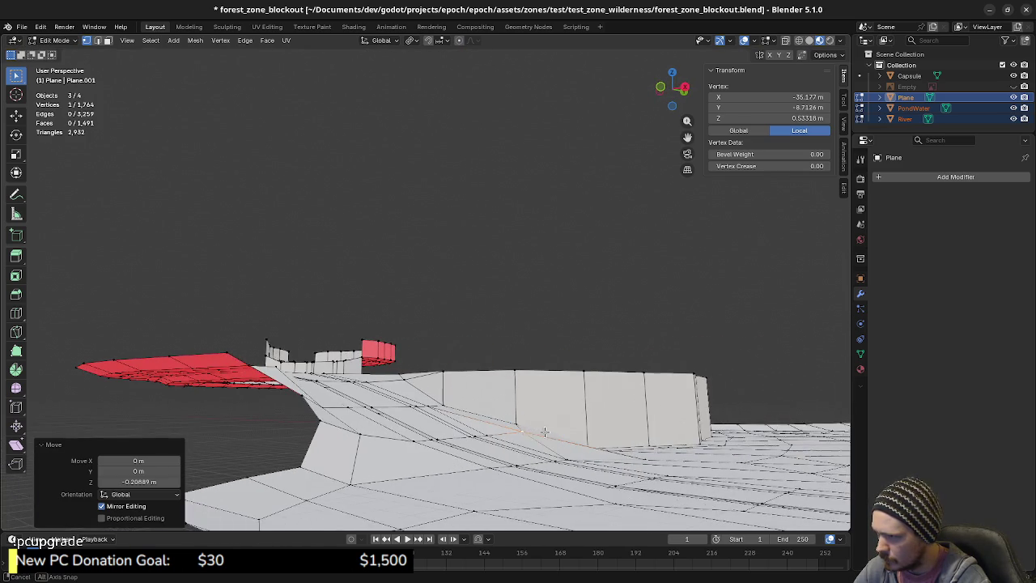
- Raise the next slope vertex about 0.11 m along Z
click(488, 433)
key(g)
key(z)
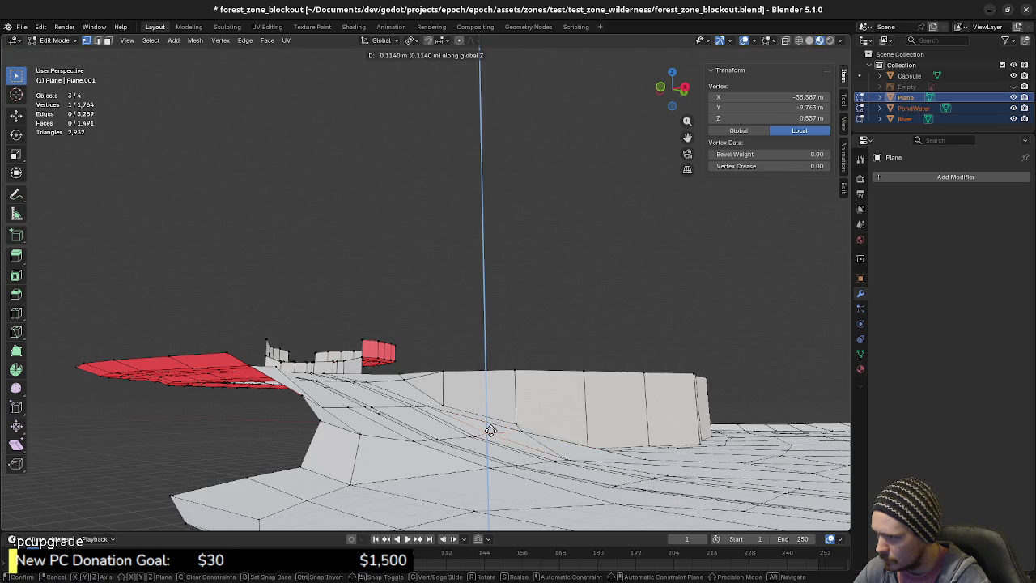
click(485, 433)
middle_drag(486, 433, 403, 449)
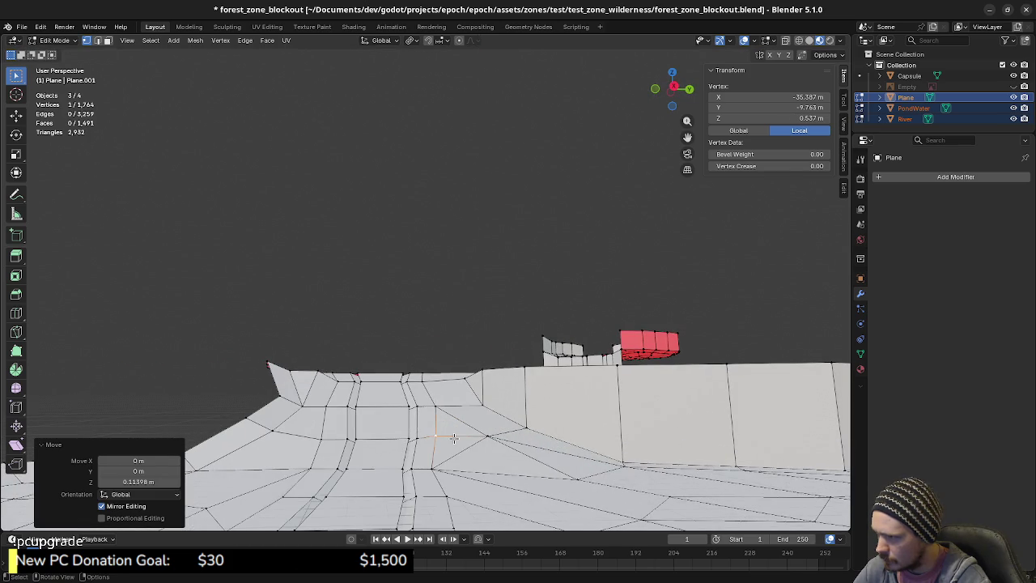
- Raise two more slope vertices by about 0.14 m and 0.09 m
click(331, 441)
middle_drag(331, 441, 403, 434)
key(g)
key(z)
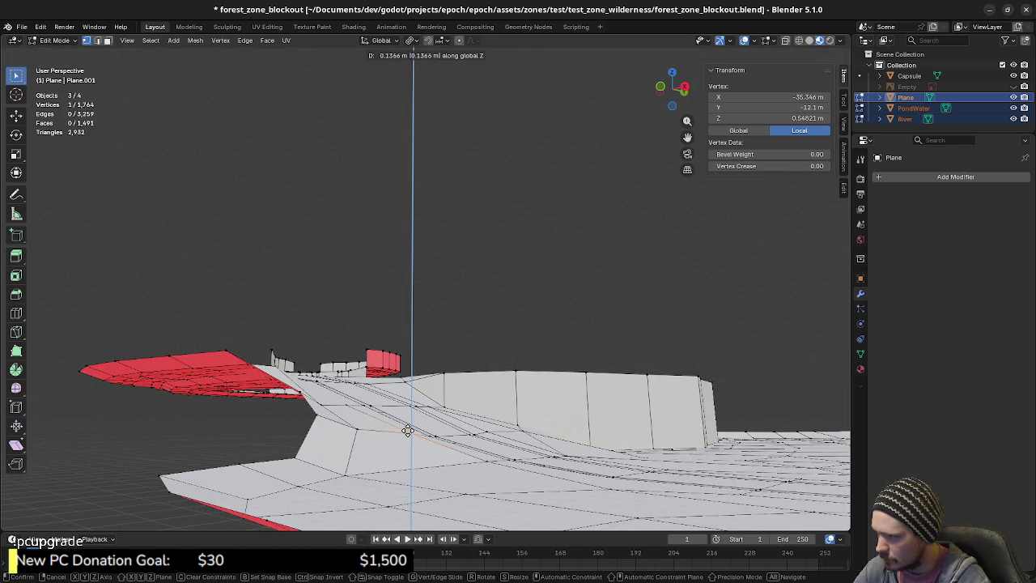
click(407, 431)
click(343, 403)
key(g)
key(z)
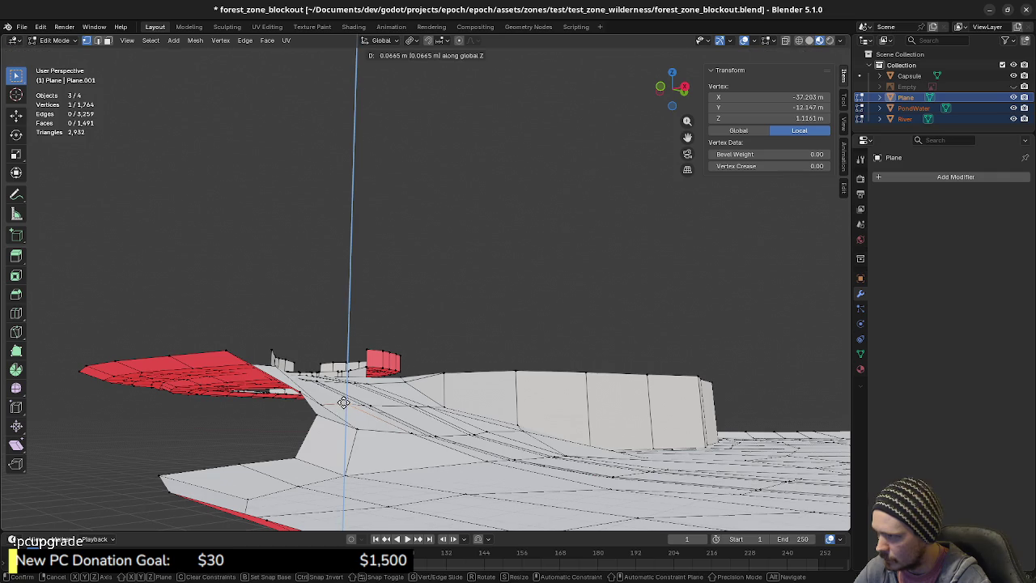
click(344, 403)
- Look over the ledge base and select a vertex on the flat ground
mouse_move(343, 403)
middle_down()
mouse_move(396, 419)
mouse_move(468, 406)
middle_up()
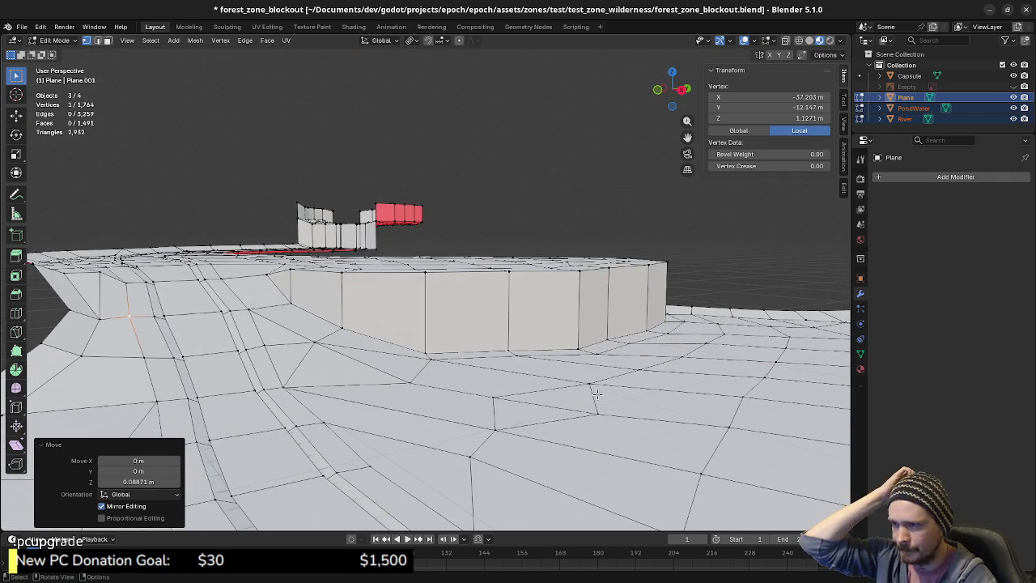
mouse_move(597, 394)
middle_down()
mouse_move(572, 384)
mouse_move(520, 402)
mouse_move(431, 396)
mouse_move(398, 430)
mouse_move(492, 405)
mouse_move(555, 446)
mouse_move(532, 423)
middle_up()
click(389, 421)
scroll(389, 420, up, 5)
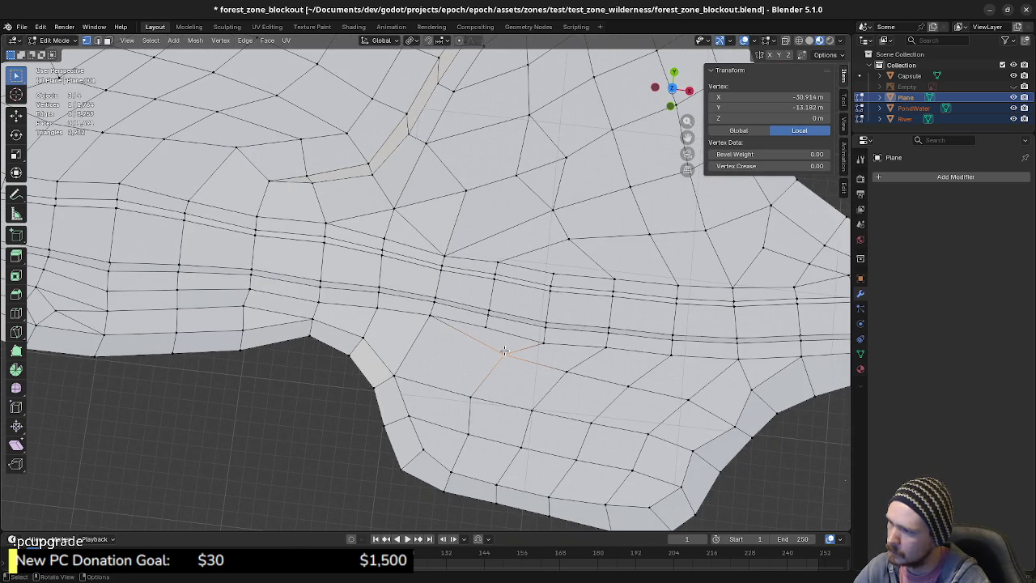
- Subdivide the edge crossing the bank via the operator search
mouse_move(509, 394)
middle_down()
mouse_move(419, 313)
mouse_move(433, 337)
middle_up()
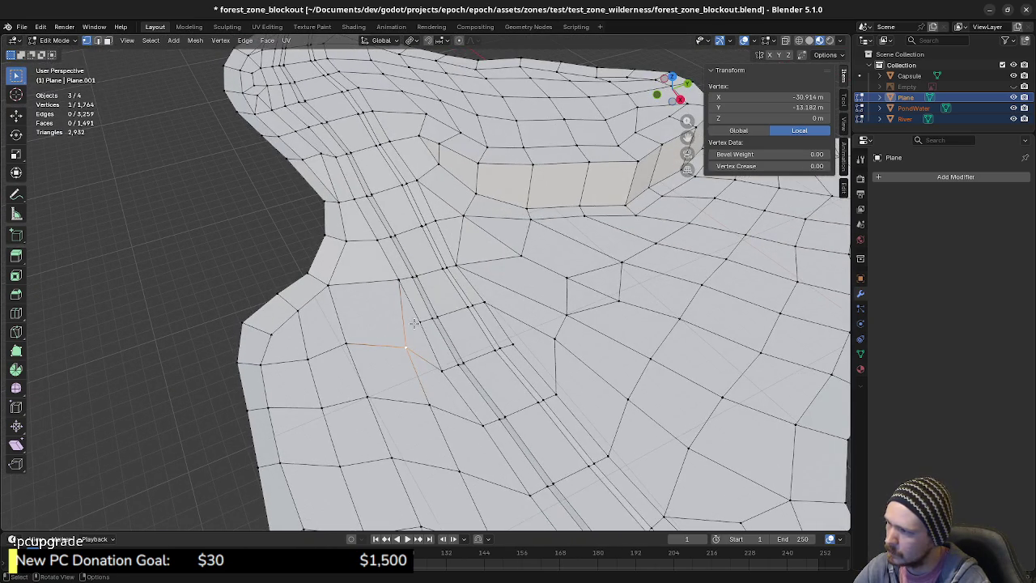
key(2)
click(402, 315)
middle_drag(426, 359, 459, 383)
key(F3)
text(su)
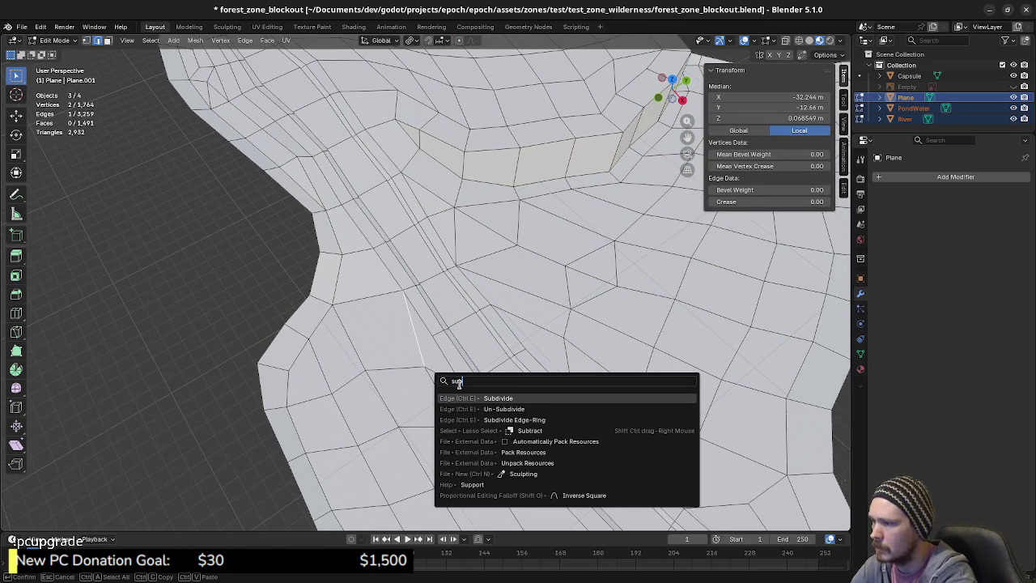
click(498, 409)
- Try moving the new midpoint vertex in top view, then undo the move
key(1)
click(414, 330)
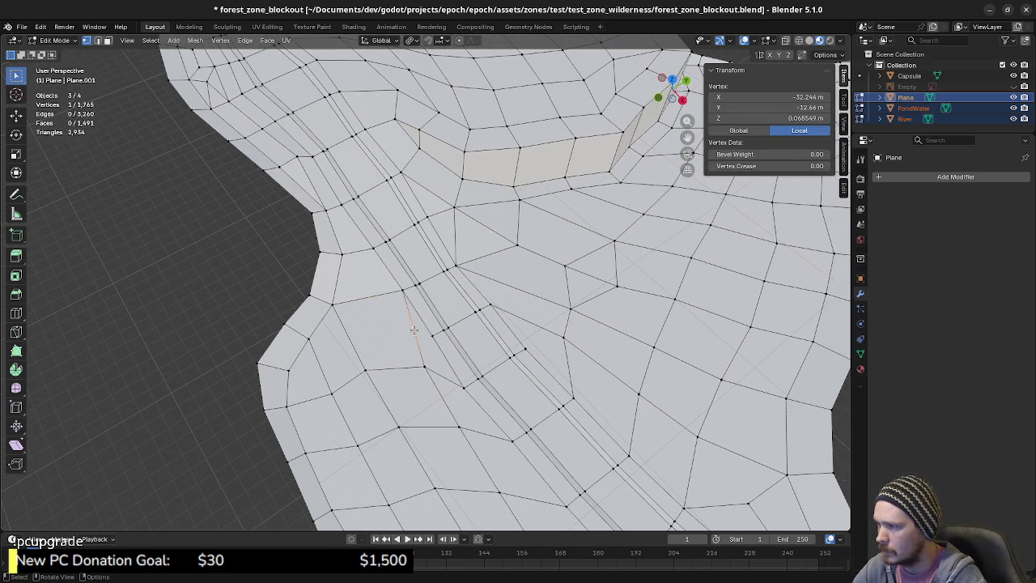
key(KP_7)
key(g)
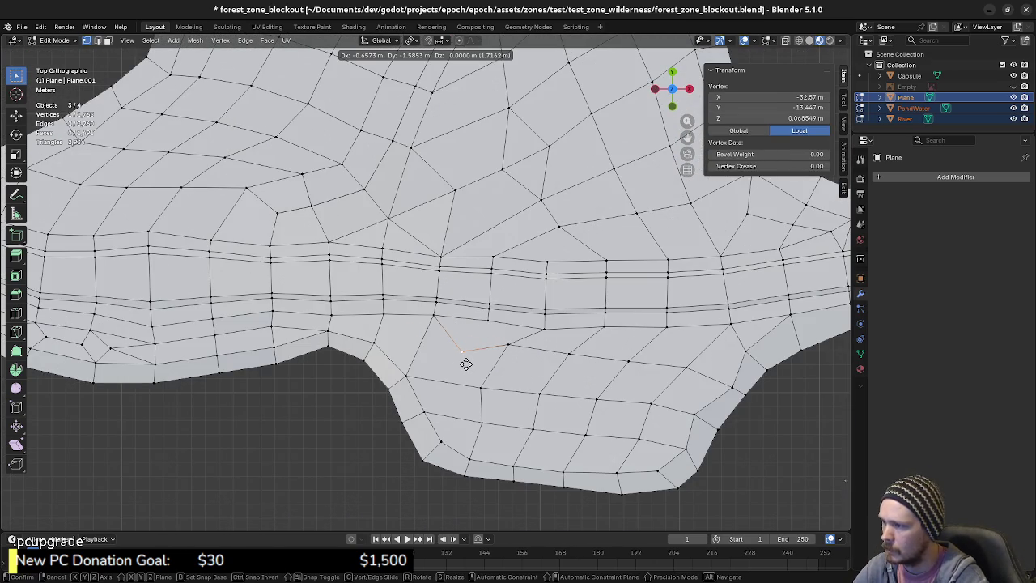
click(466, 365)
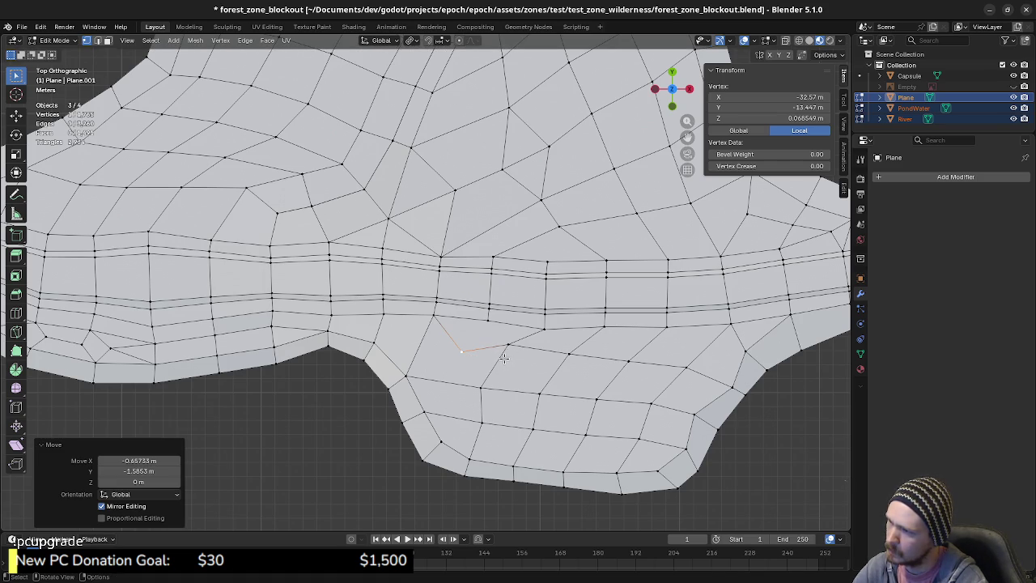
key(ctrl+z)
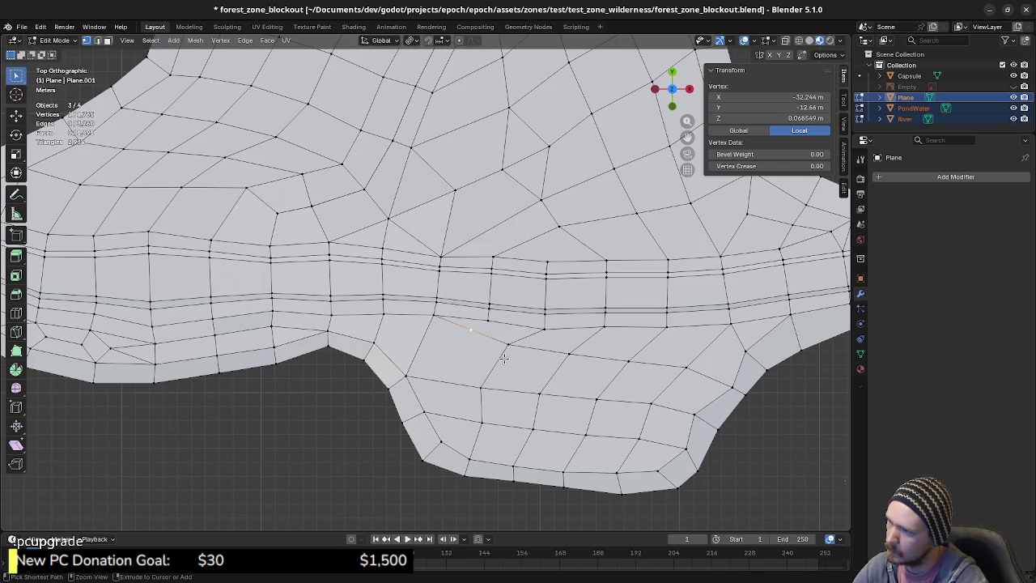
- Select the stray edge just below the river strip
ctrl+click(504, 358)
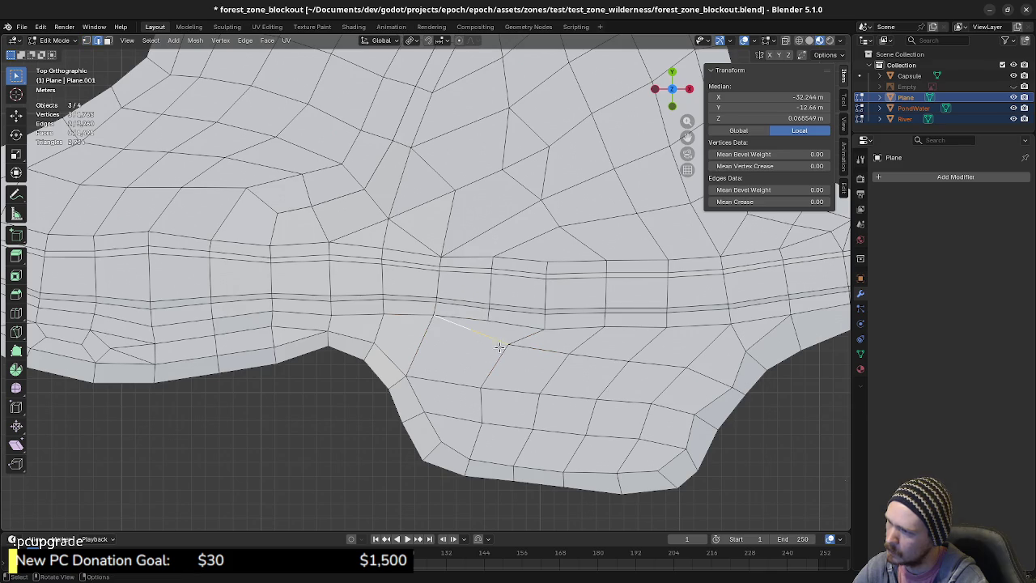
click(490, 323)
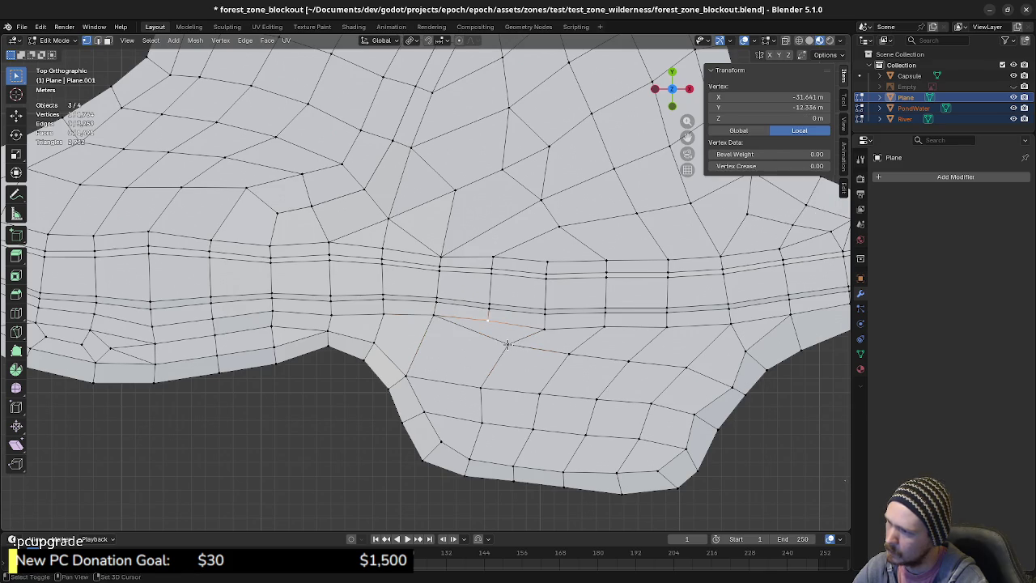
shift+click(508, 345)
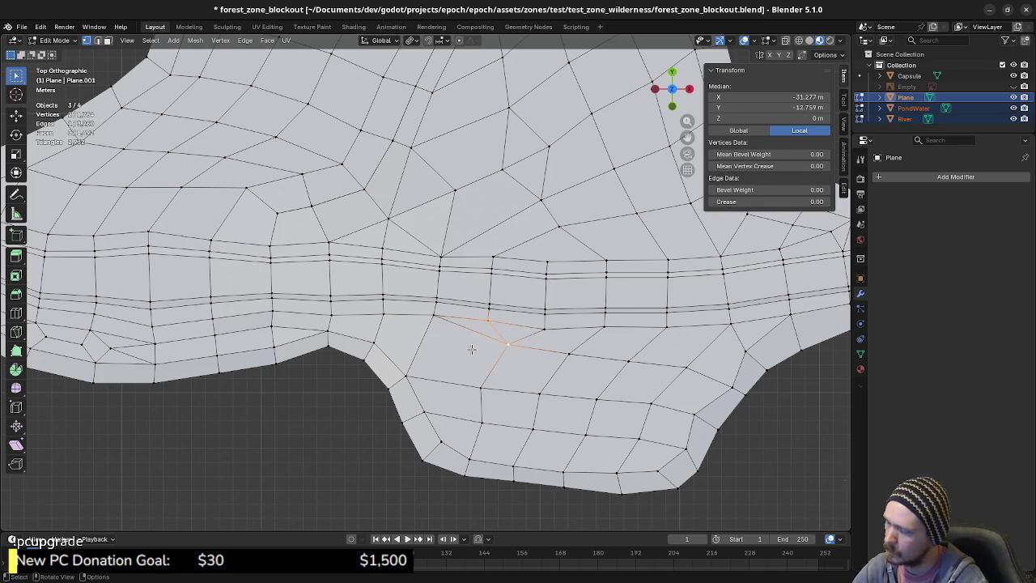
click(438, 320)
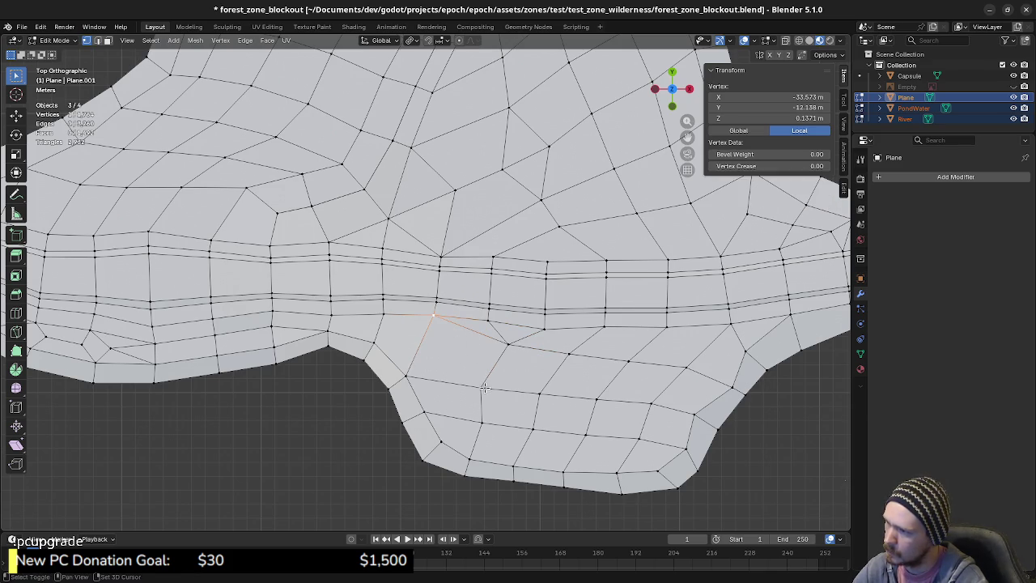
shift+click(507, 344)
- Dissolve the stray edge instead of deleting it, so no hole is left
key(x)
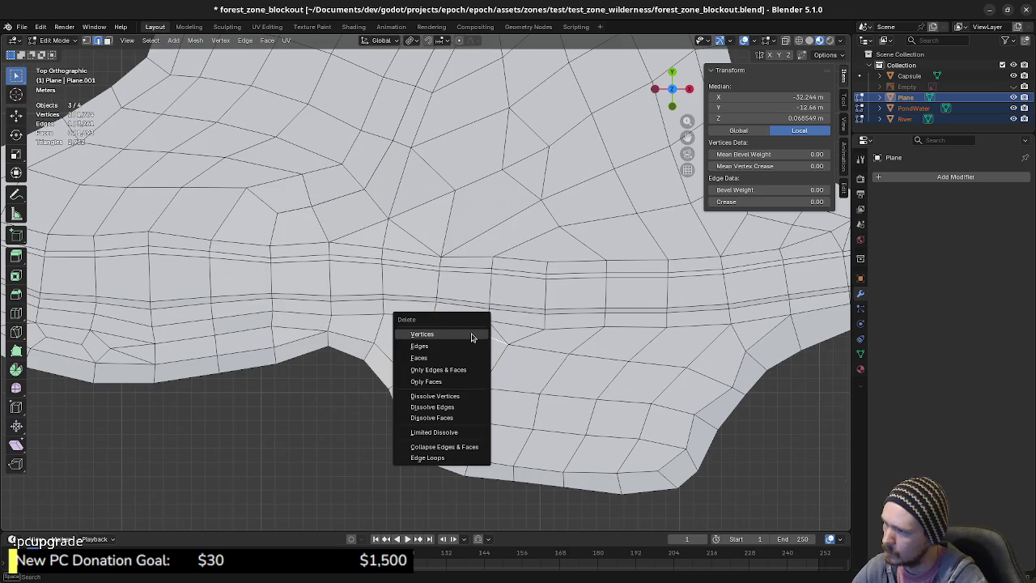
click(461, 354)
key(ctrl+z)
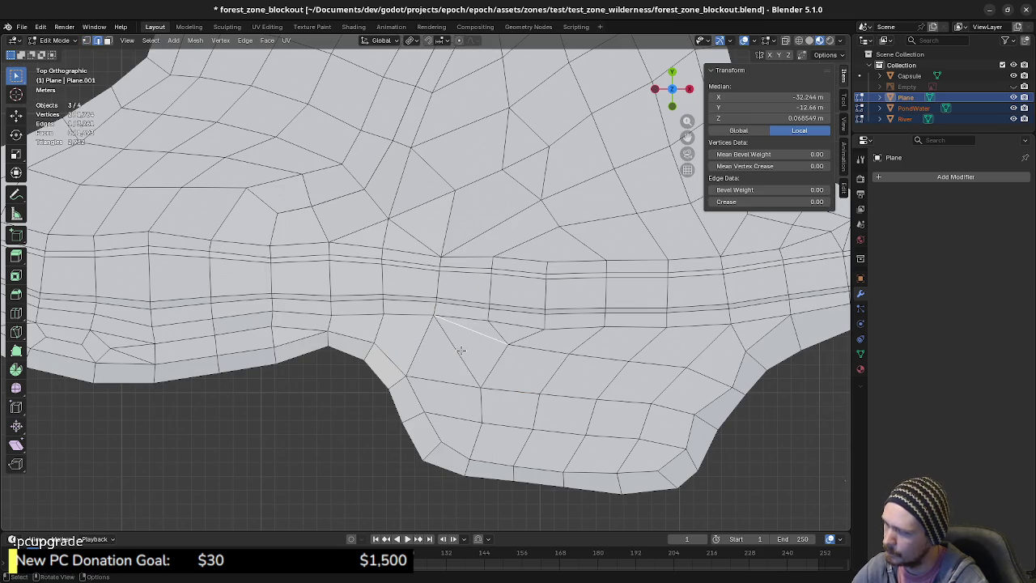
key(x)
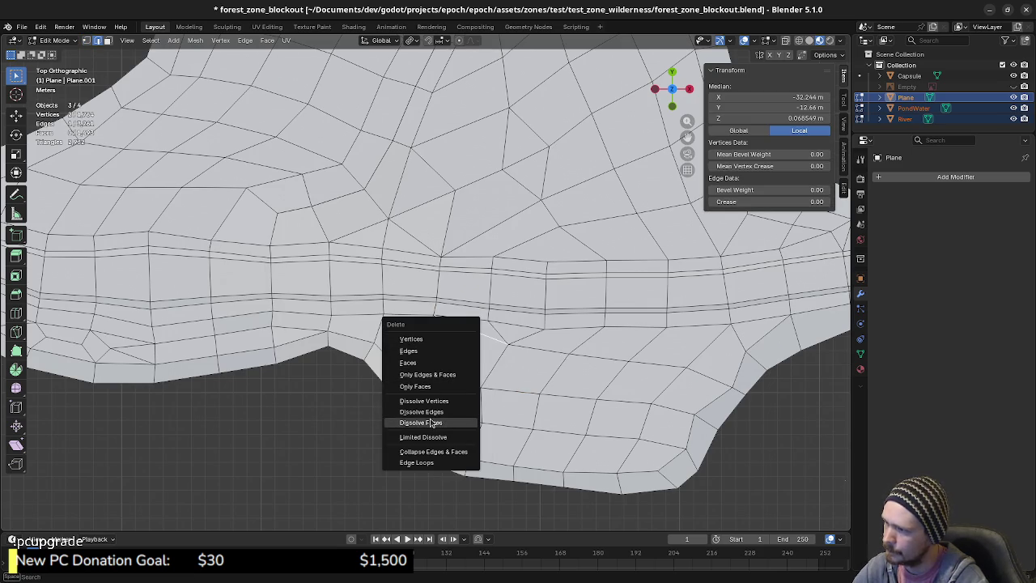
click(432, 412)
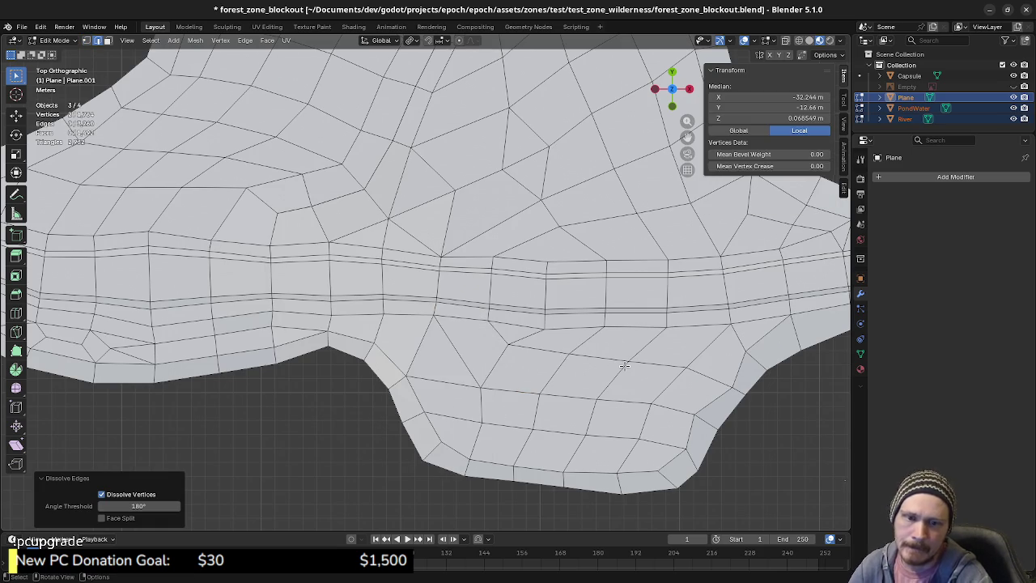
- Raise a vertex beside the river slightly along Z
mouse_move(624, 365)
middle_down()
mouse_move(440, 294)
mouse_move(378, 349)
middle_up()
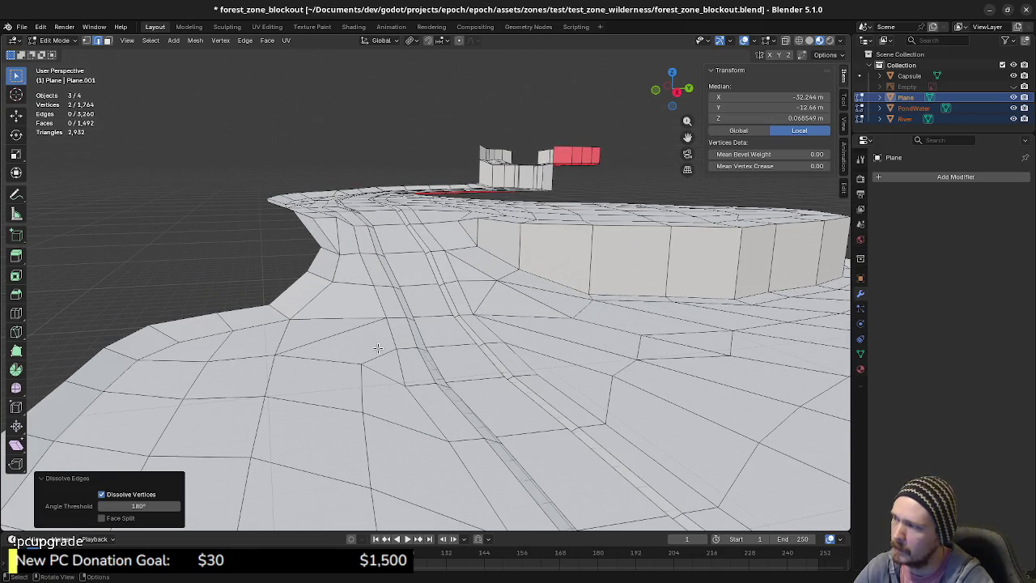
middle_drag(496, 324, 491, 320)
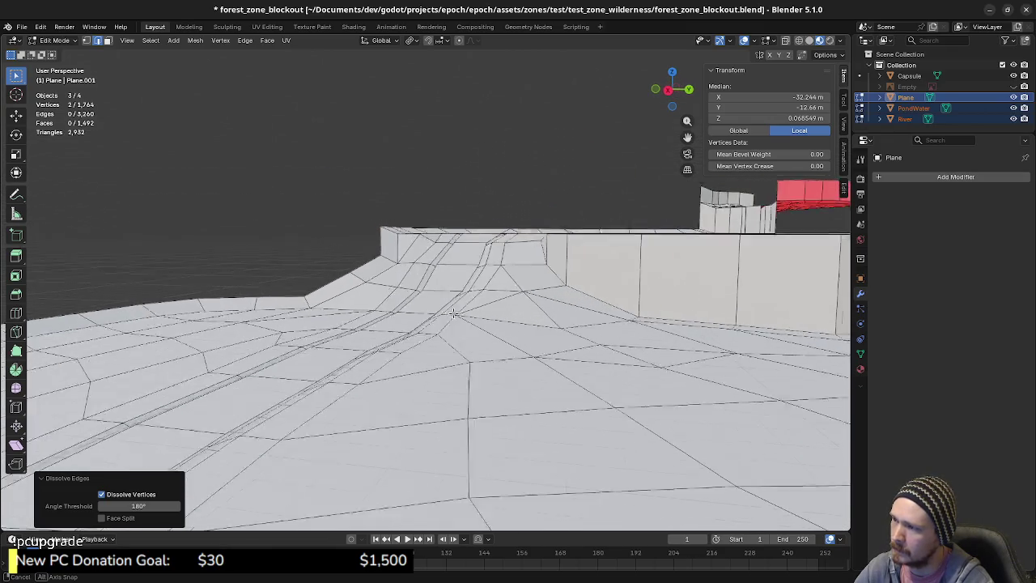
key(1)
click(562, 325)
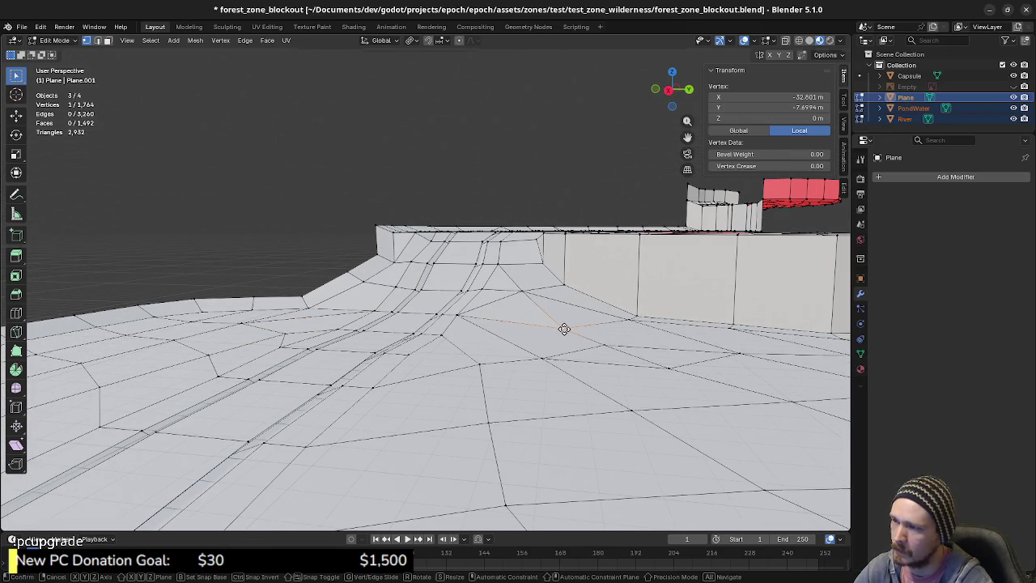
key(g)
key(z)
click(562, 325)
mouse_move(563, 326)
middle_down()
mouse_move(523, 334)
mouse_move(465, 310)
middle_up()
- Raise two more riverbank vertices slightly along Z
click(477, 316)
key(g)
key(z)
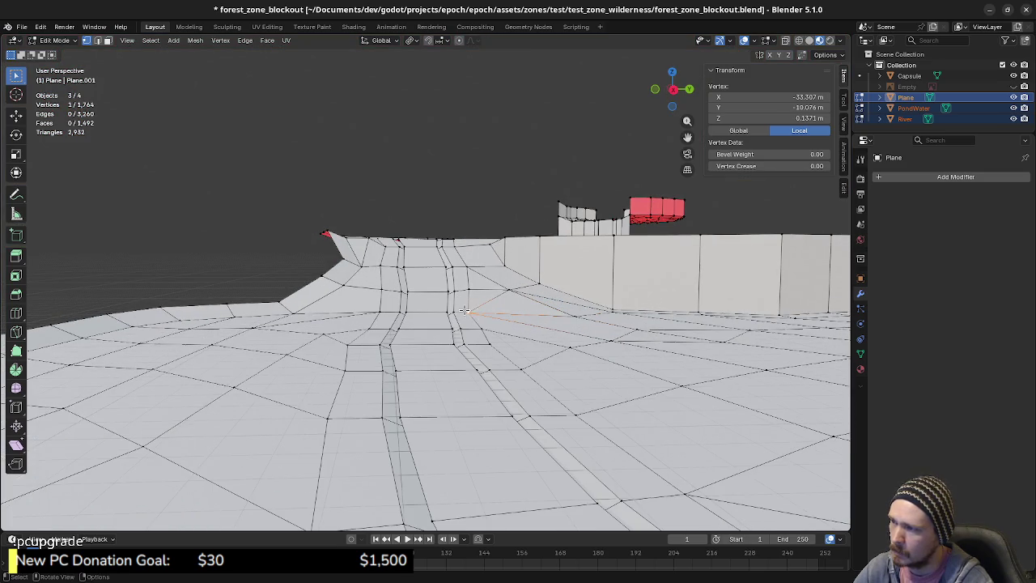
click(476, 312)
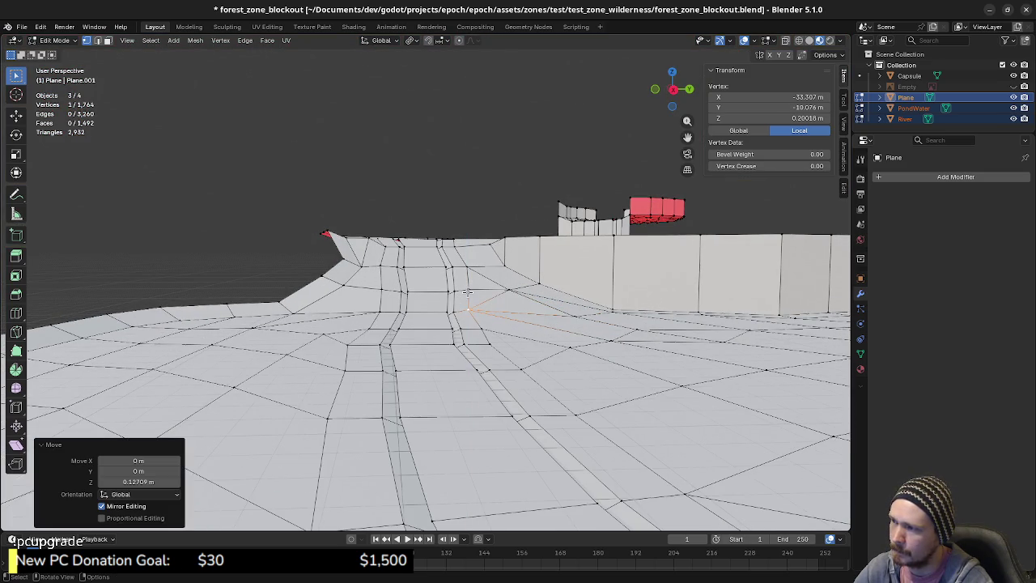
middle_drag(467, 293, 453, 293)
click(453, 293)
key(g)
key(z)
click(499, 301)
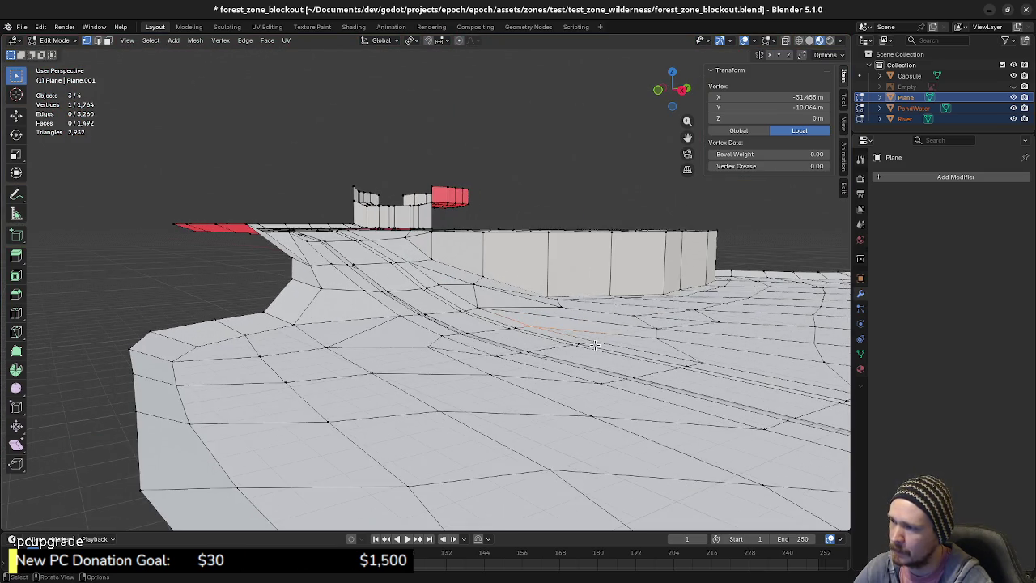
middle_drag(587, 342, 419, 305)
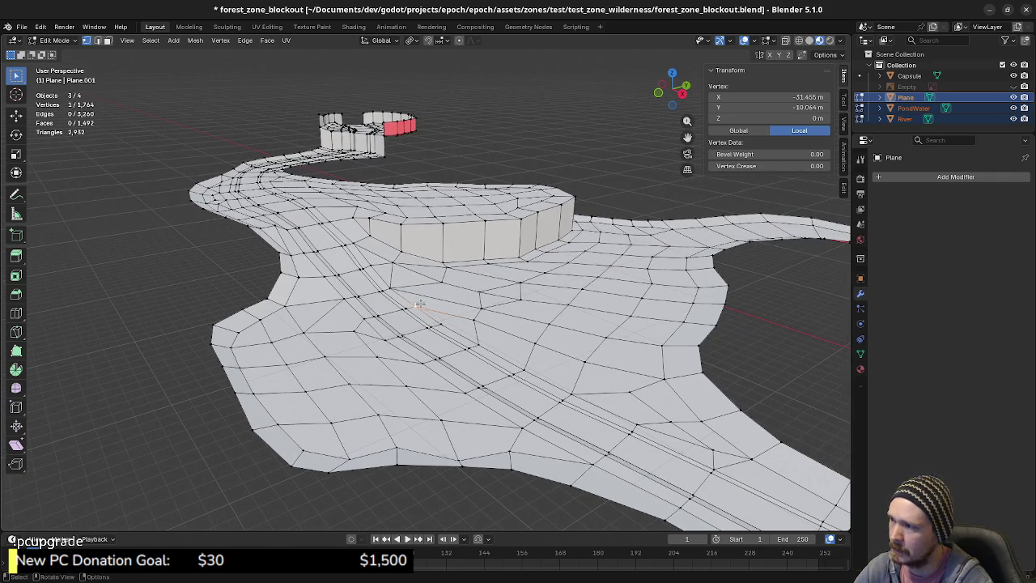
- Subdivide the ground edge in front of the ledge wall
key(KP_7)
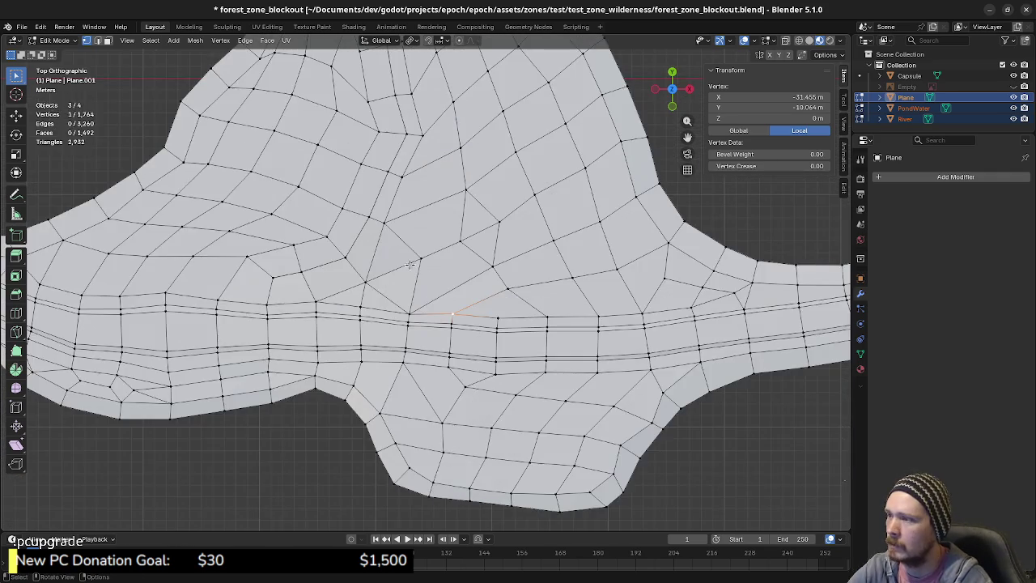
scroll(419, 304, down, 2)
mouse_move(429, 316)
shift+middle_down()
mouse_move(474, 352)
mouse_move(437, 291)
mouse_move(464, 319)
shift+middle_up()
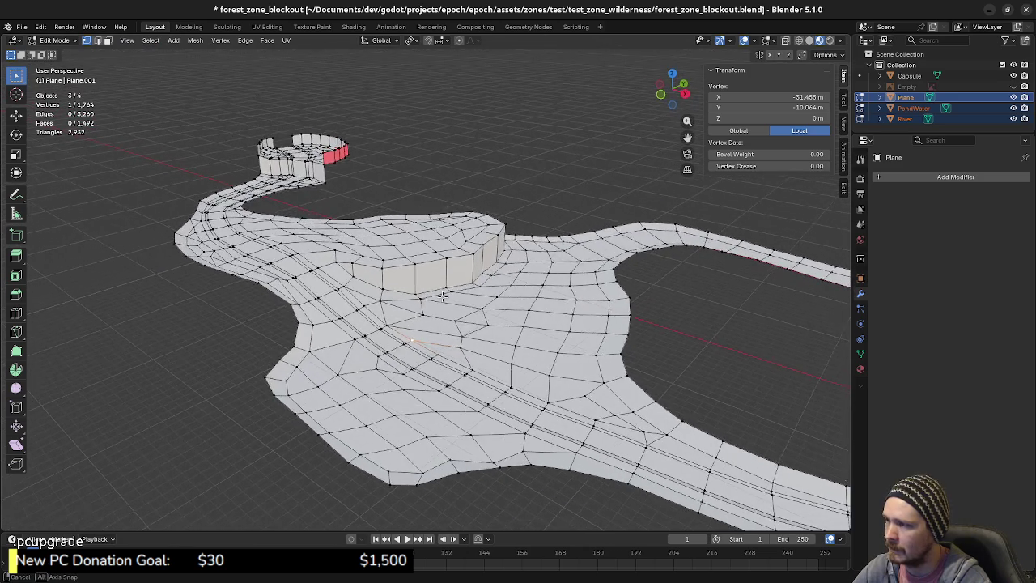
scroll(464, 320, up, 2)
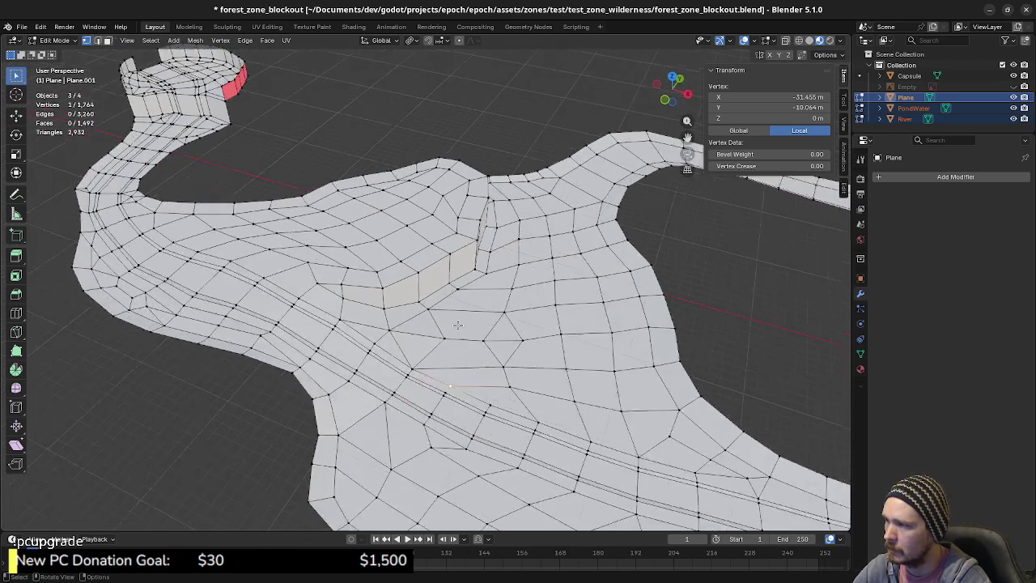
scroll(466, 322, up, 2)
scroll(468, 325, up, 2)
scroll(472, 330, up, 1)
key(2)
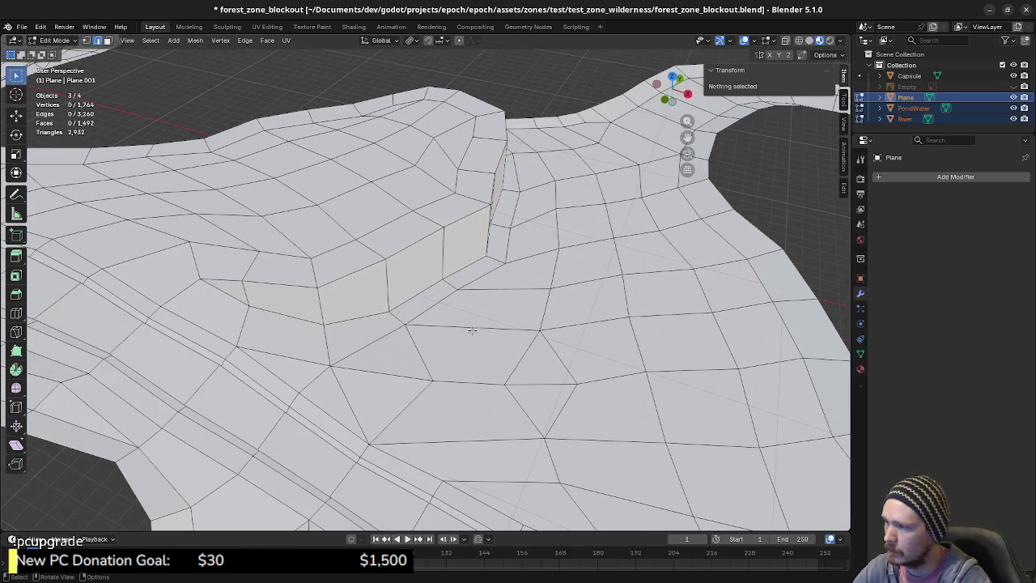
click(475, 329)
right_click(494, 333)
click(552, 354)
- Connect the new midpoint to the opposite vertex with J, then dissolve that edge
key(1)
click(472, 328)
shift+click(429, 382)
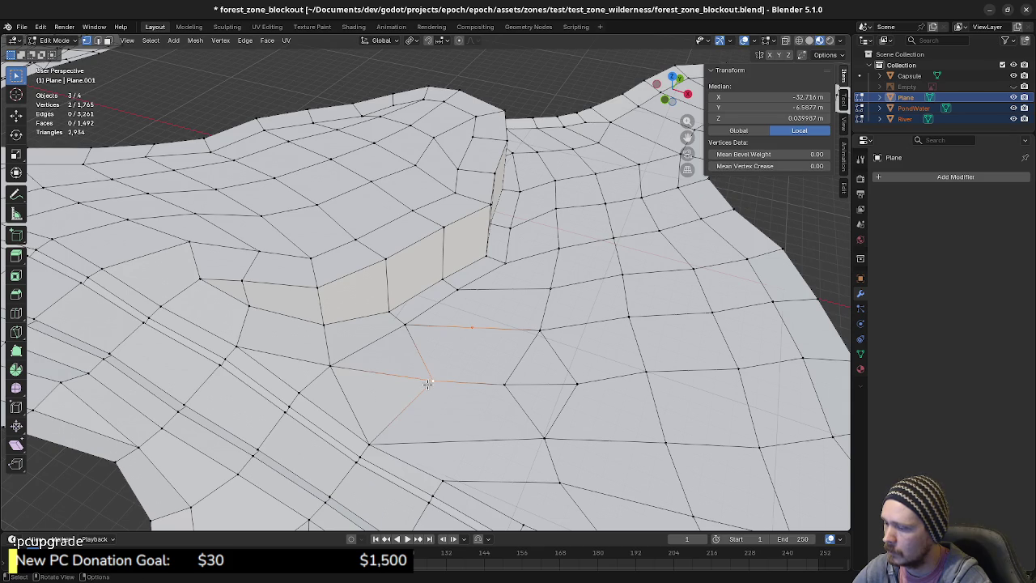
key(j)
key(2)
key(x)
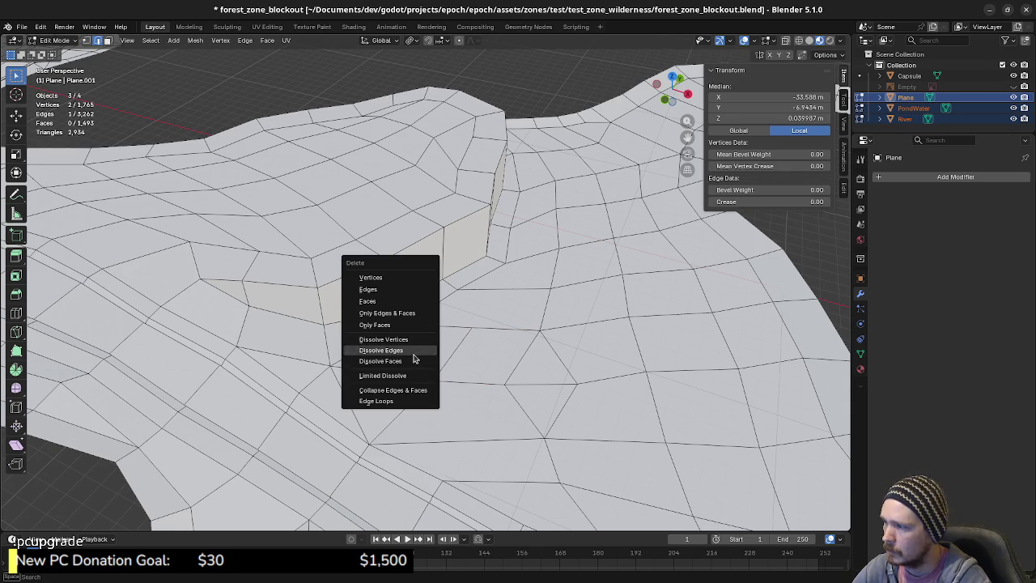
click(413, 353)
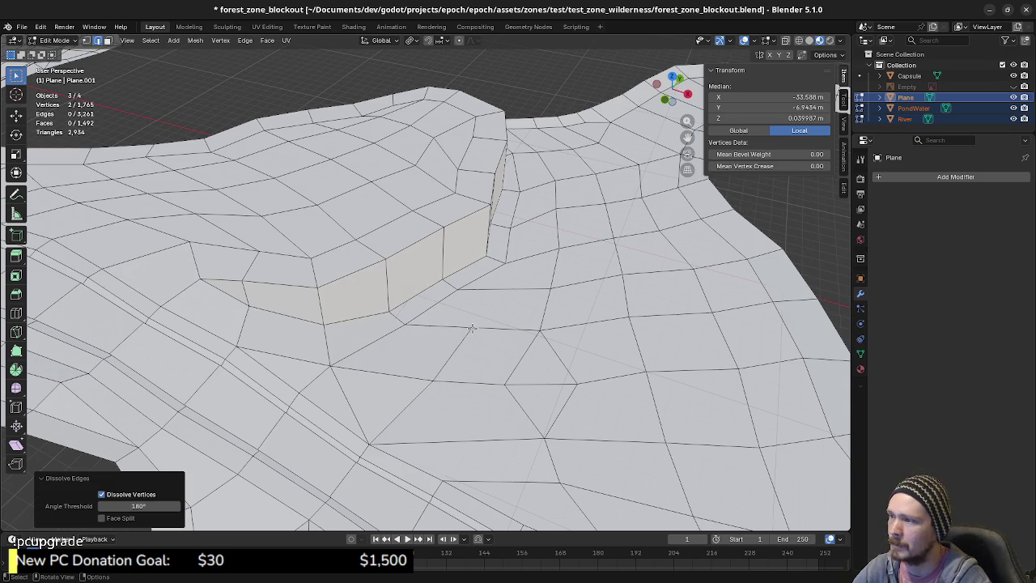
- Subdivide another edge at the ledge wall base and select its midpoint with a neighbour
key(1)
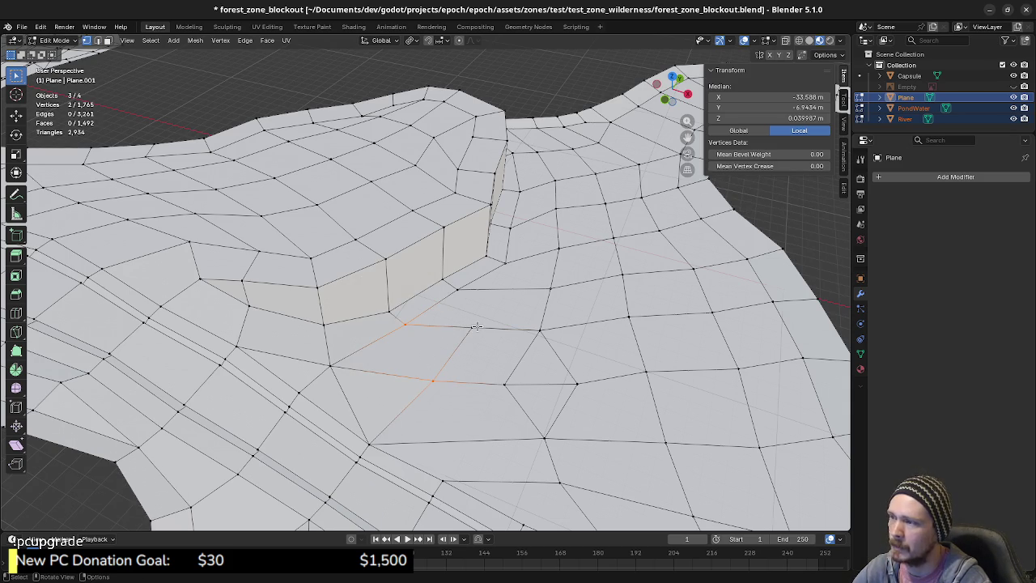
key(2)
click(501, 290)
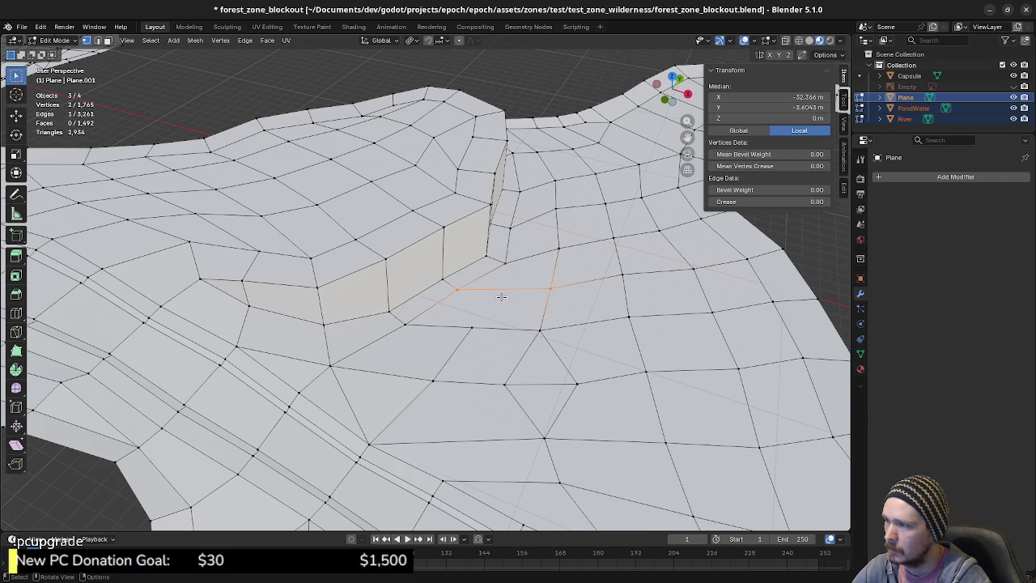
right_click(503, 289)
click(553, 312)
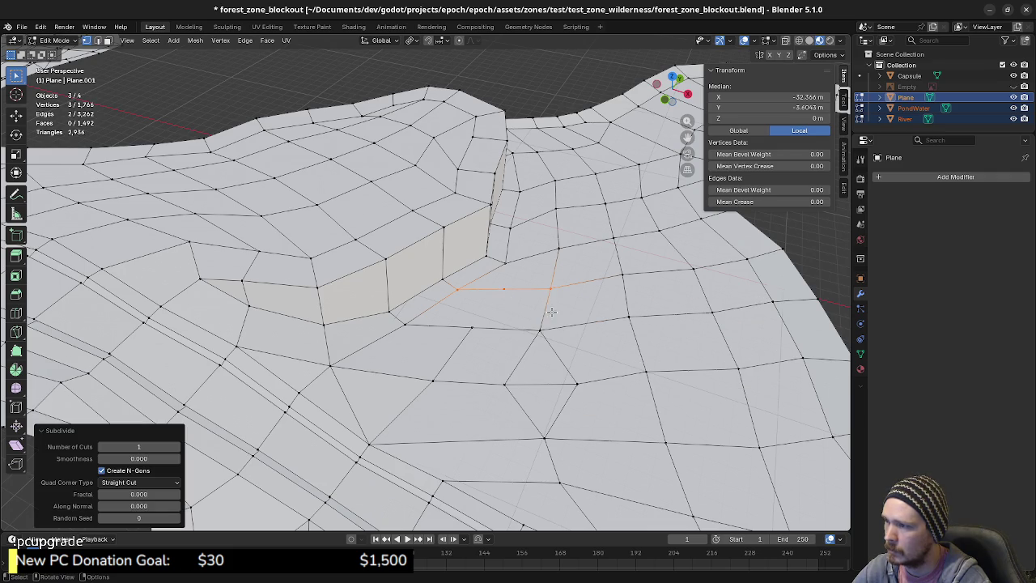
key(1)
click(503, 289)
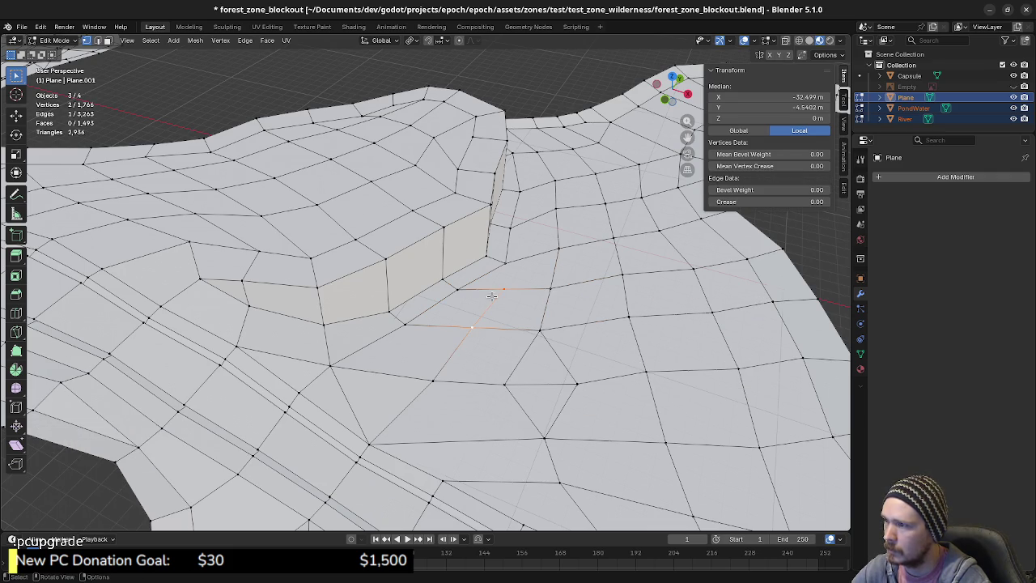
shift+click(506, 266)
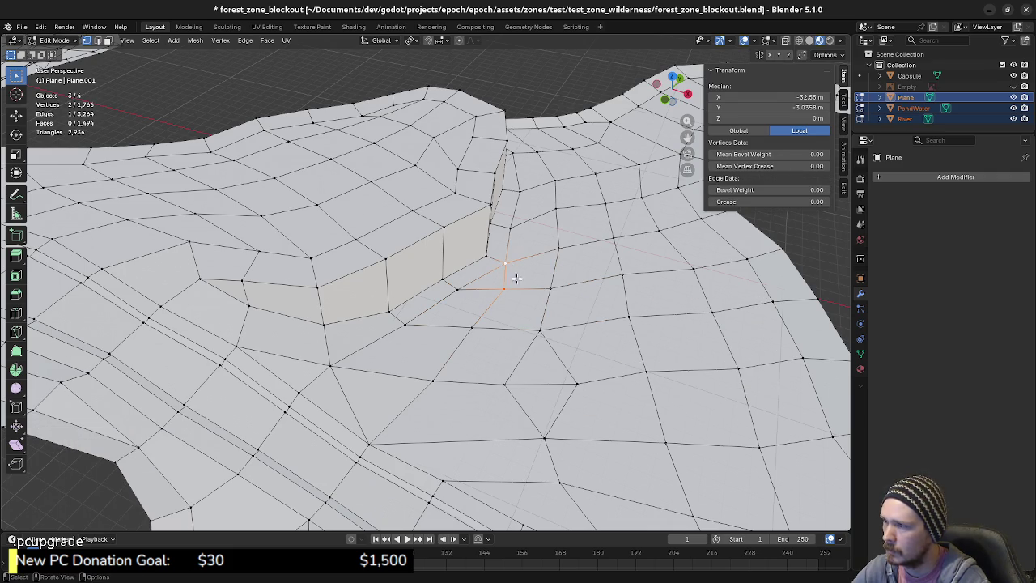
key(alt+a)
mouse_move(506, 265)
middle_down()
mouse_move(496, 346)
mouse_move(481, 327)
middle_up()
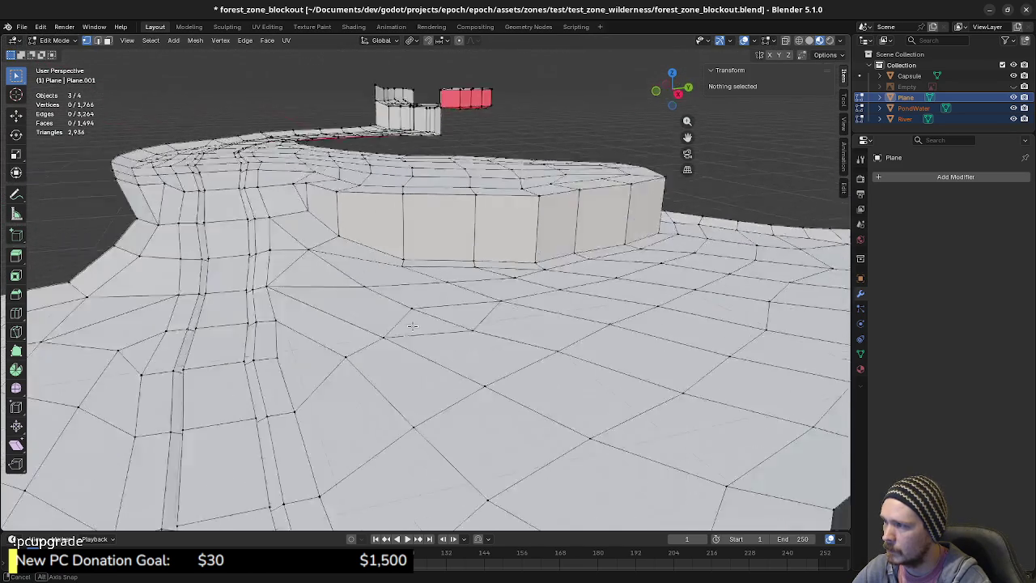
- Raise the first three vertices at the foot of the ledge wall straight up along Z
middle_drag(481, 328, 409, 285)
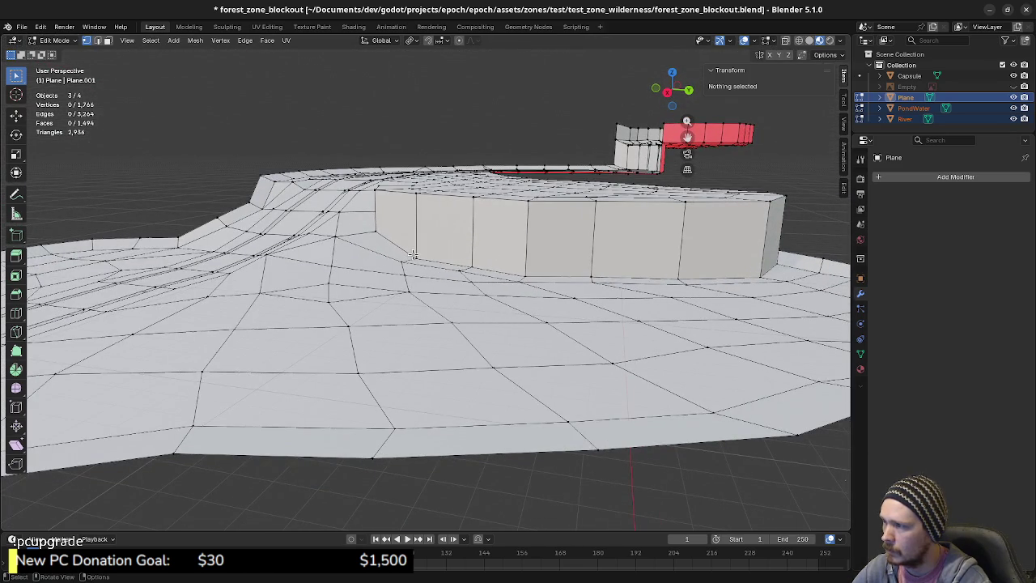
click(415, 255)
key(shift+v)
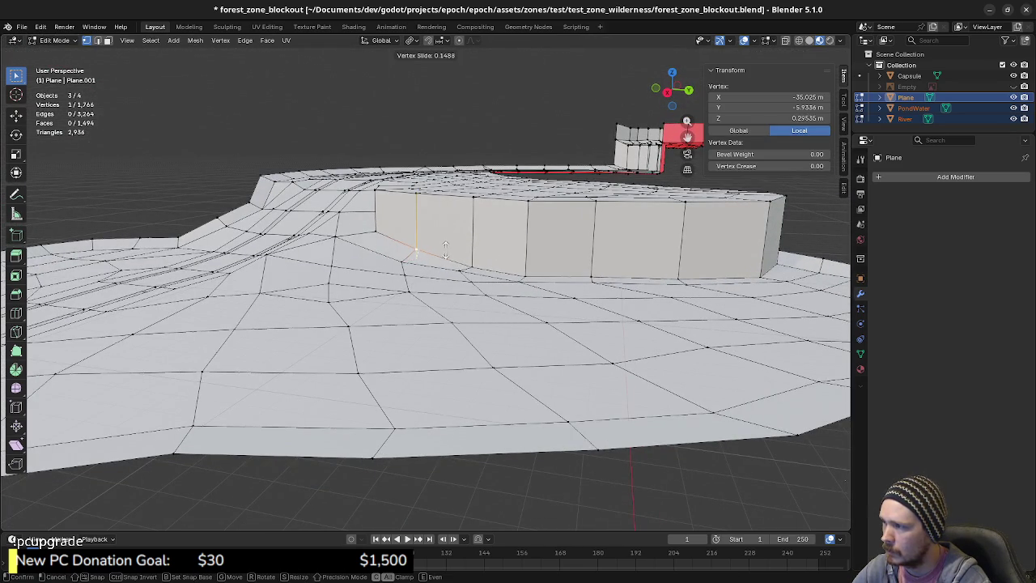
key(Escape)
key(g)
key(z)
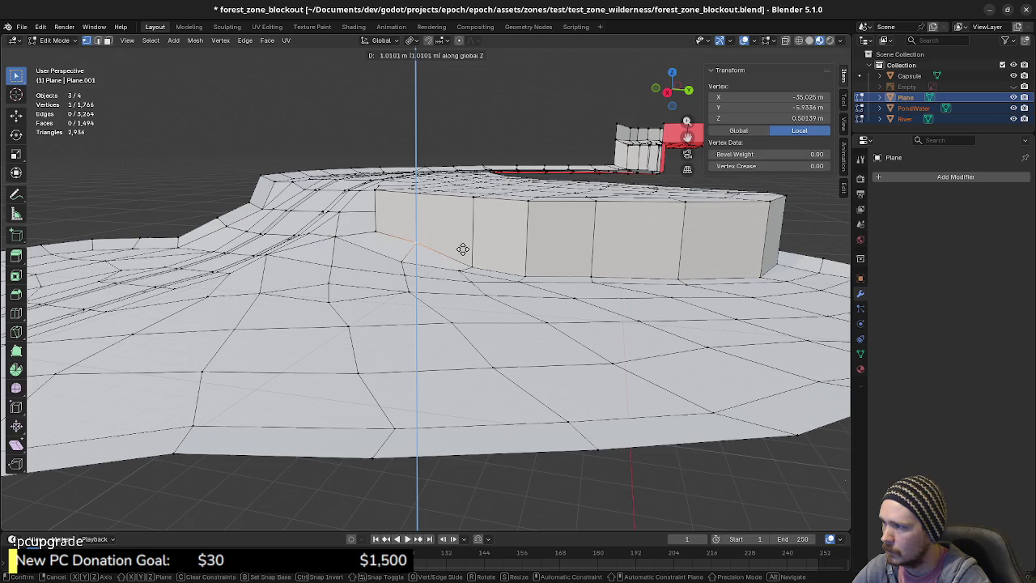
click(465, 251)
click(472, 260)
key(g)
key(z)
click(511, 268)
click(526, 272)
key(g)
key(z)
click(523, 268)
- Lift three more wall-base vertices vertically, one to about 0.38 m
click(596, 276)
middle_drag(596, 276, 558, 289)
key(g)
key(z)
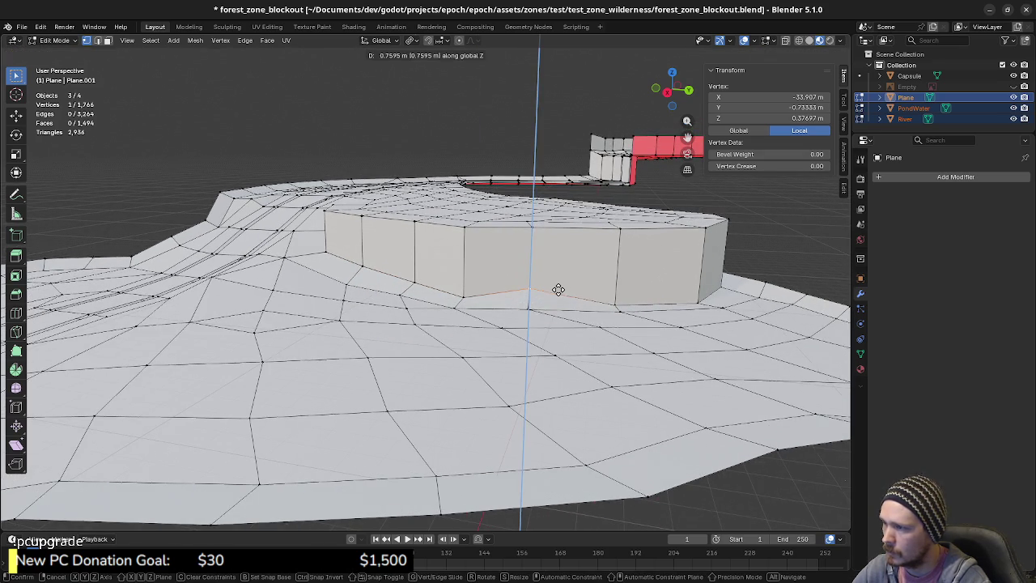
click(557, 289)
click(611, 301)
key(g)
key(z)
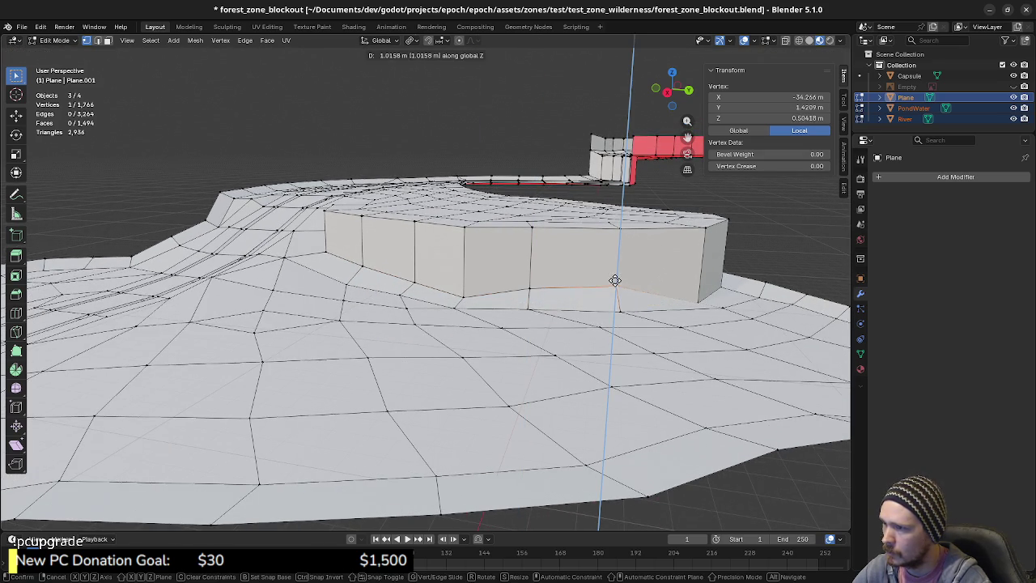
click(615, 281)
middle_drag(615, 281, 576, 377)
click(574, 375)
key(g)
key(z)
click(583, 354)
- Adjust the remaining wall-base vertex heights, lowering one and raising another about 0.41 m
mouse_move(583, 354)
middle_down()
mouse_move(641, 327)
mouse_move(517, 315)
middle_up()
click(629, 325)
key(g)
key(z)
click(629, 294)
key(g)
key(z)
click(639, 330)
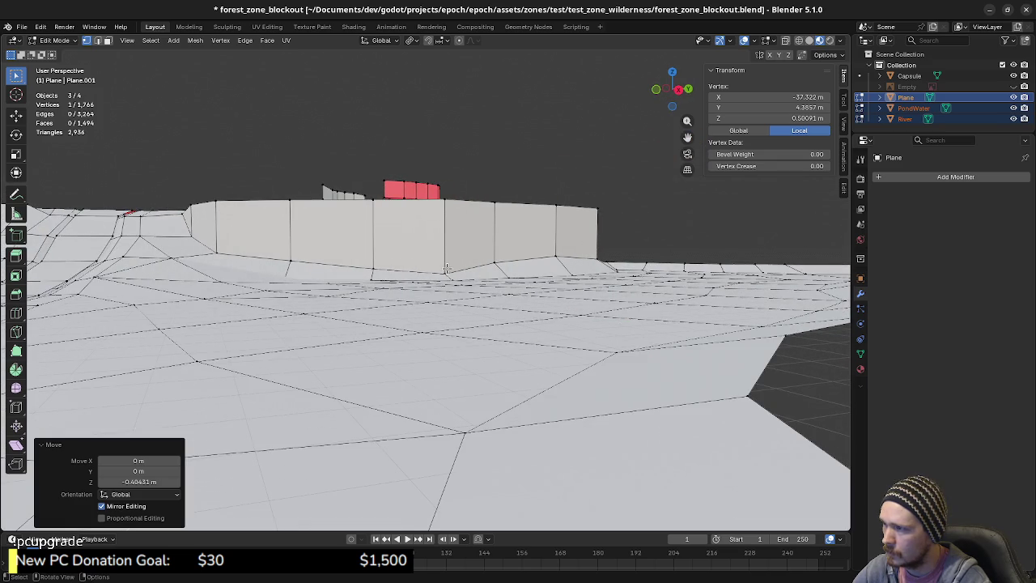
click(446, 269)
key(g)
key(z)
click(444, 260)
mouse_move(444, 261)
middle_down()
mouse_move(453, 374)
mouse_move(480, 327)
mouse_move(459, 328)
middle_up()
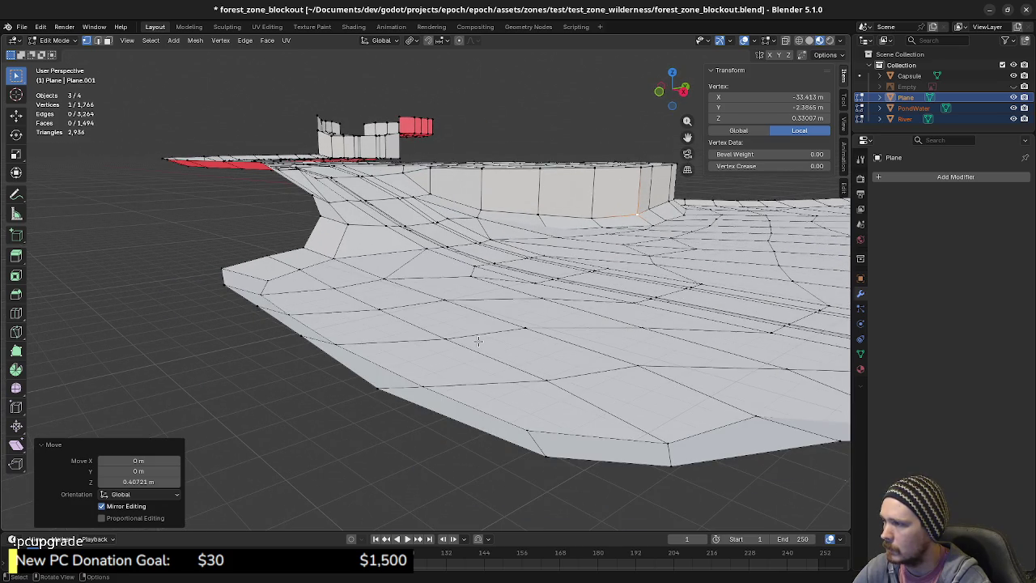
- From a top-down view, box-select the faces at the tip of the southern lobe
middle_drag(458, 377, 663, 439)
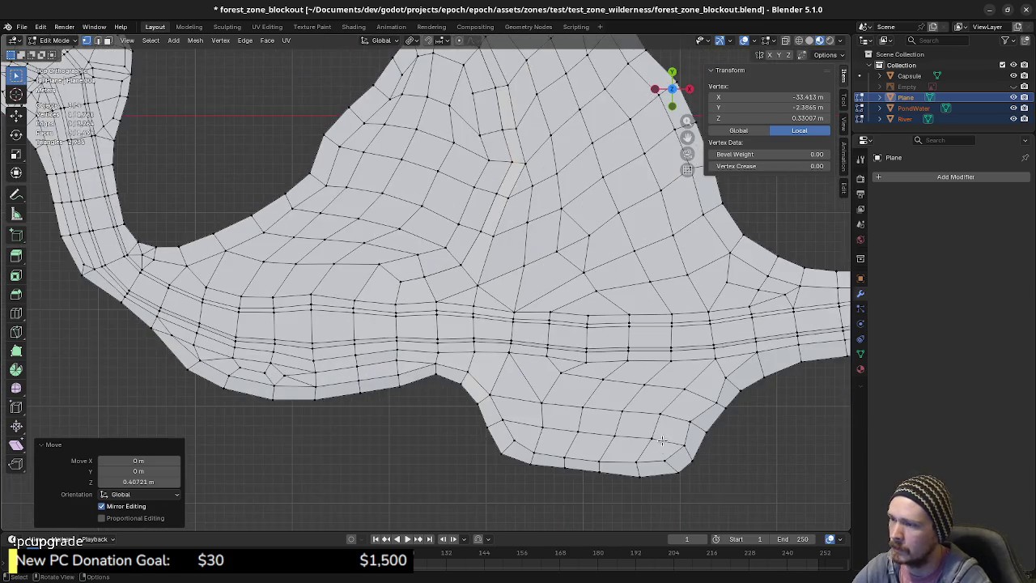
scroll(662, 440, down, 2)
drag(671, 453, 376, 347)
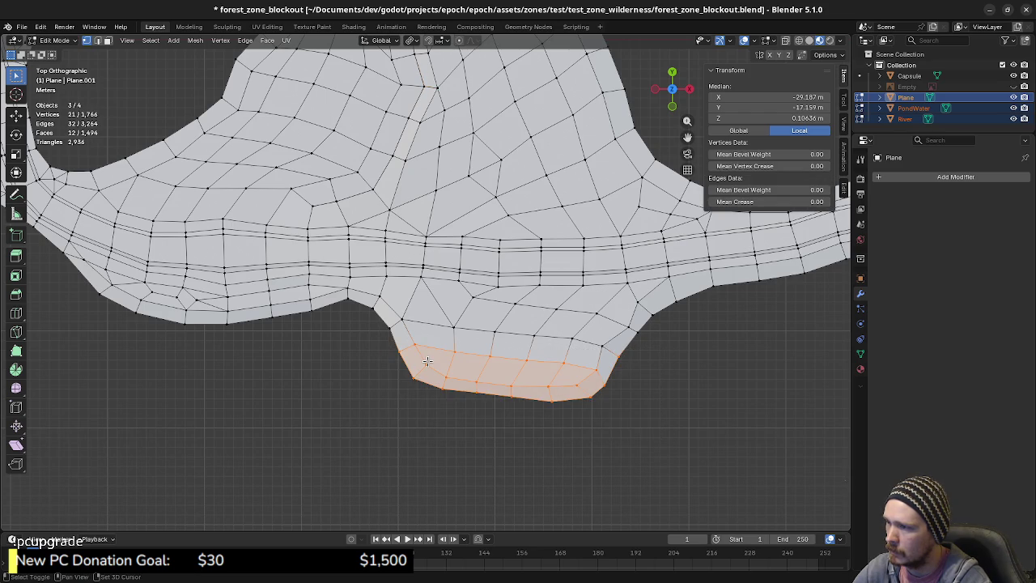
- Select the lobe faces and edge vertices below the river and raise them along Z
drag(450, 326, 587, 357)
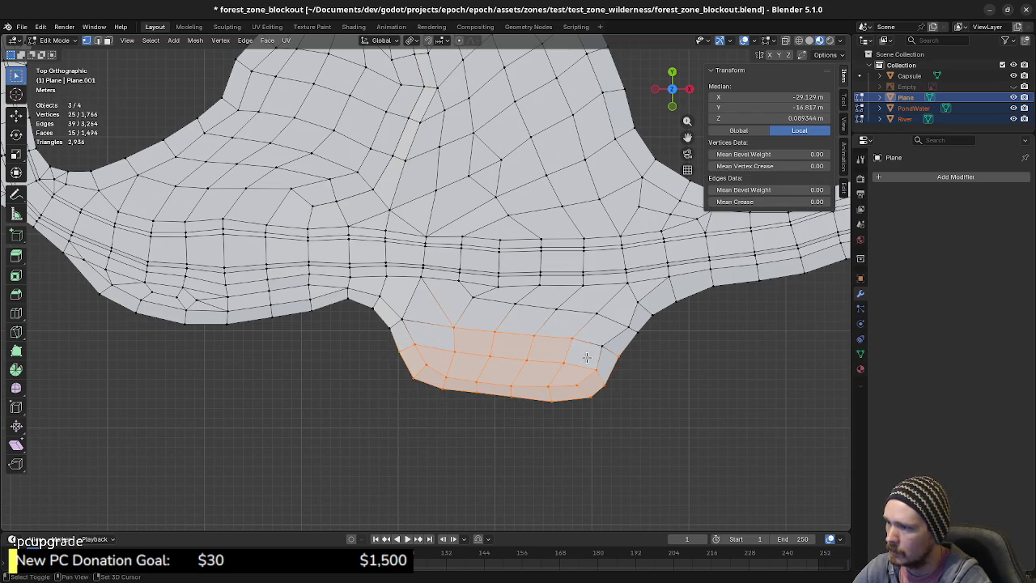
shift+click(610, 350)
shift+click(401, 319)
shift+click(388, 325)
middle_drag(519, 410, 460, 321)
key(shift+v)
click(455, 314)
key(z)
key(g)
key(z)
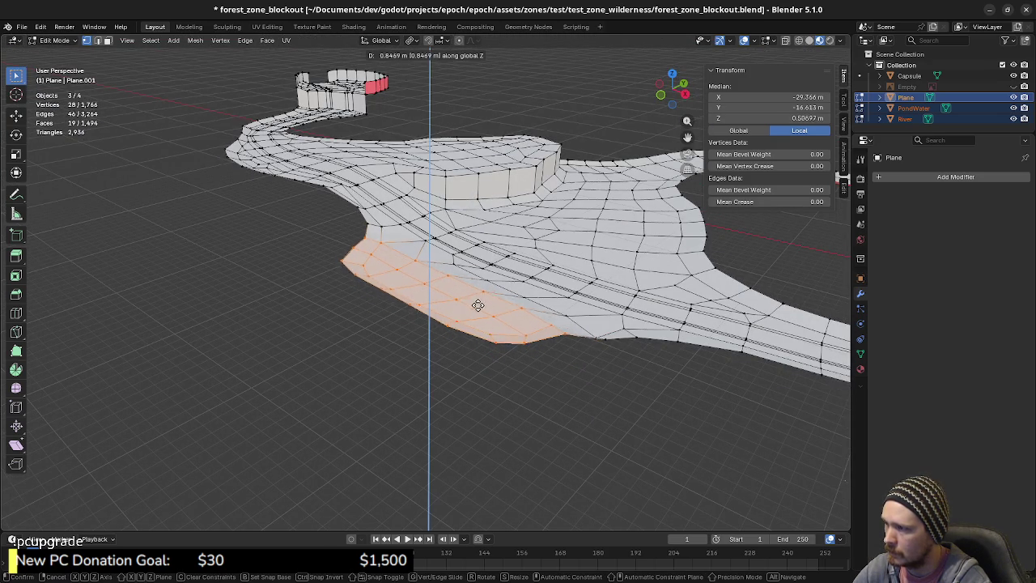
click(478, 302)
- Deselect the inner loop and lift the outer lobe rows higher along Z
mouse_move(479, 303)
middle_down()
mouse_move(447, 303)
mouse_move(444, 347)
middle_up()
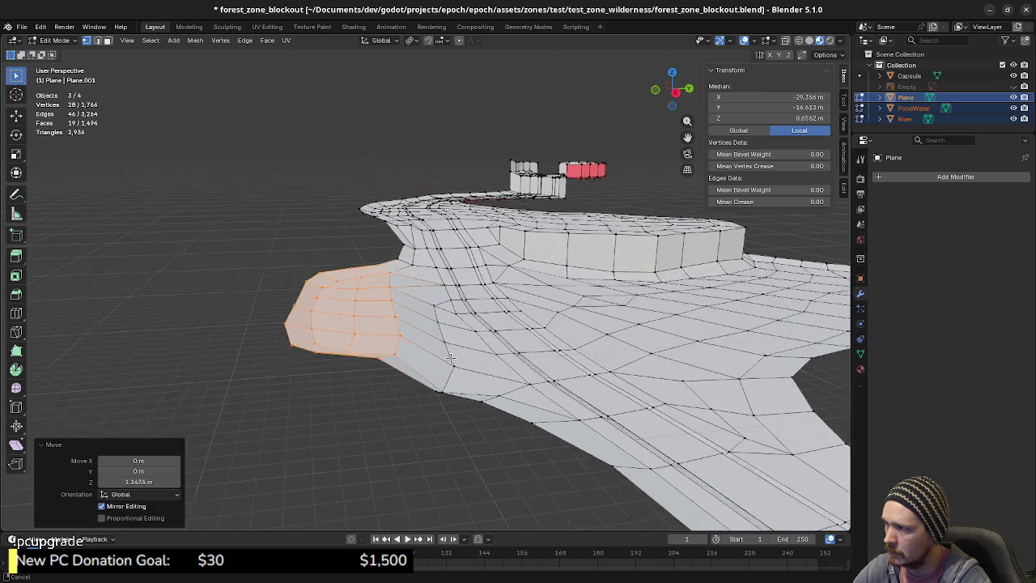
alt+shift+click(404, 361)
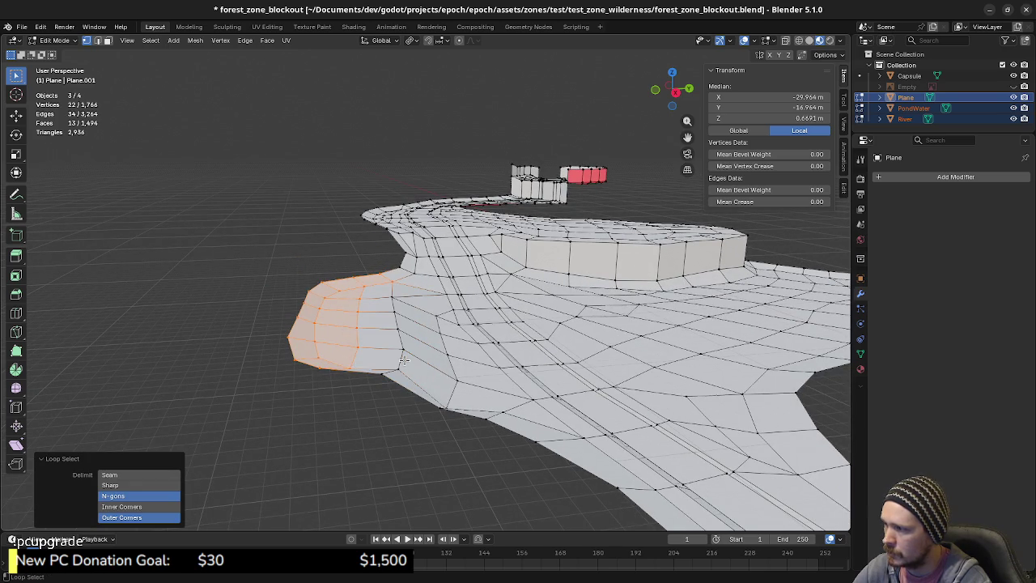
shift+click(389, 278)
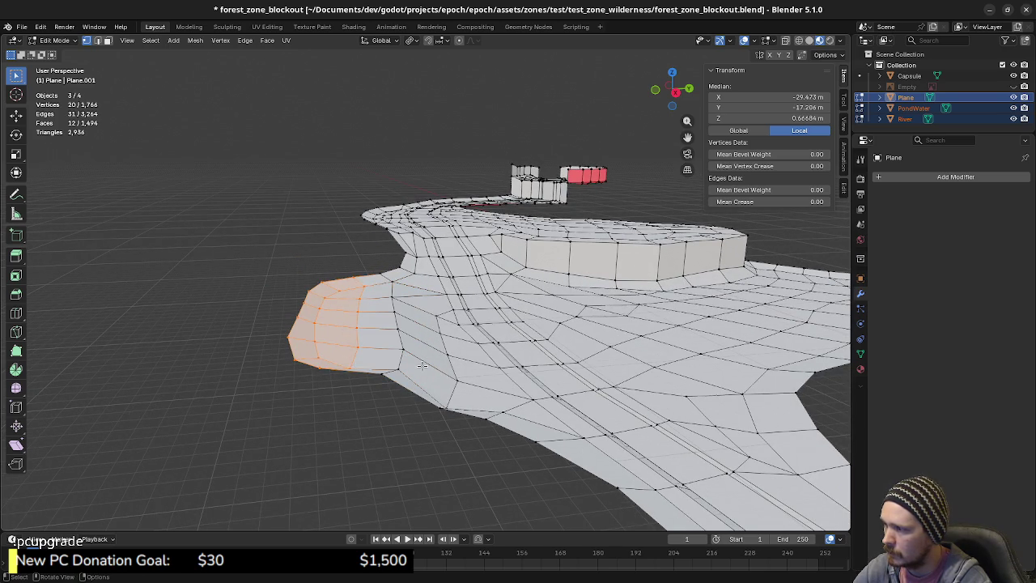
key(g)
key(z)
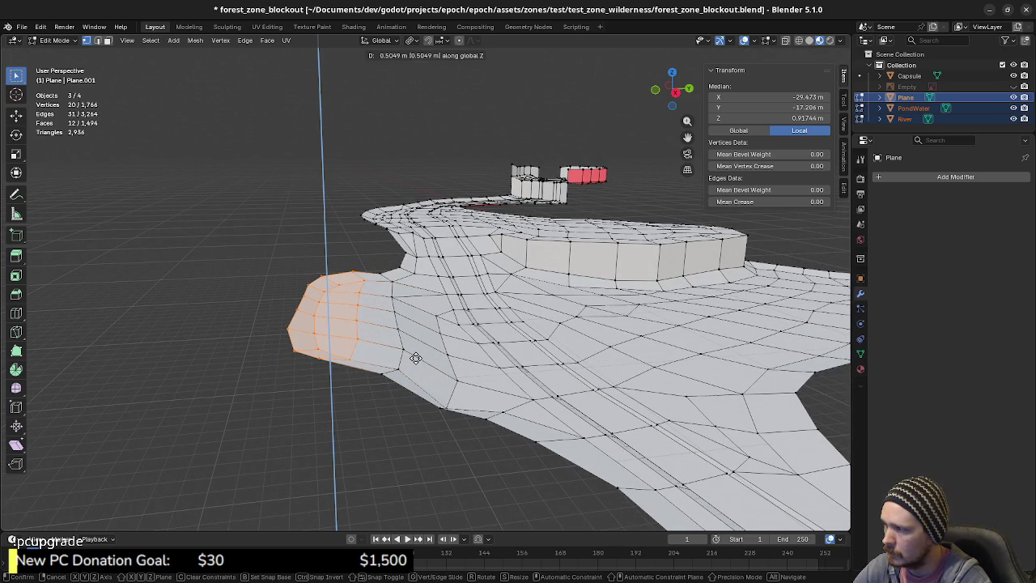
click(416, 360)
- Raise a single lobe-edge vertex 0.4194 m along Z to sit at 0.20817 m
middle_drag(429, 375, 409, 373)
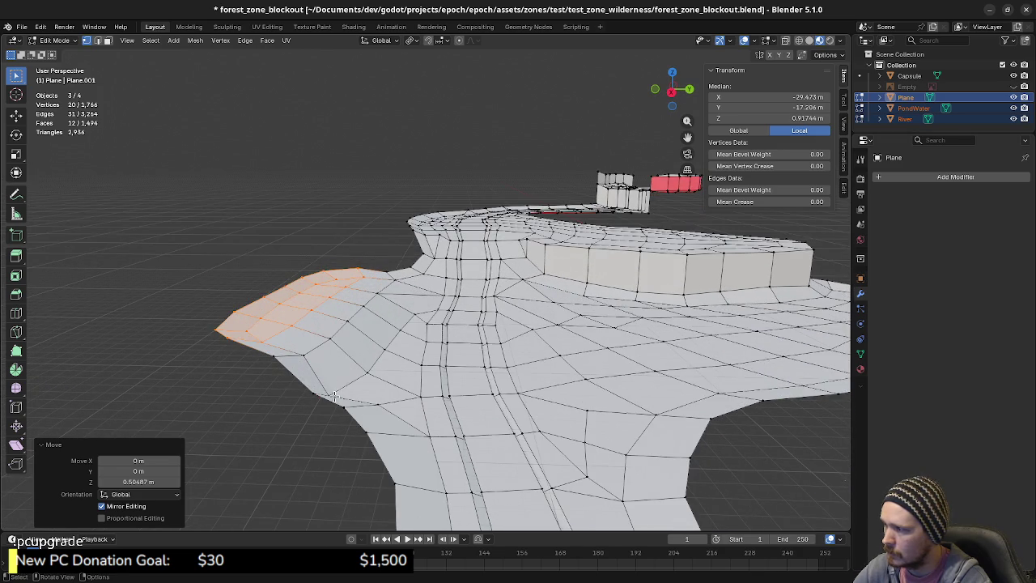
click(335, 396)
key(g)
key(z)
click(336, 389)
middle_drag(335, 389, 599, 386)
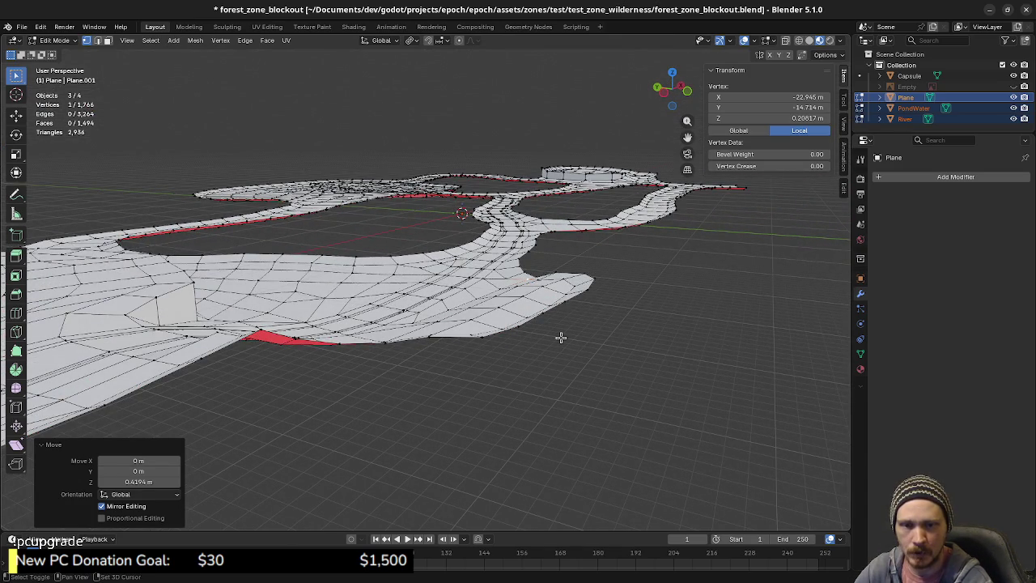
scroll(544, 331, up, 3)
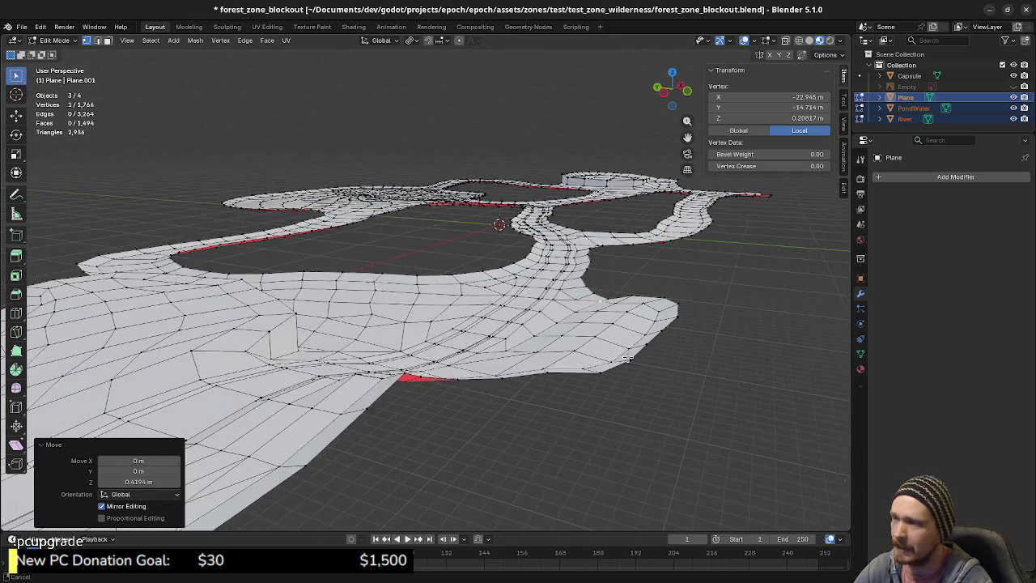
mouse_move(551, 397)
middle_down()
mouse_move(607, 411)
mouse_move(487, 407)
mouse_move(495, 442)
middle_up()
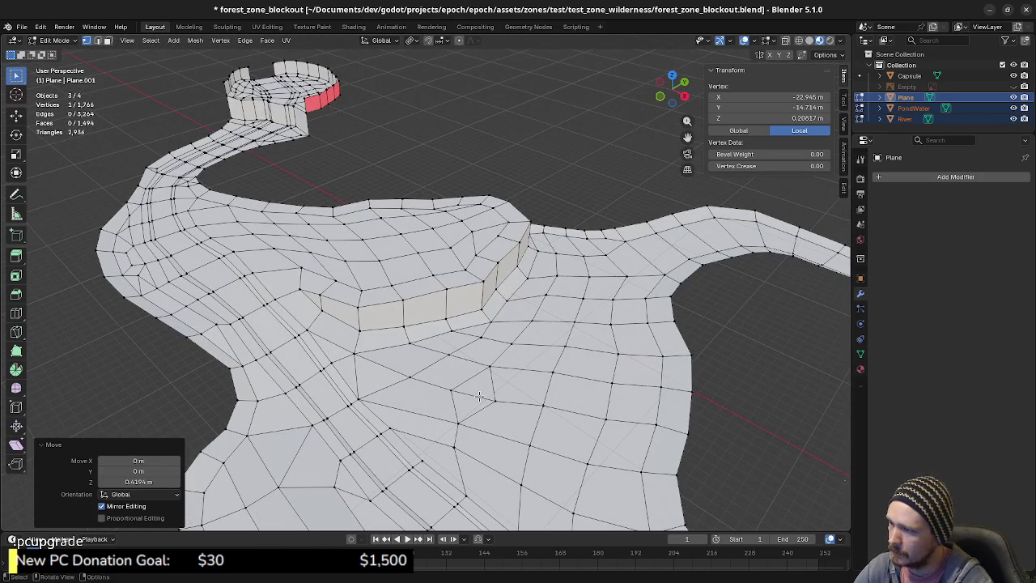
- Slide the stray vertex onto its neighbour and merge the pair by distance
click(450, 392)
key(g)
key(g)
click(534, 413)
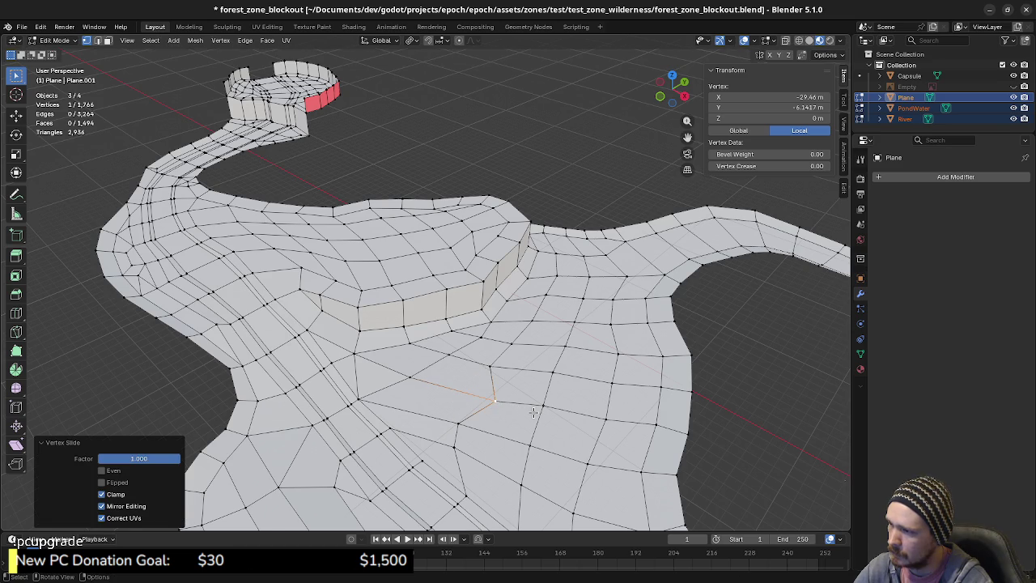
shift+click(490, 368)
key(z)
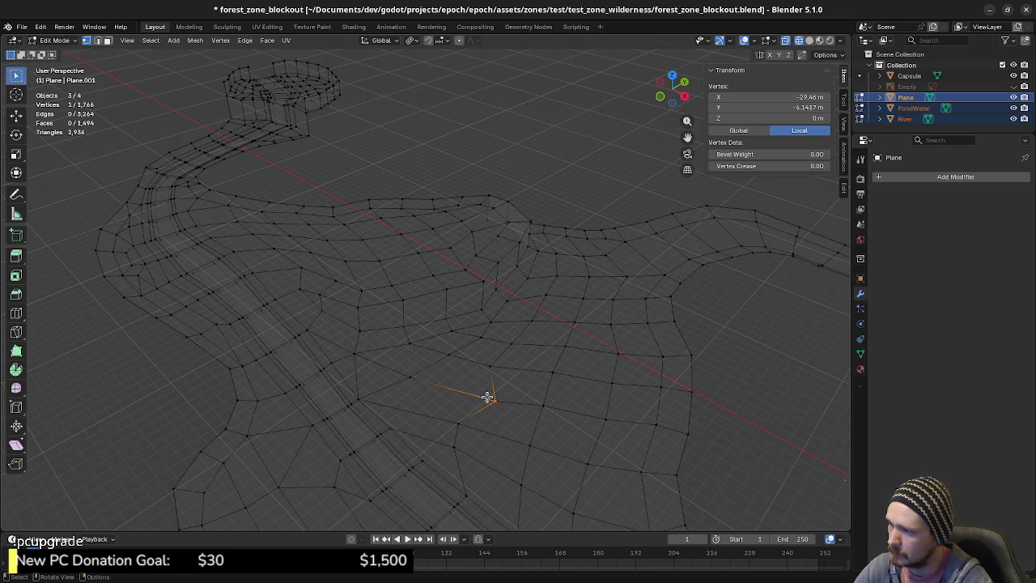
key(m)
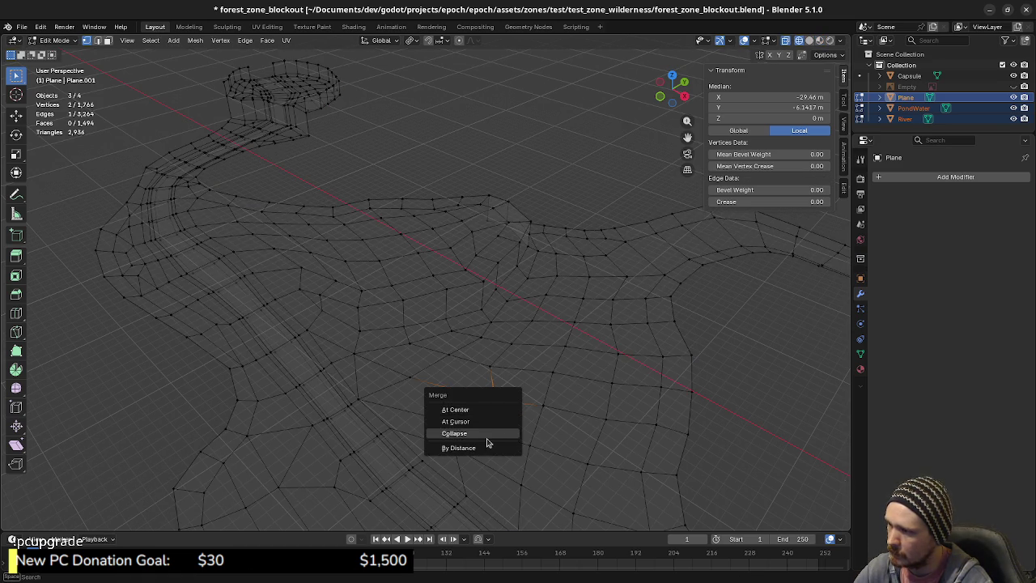
click(488, 446)
- Slide the merged vertex along its edge by factor 0.307 and restore solid shading
key(g)
key(g)
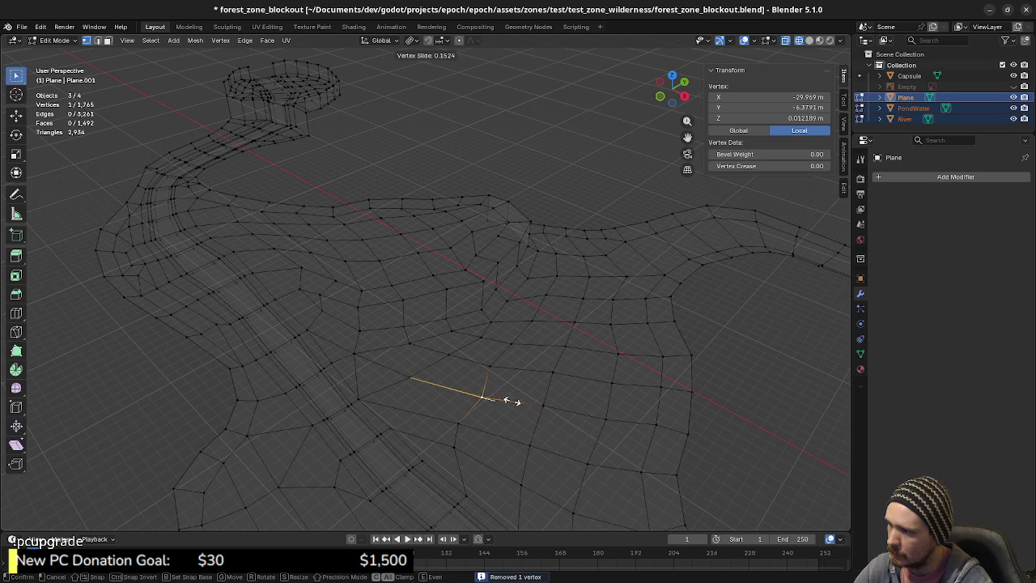
click(493, 399)
key(z)
click(567, 416)
mouse_move(486, 438)
middle_down()
mouse_move(475, 431)
mouse_move(485, 408)
mouse_move(480, 419)
middle_up()
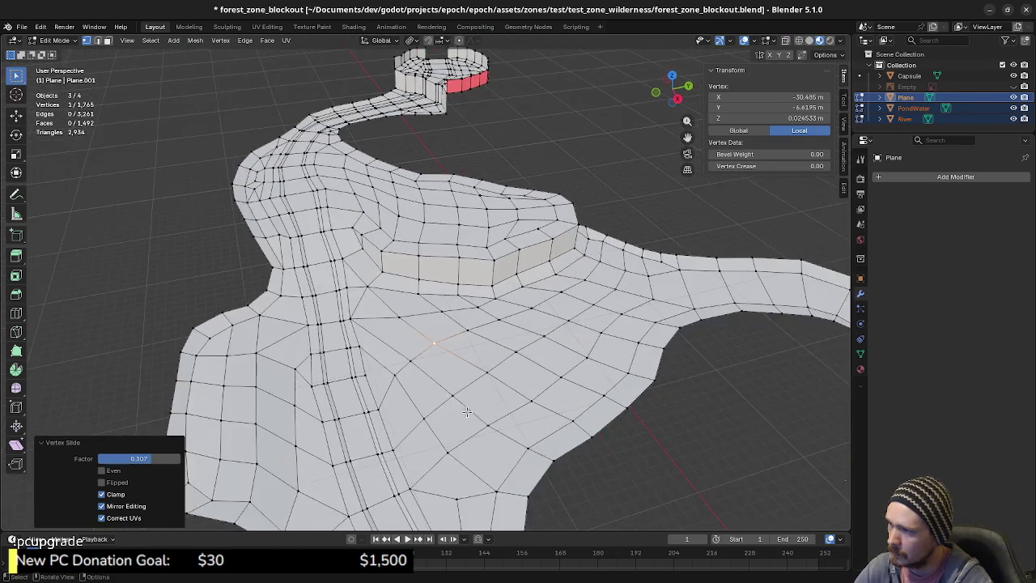
key(KP_7)
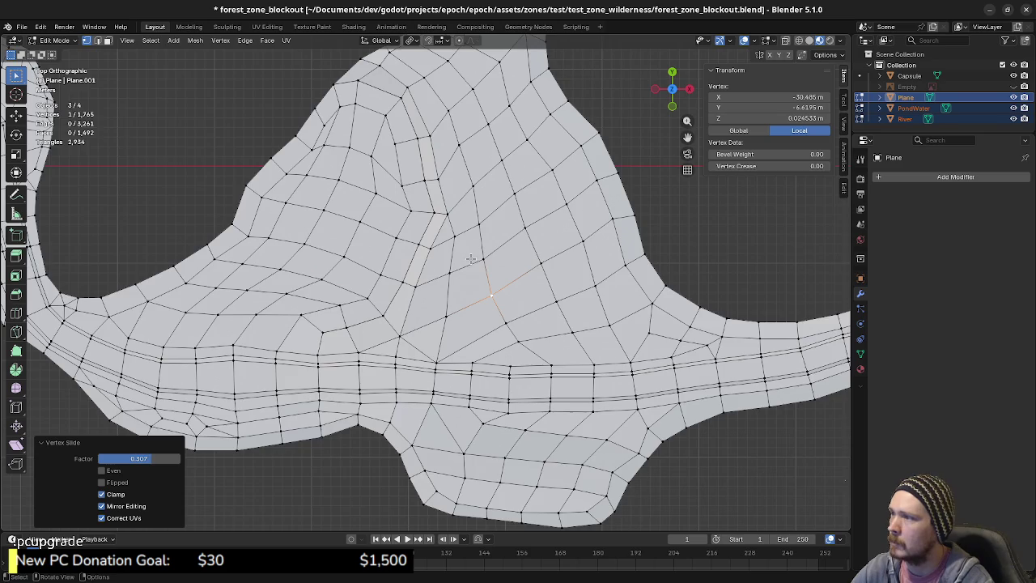
key(3)
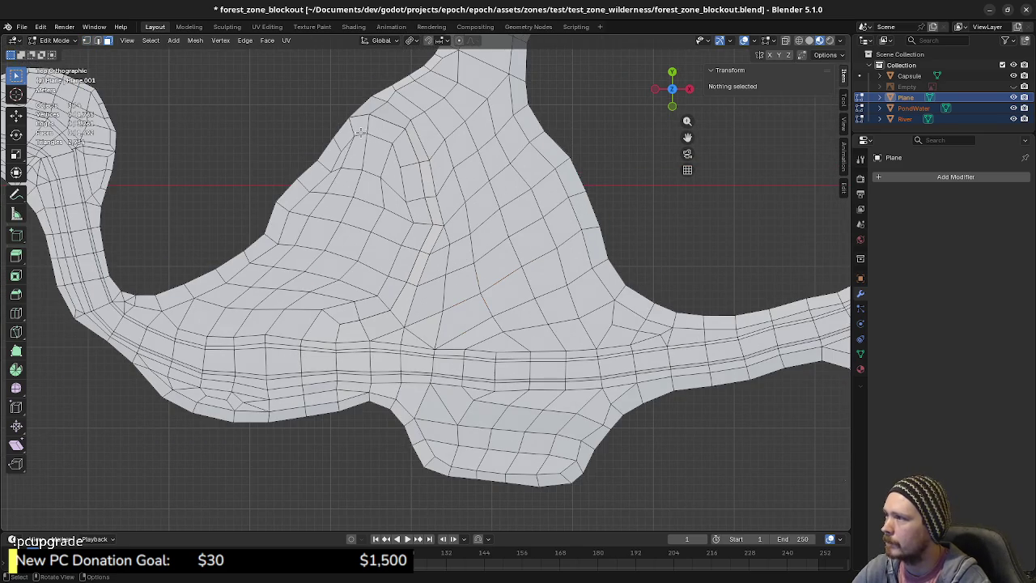
- Paint-select the upper ledge faces from top to its left edge with circle select
key(c)
drag(353, 119, 371, 127)
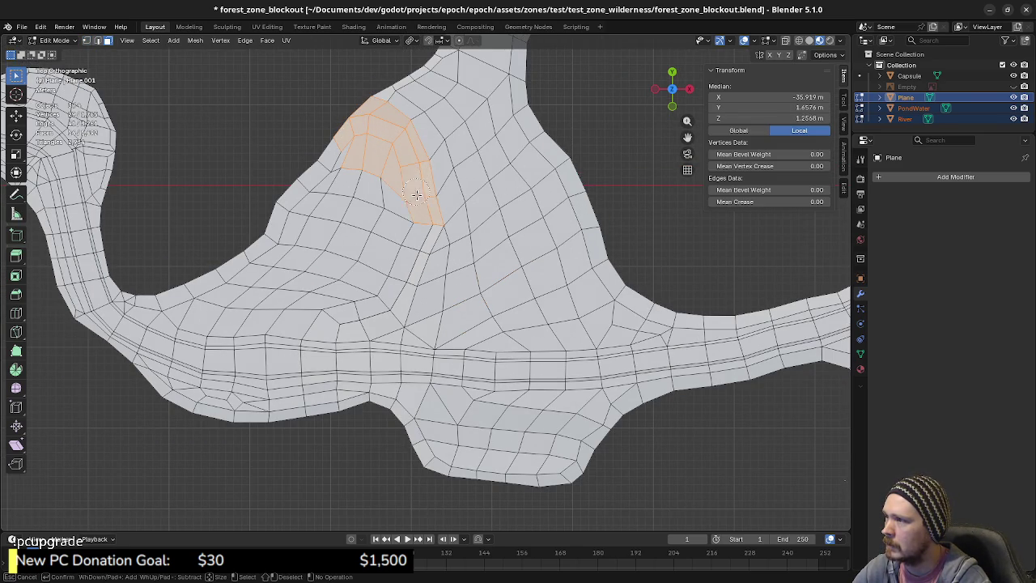
drag(414, 231, 406, 256)
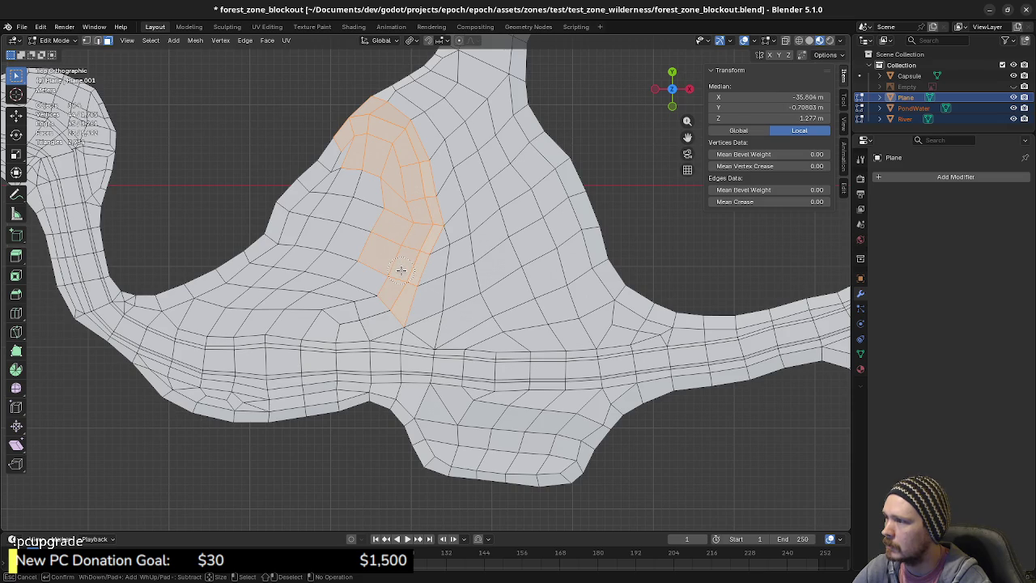
mouse_move(374, 314)
mouse_down()
mouse_move(364, 400)
mouse_move(320, 348)
mouse_move(365, 194)
mouse_up()
mouse_move(323, 154)
mouse_down()
mouse_move(301, 322)
mouse_move(218, 364)
mouse_move(185, 423)
mouse_move(217, 323)
mouse_up()
key(Escape)
- With X-ray on, box-select the ledge's left arm into the selection
shift+middle_drag(289, 277, 479, 308)
key(shift+z)
shift+drag(144, 71, 429, 470)
mouse_move(432, 475)
shift+middle_down()
mouse_move(441, 444)
mouse_move(428, 377)
mouse_move(410, 356)
mouse_move(423, 338)
shift+middle_up()
scroll(429, 339, up, 1)
scroll(477, 343, up, 1)
scroll(493, 352, up, 1)
scroll(485, 359, up, 1)
middle_drag(486, 360, 482, 359)
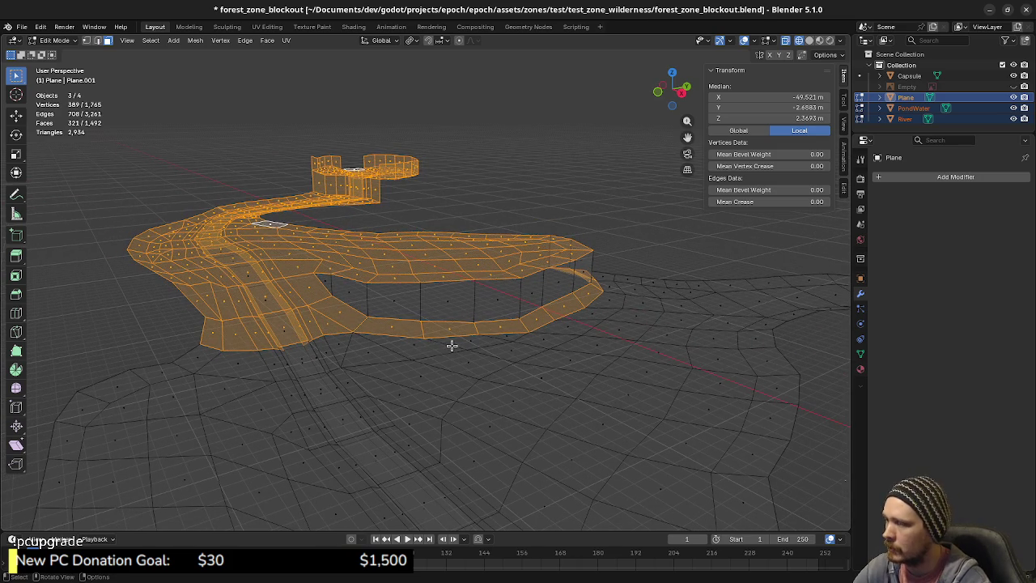
- Lift the selected ledge 0.409954 m along Z, to a median height of 2.5725 m
key(g)
key(z)
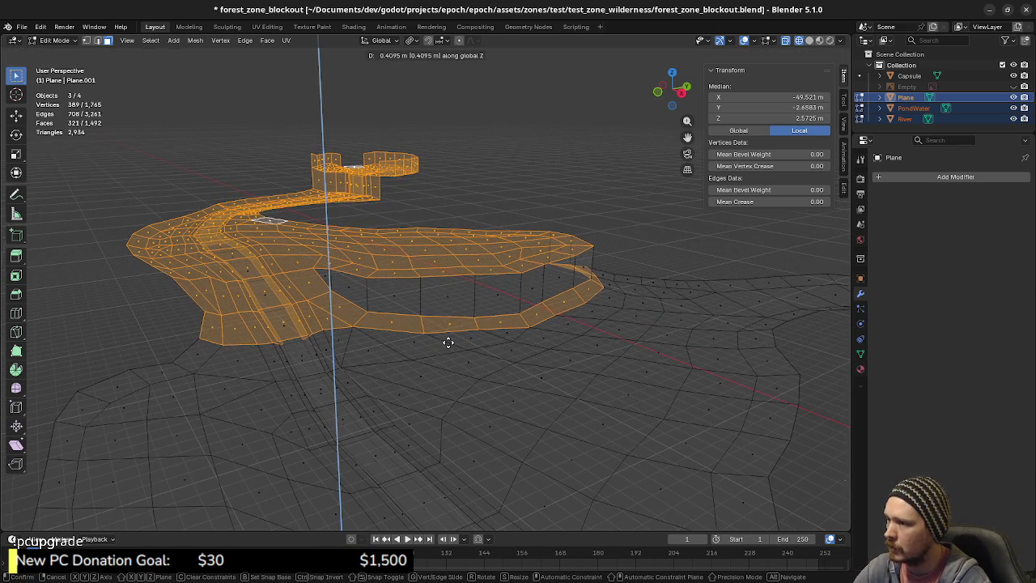
click(446, 343)
mouse_move(449, 343)
middle_down()
mouse_move(445, 327)
mouse_move(456, 319)
mouse_move(475, 343)
middle_up()
- Search the command menu for 'grow sel' and 'sel', then close it unused
key(F3)
text(g)
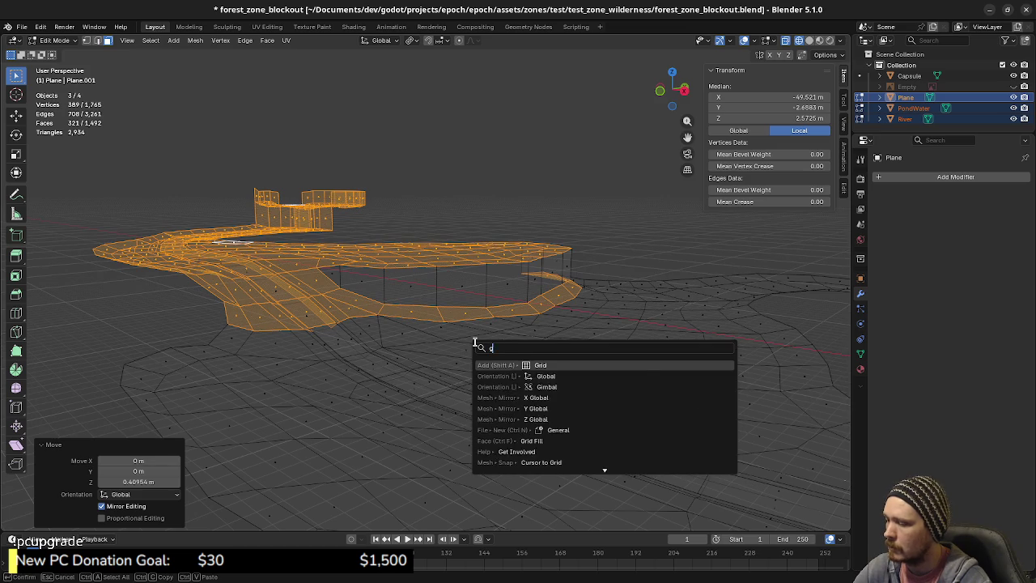
text(row se)
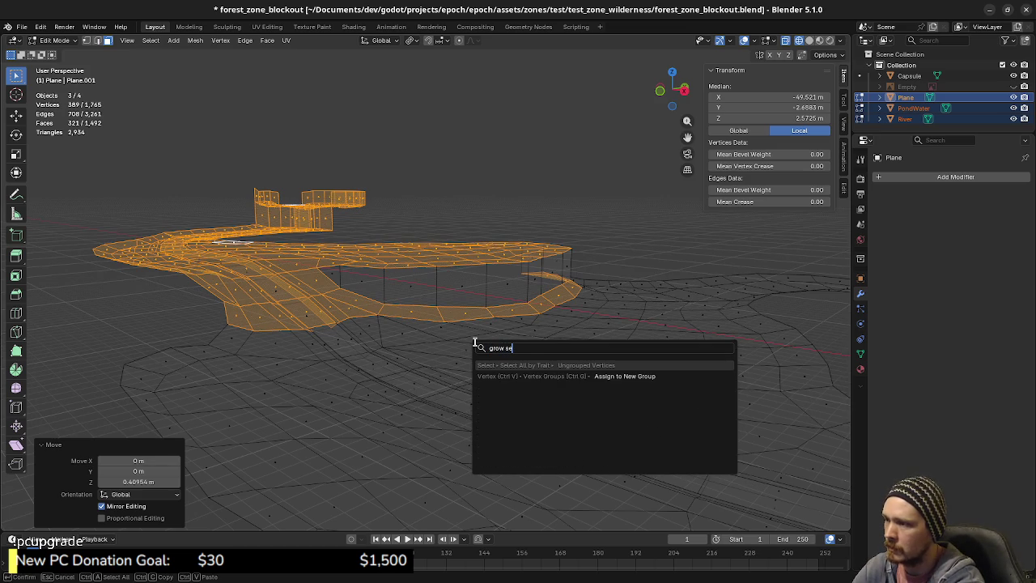
text(l)
key(BackSpace)
key(BackSpace)
key(BackSpace)
text(select)
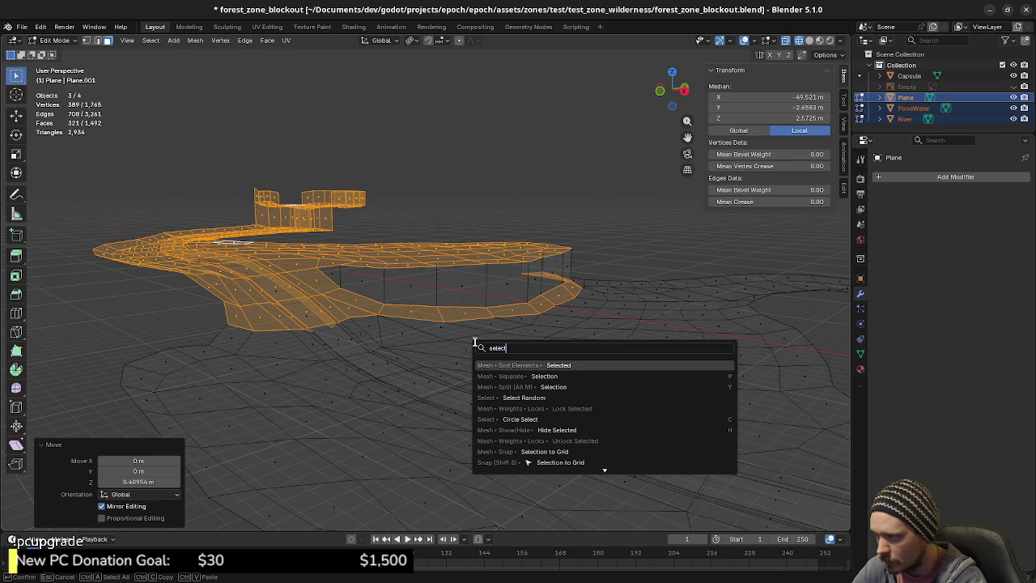
key(Down)
key(Down)
key(Down)
key(Down)
key(Down)
key(Down)
key(Down)
key(Down)
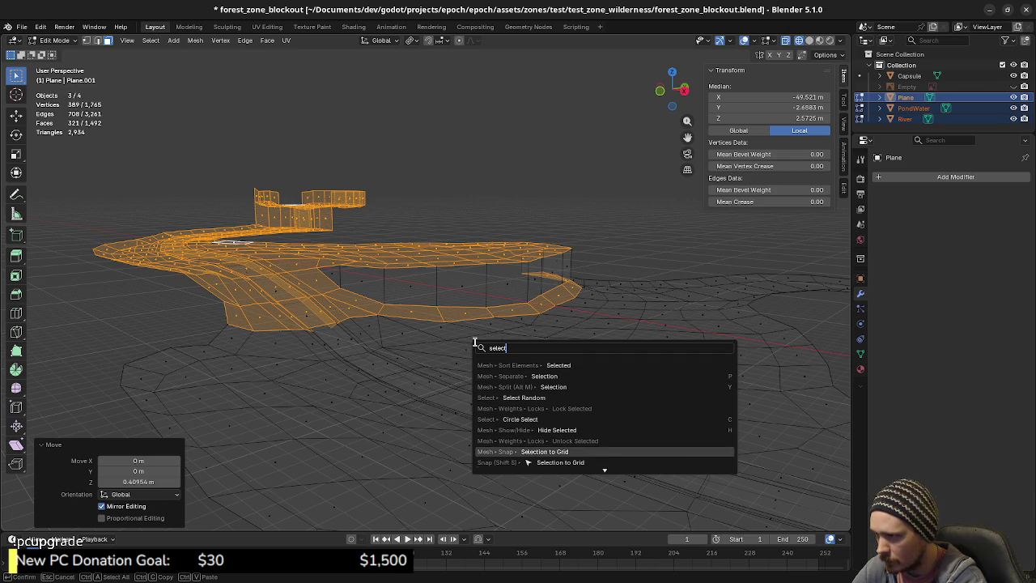
key(Down)
key(Down)
key(Down)
key(Down)
key(Down)
key(Down)
key(Down)
key(Down)
key(Down)
key(Down)
key(Down)
key(Down)
key(Down)
key(Down)
key(Down)
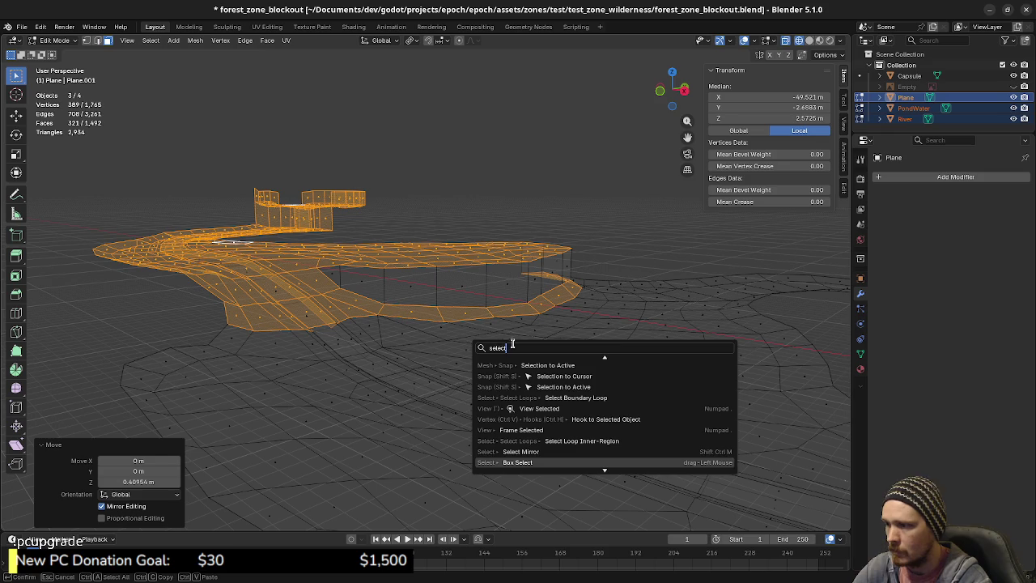
key(Escape)
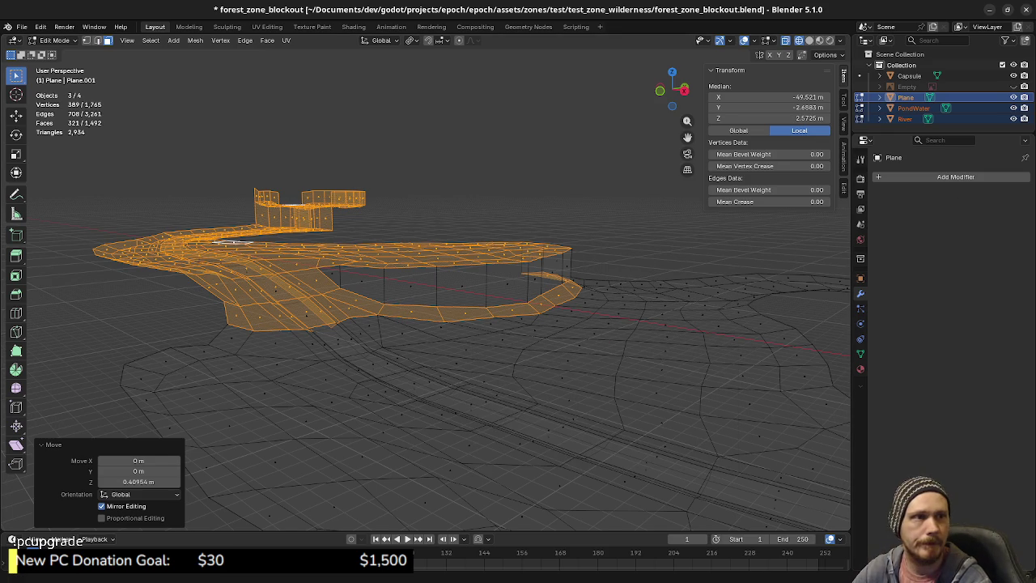
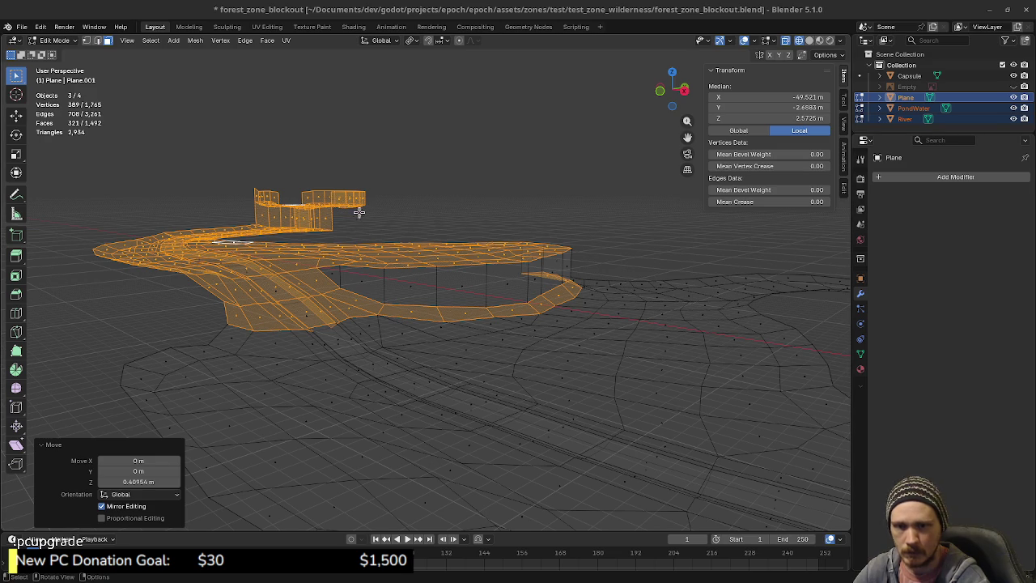
- Grow the selection one ring and raise it about 0.6 m, then grow again and raise it about 0.88 m
click(151, 40)
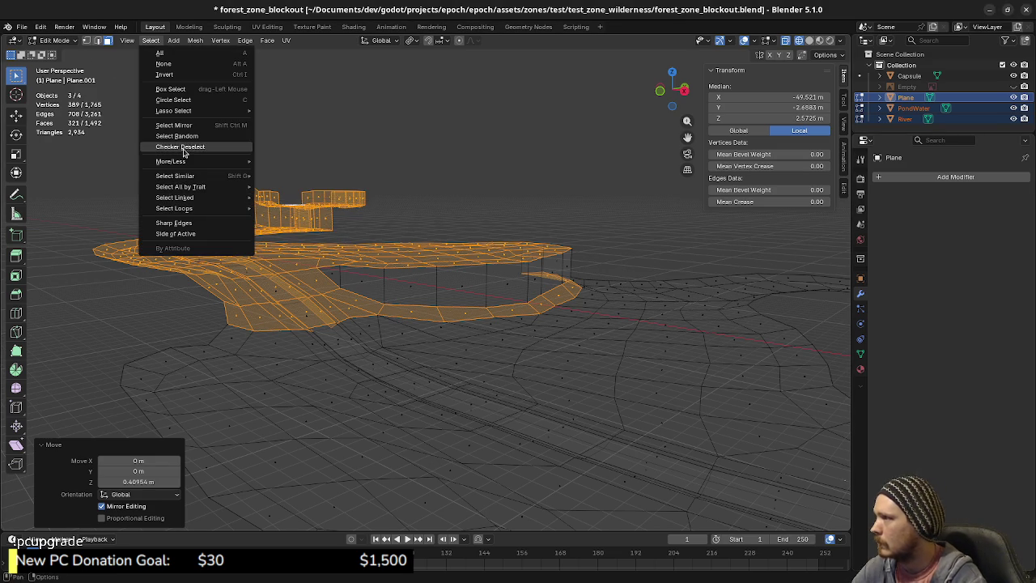
mouse_move(171, 161)
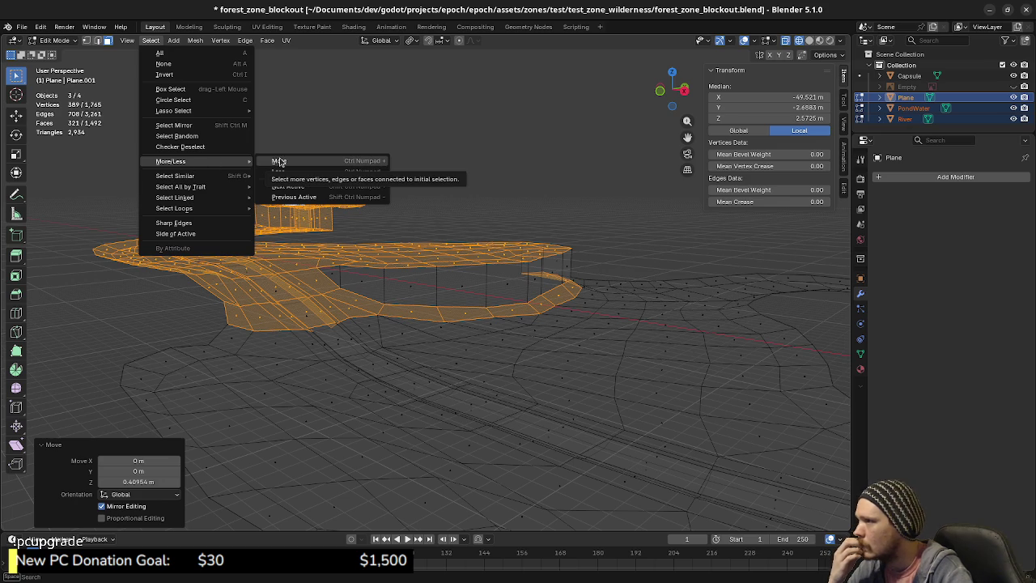
click(321, 161)
mouse_move(565, 238)
middle_down()
mouse_move(573, 286)
mouse_move(479, 300)
mouse_move(481, 349)
mouse_move(553, 343)
middle_up()
key(g)
key(z)
click(504, 314)
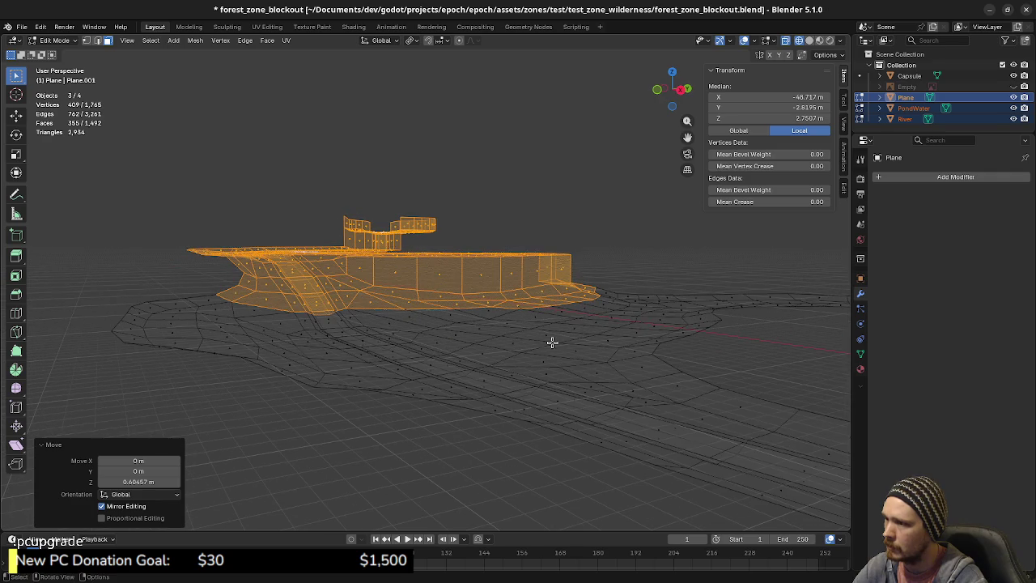
click(150, 41)
mouse_move(171, 161)
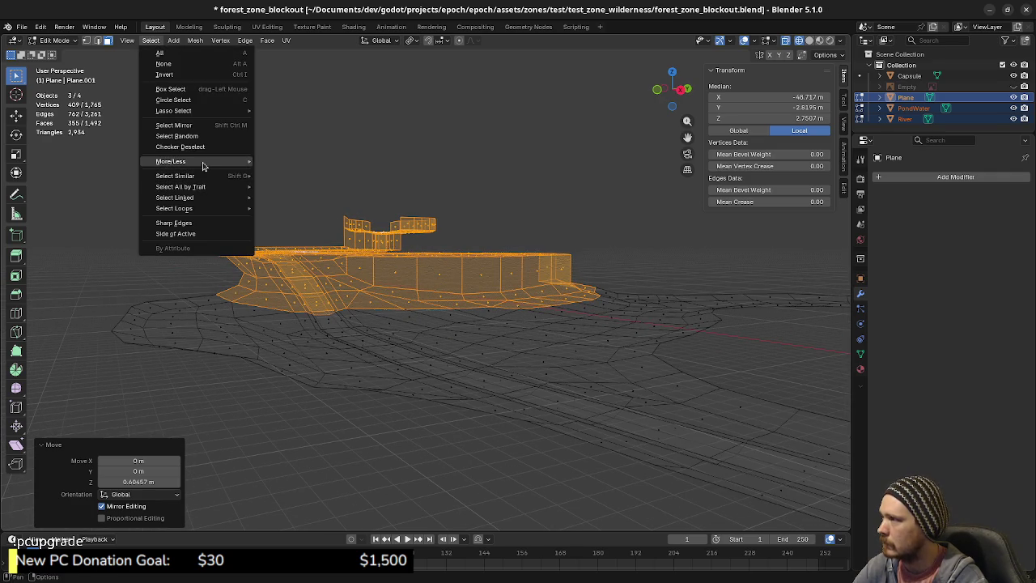
click(275, 162)
key(g)
key(z)
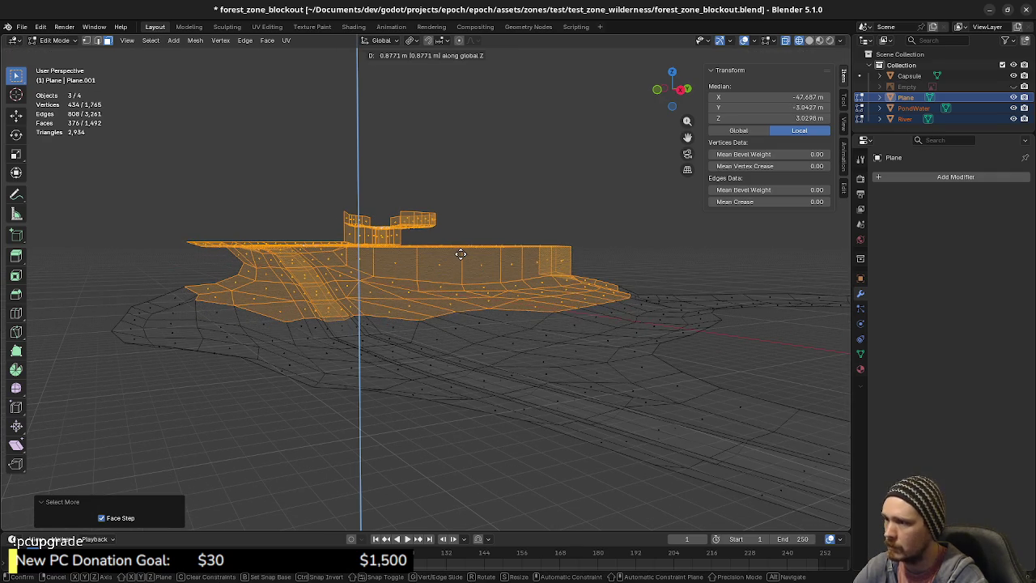
click(461, 254)
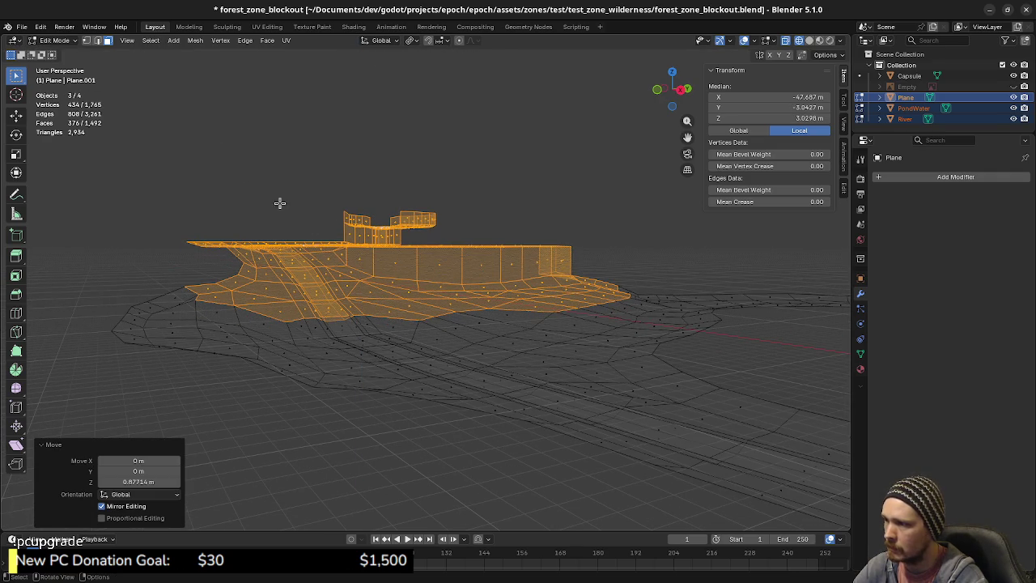
- Grow the selection two more rings, raising it about 0.85 m and then 0.83 m
click(153, 41)
mouse_move(170, 161)
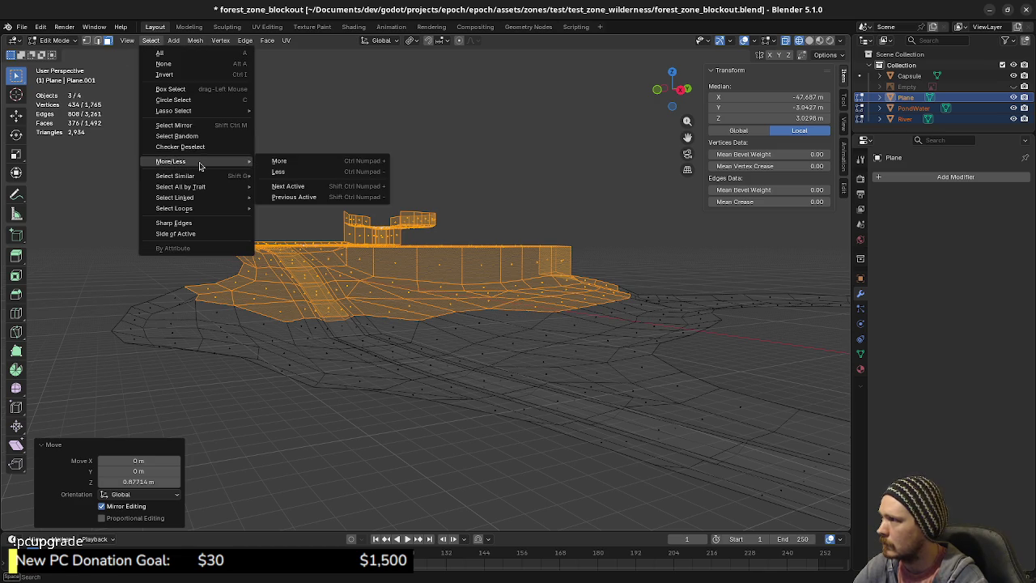
click(298, 163)
key(g)
key(z)
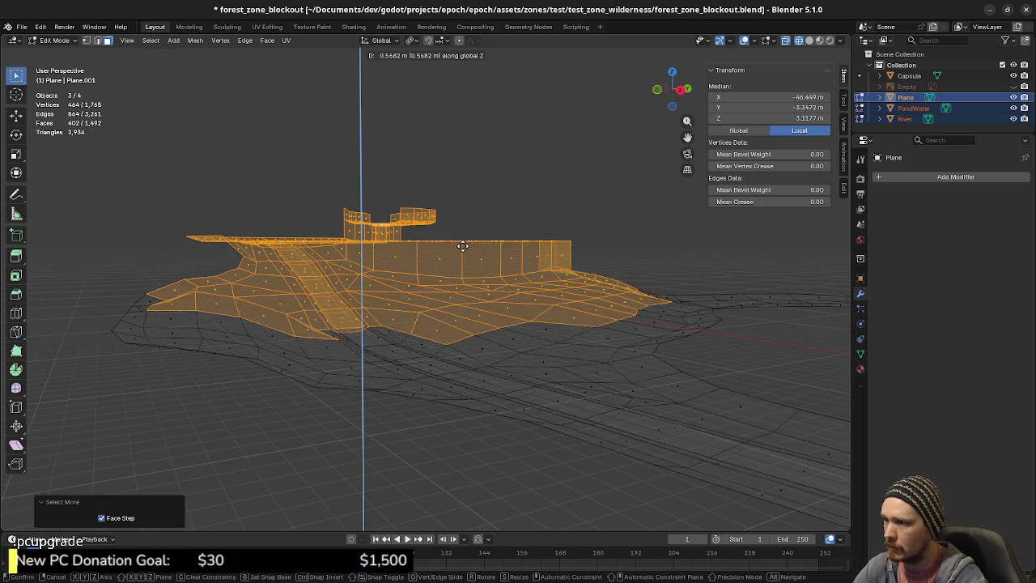
click(463, 244)
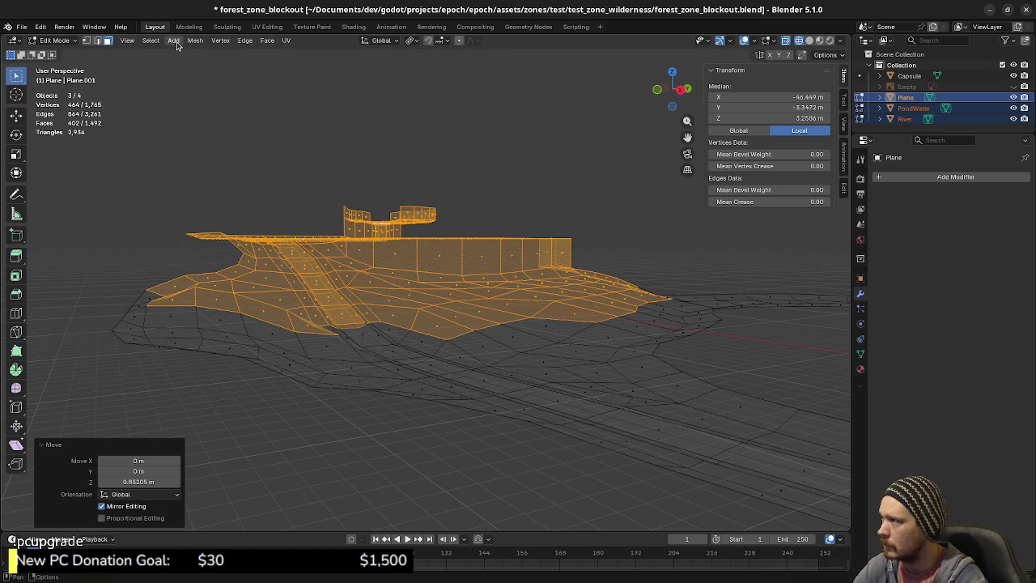
click(152, 40)
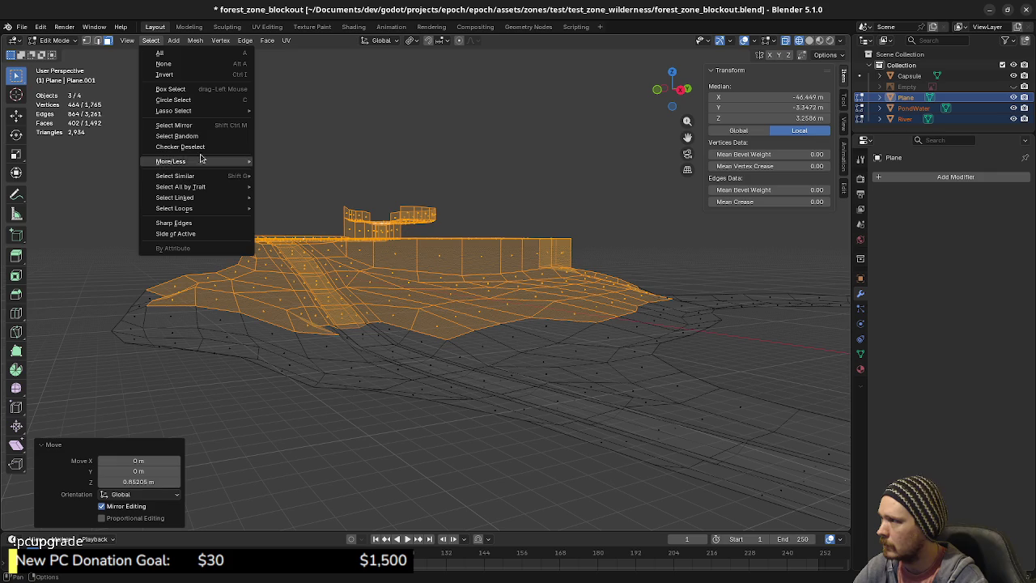
mouse_move(171, 161)
click(271, 166)
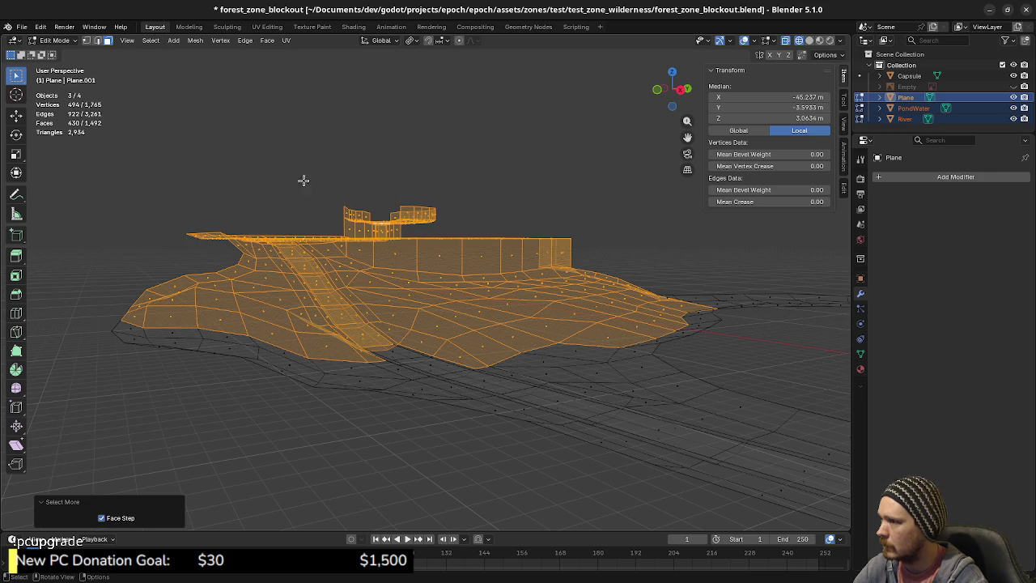
key(g)
key(z)
click(451, 236)
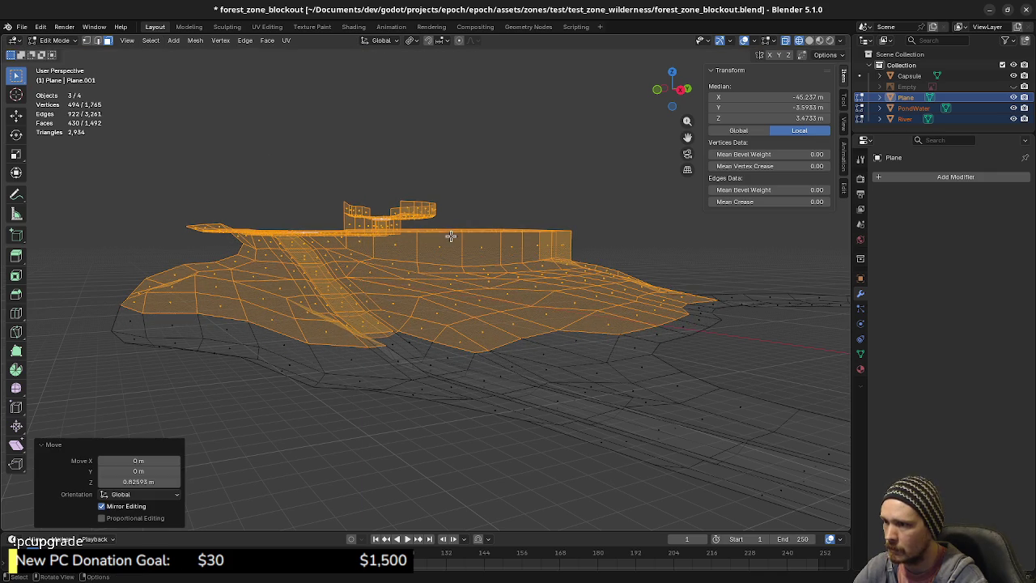
- Grow the selection one final ring, raise it about 0.54 m, then deselect everything
middle_drag(562, 317, 493, 329)
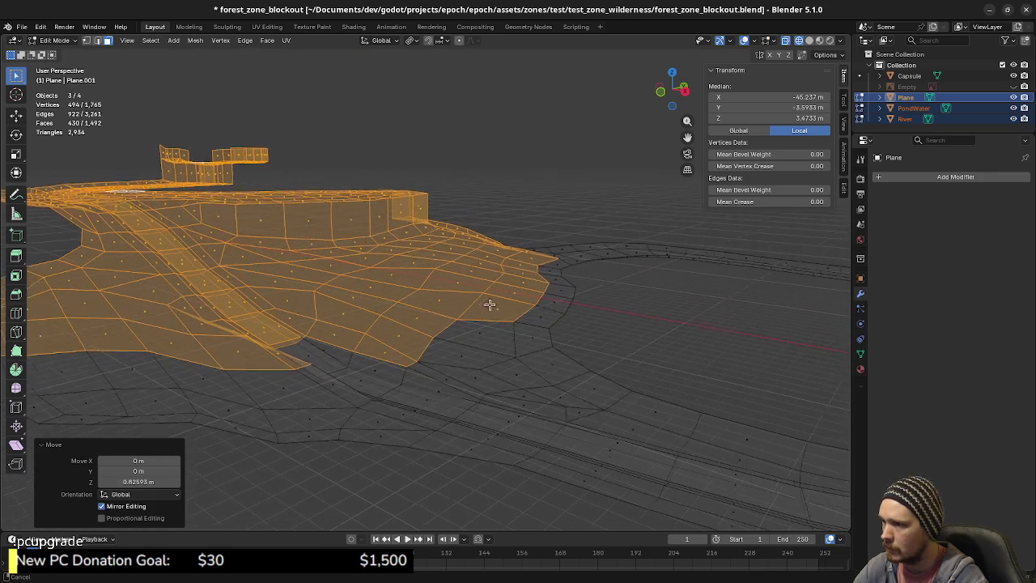
mouse_move(472, 299)
middle_down()
mouse_move(451, 327)
mouse_move(514, 327)
middle_up()
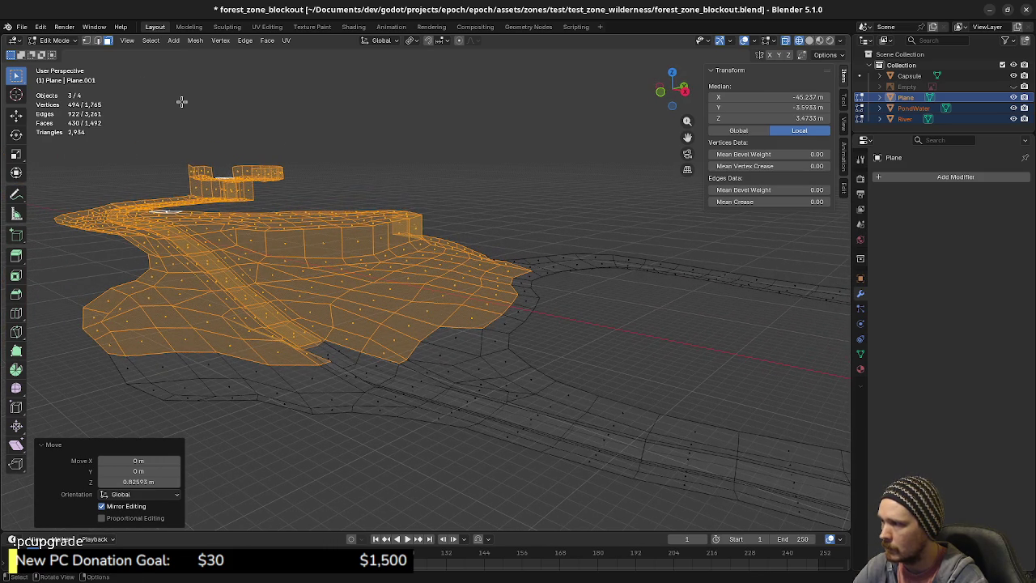
click(153, 42)
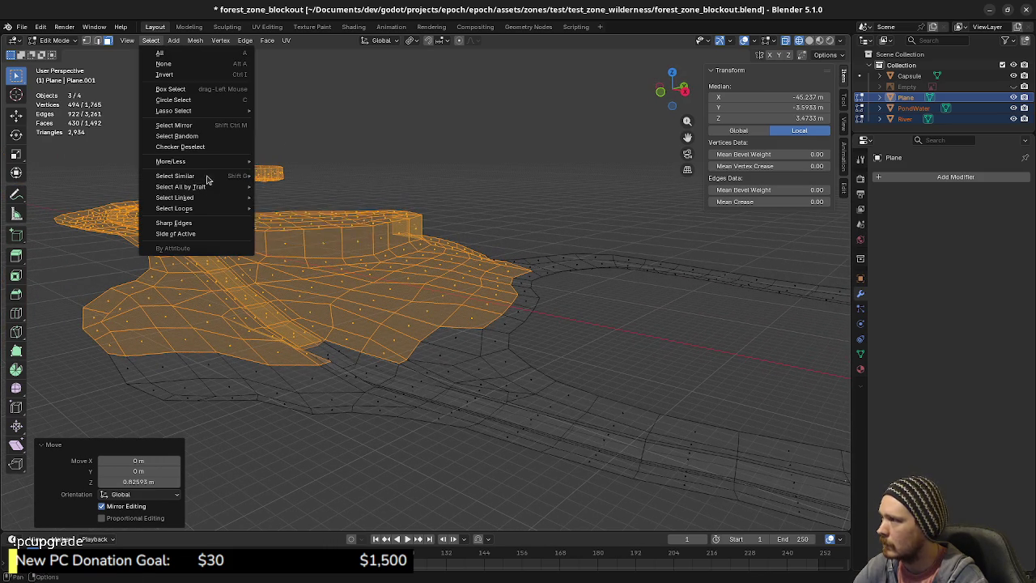
mouse_move(171, 161)
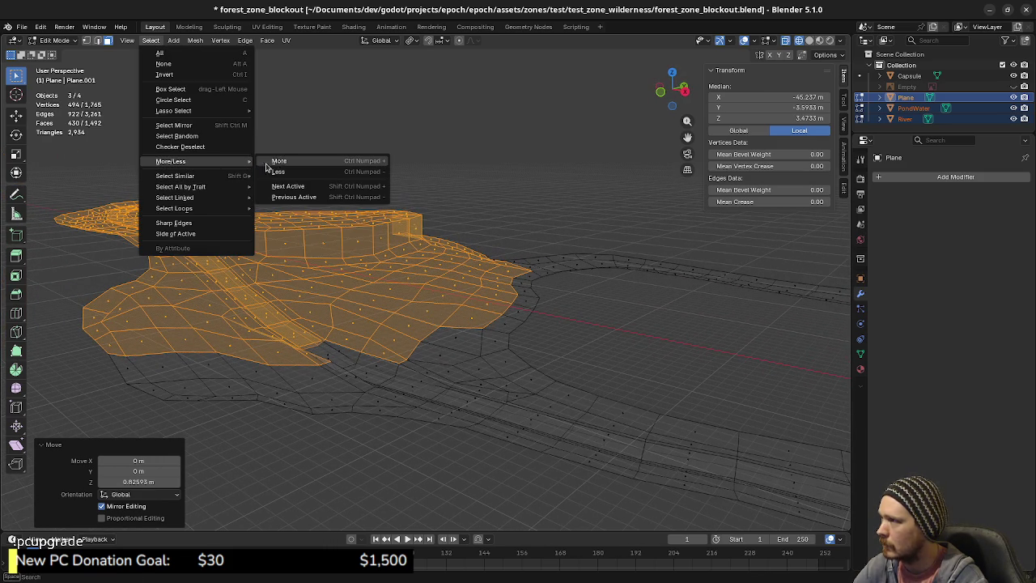
click(279, 162)
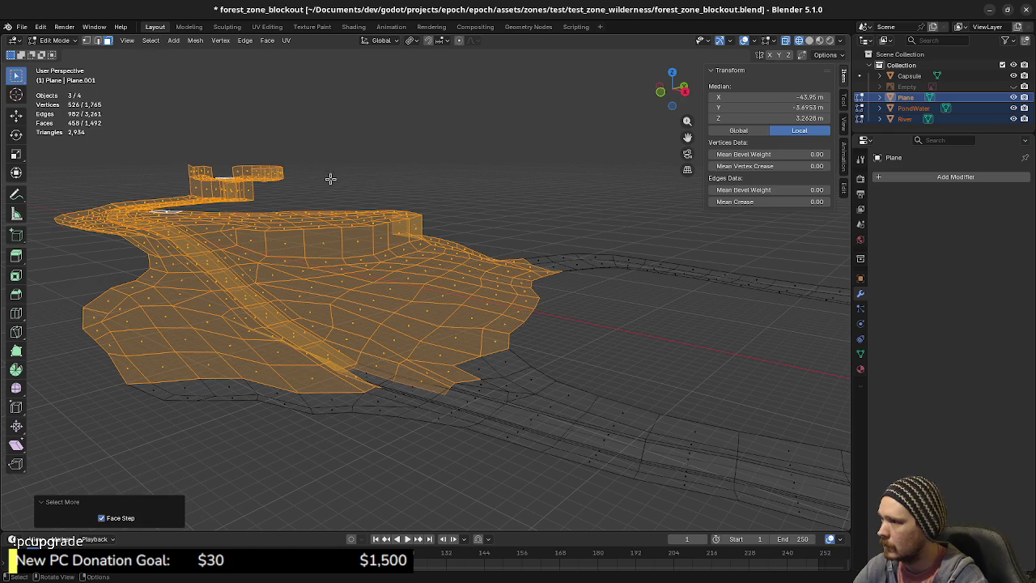
key(g)
key(z)
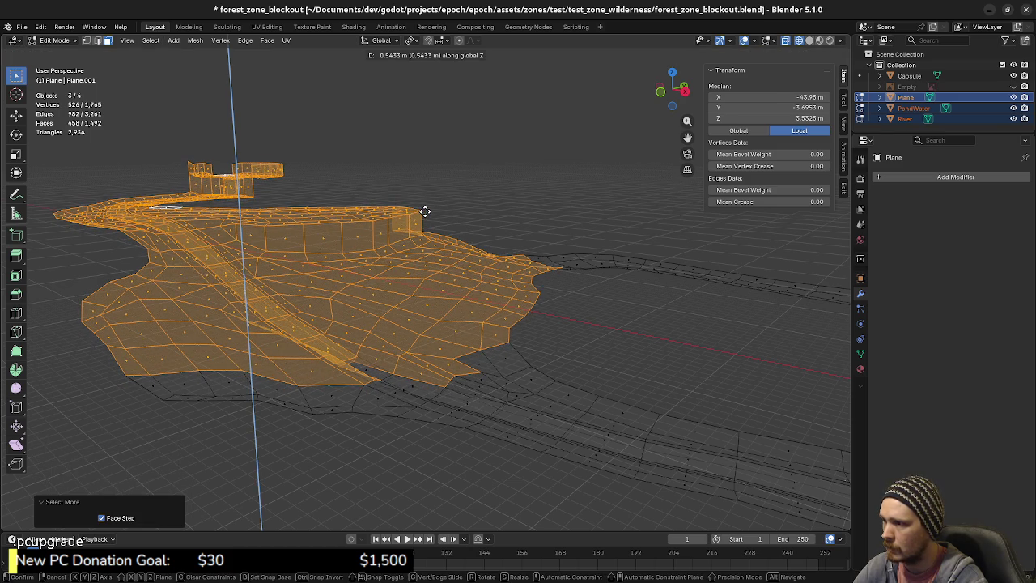
click(424, 212)
mouse_move(545, 310)
middle_down()
mouse_move(610, 317)
mouse_move(638, 302)
mouse_move(572, 308)
mouse_move(576, 338)
mouse_move(537, 352)
mouse_move(502, 347)
middle_up()
click(522, 257)
middle_drag(522, 257, 532, 289)
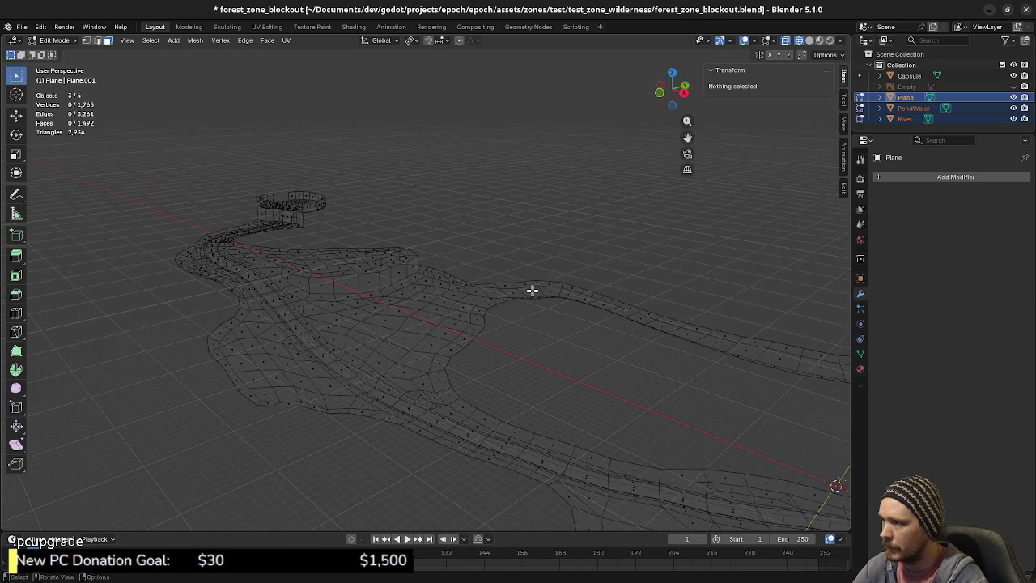
- Save the file in Object Mode and zoom in on the riverbank in solid shading
key(ctrl+s)
key(Tab)
key(ctrl+s)
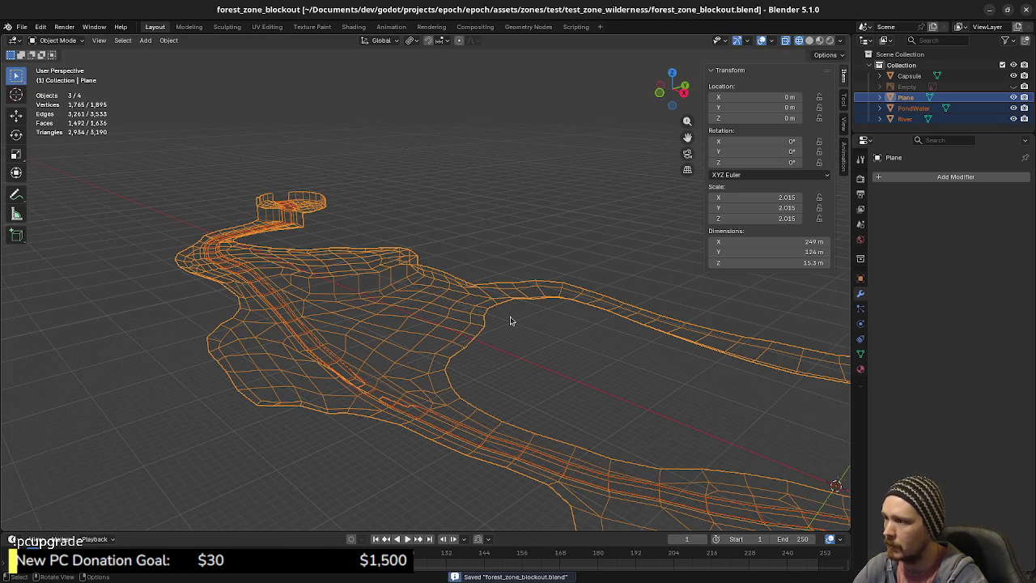
key(z)
click(557, 481)
scroll(558, 423, down, 3)
middle_drag(590, 416, 551, 389)
scroll(551, 389, down, 2)
scroll(412, 381, down, 3)
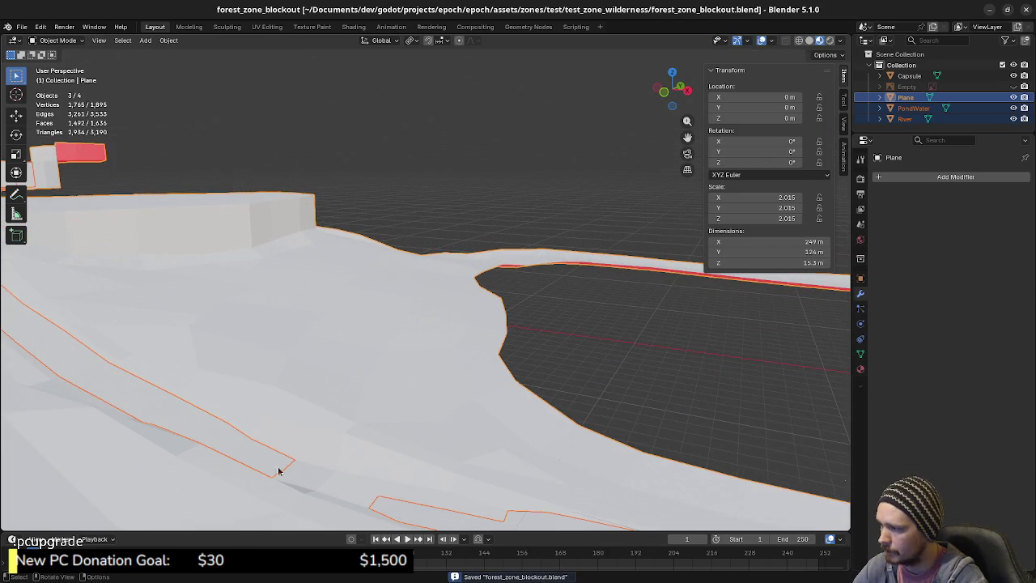
mouse_move(445, 502)
middle_down()
mouse_move(502, 458)
mouse_move(435, 481)
mouse_move(469, 462)
middle_up()
- In edge mode, move a riverbed edge vertically and fine-tune its height
key(Tab)
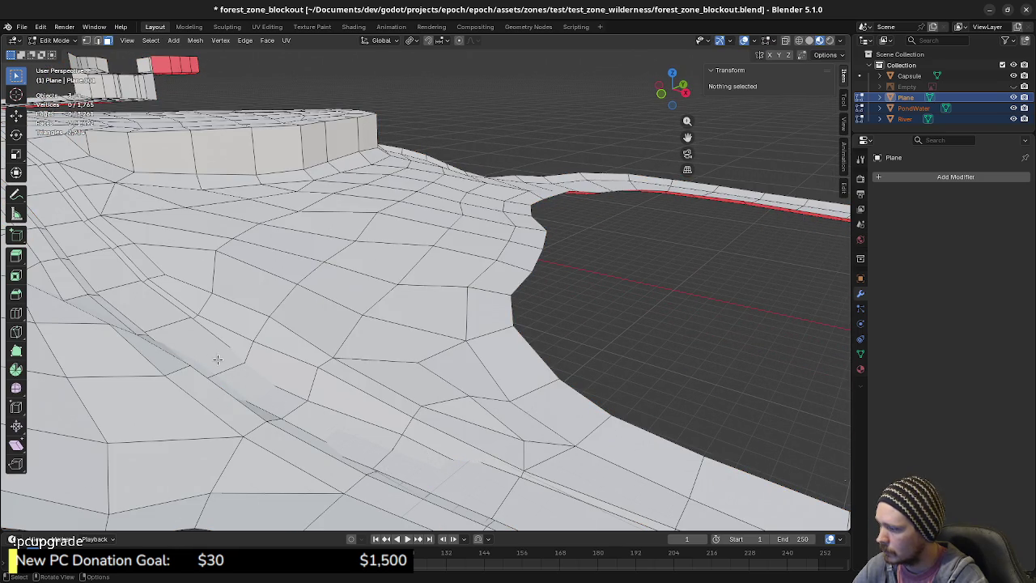
click(200, 338)
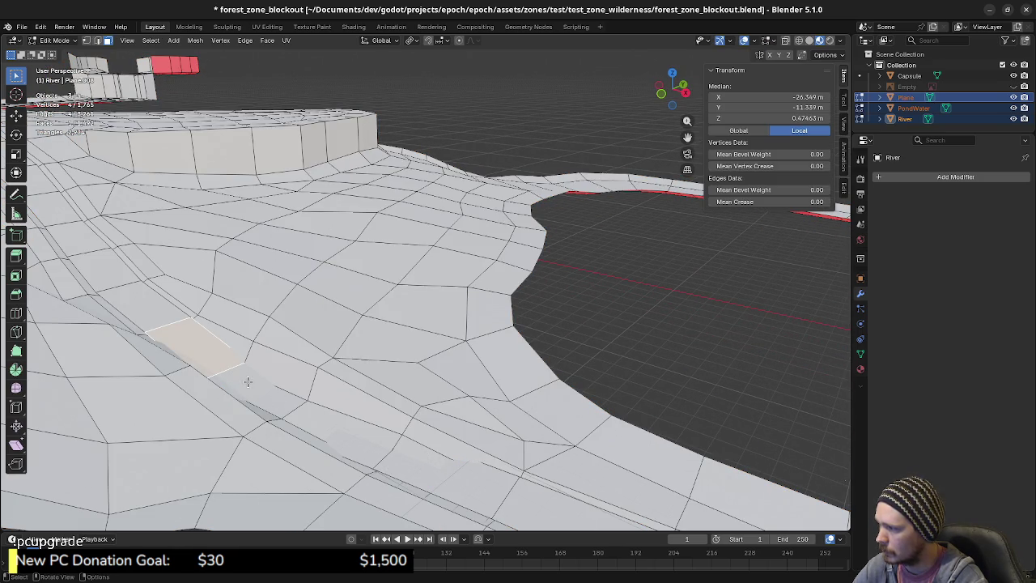
key(2)
click(230, 371)
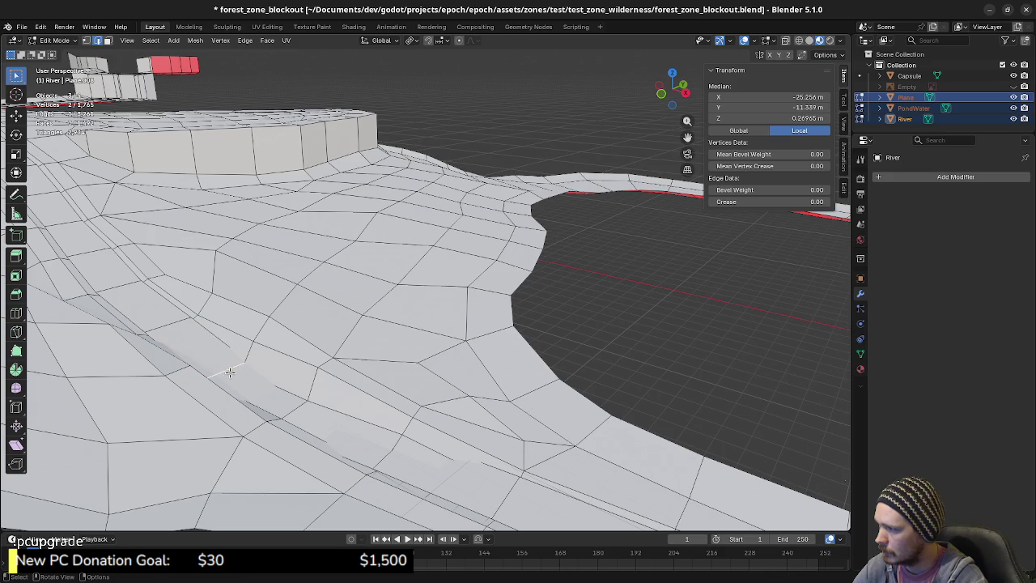
key(g)
key(z)
click(242, 368)
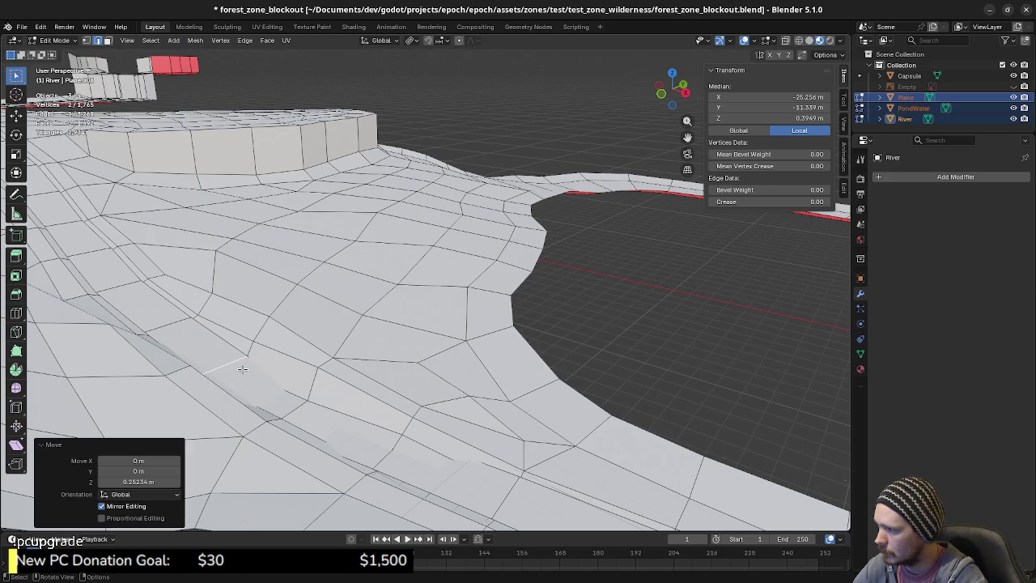
key(g)
key(g)
key(Escape)
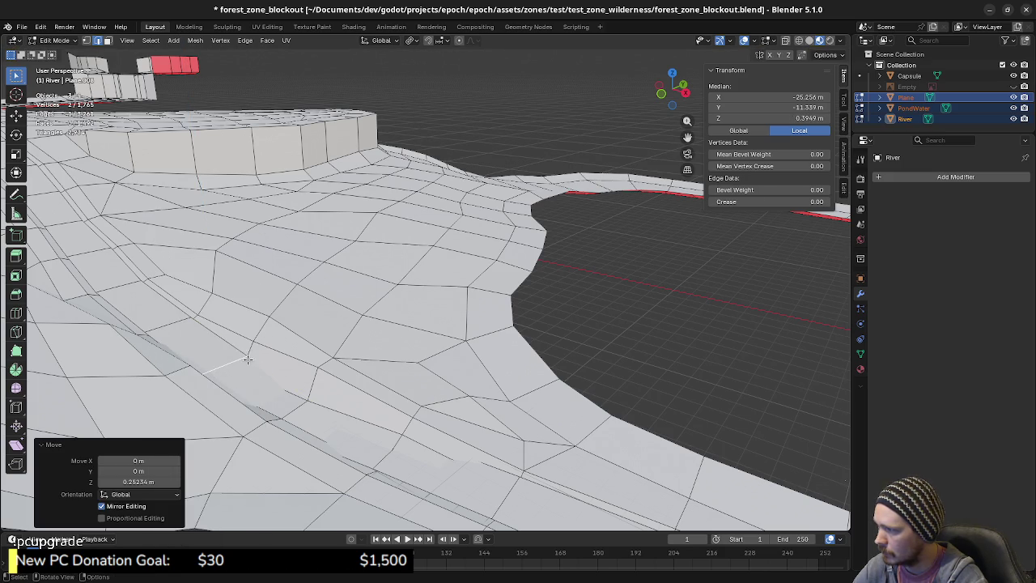
key(g)
key(z)
click(248, 355)
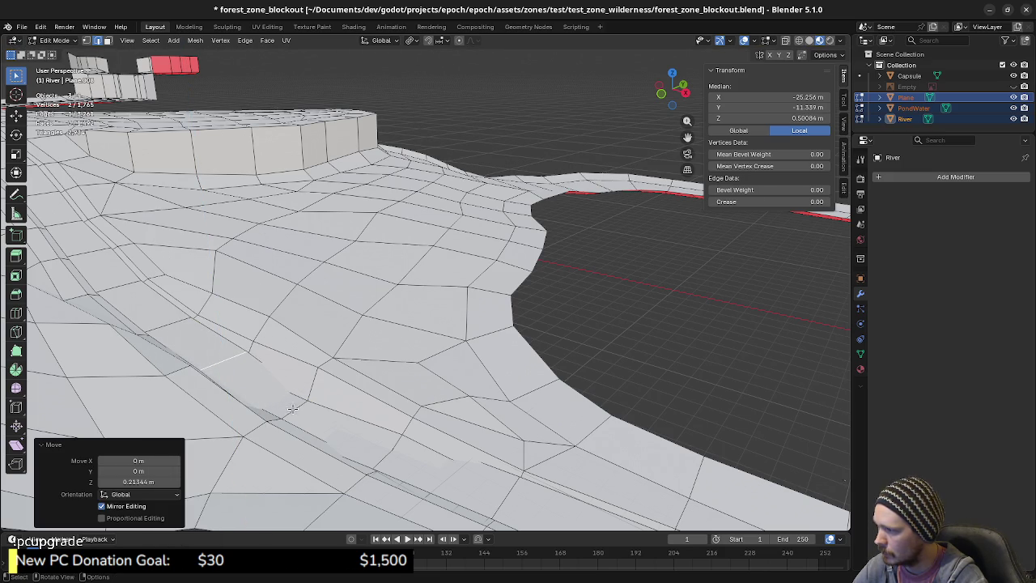
- In wireframe view, raise another riverbed edge about 0.91 m
click(240, 412)
click(296, 415)
key(g)
key(z)
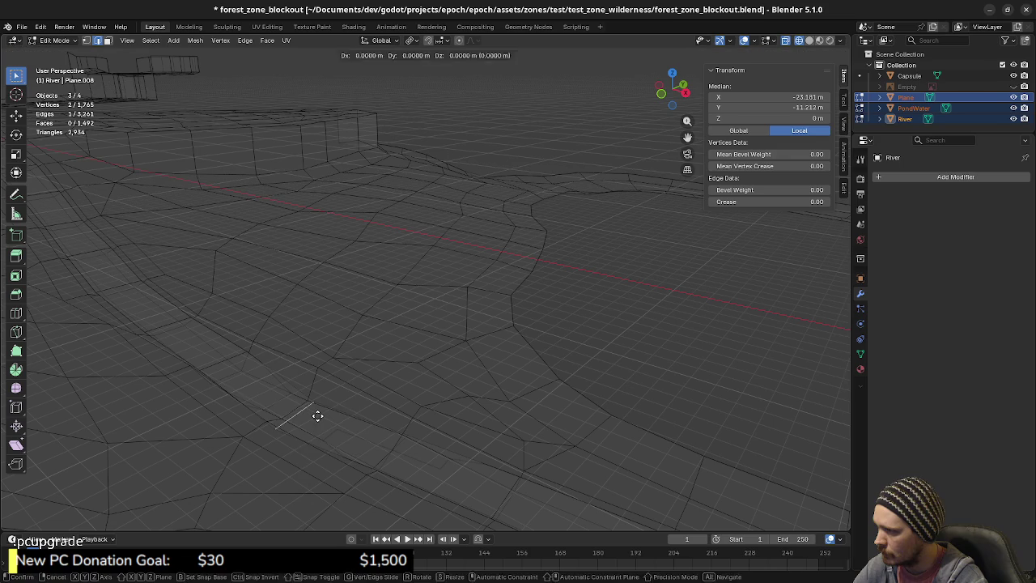
click(321, 395)
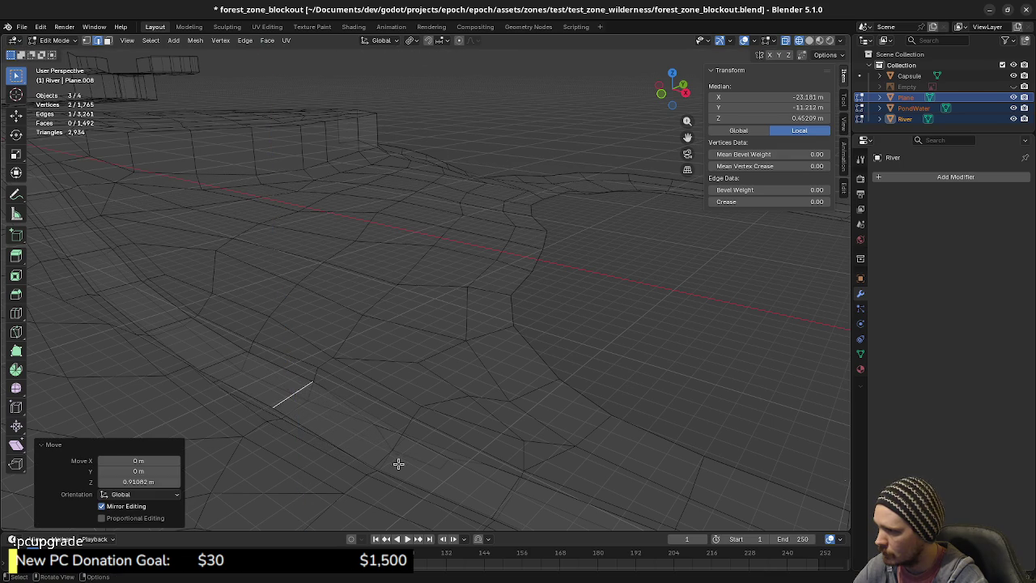
- Move a horizontal edge across the river vertically to adjust the riverbed
click(399, 463)
mouse_move(413, 465)
middle_down()
mouse_move(312, 439)
mouse_move(361, 449)
middle_up()
scroll(397, 423, up, 3)
scroll(442, 413, down, 3)
mouse_move(442, 413)
middle_down()
mouse_move(483, 385)
mouse_move(459, 359)
mouse_move(468, 374)
middle_up()
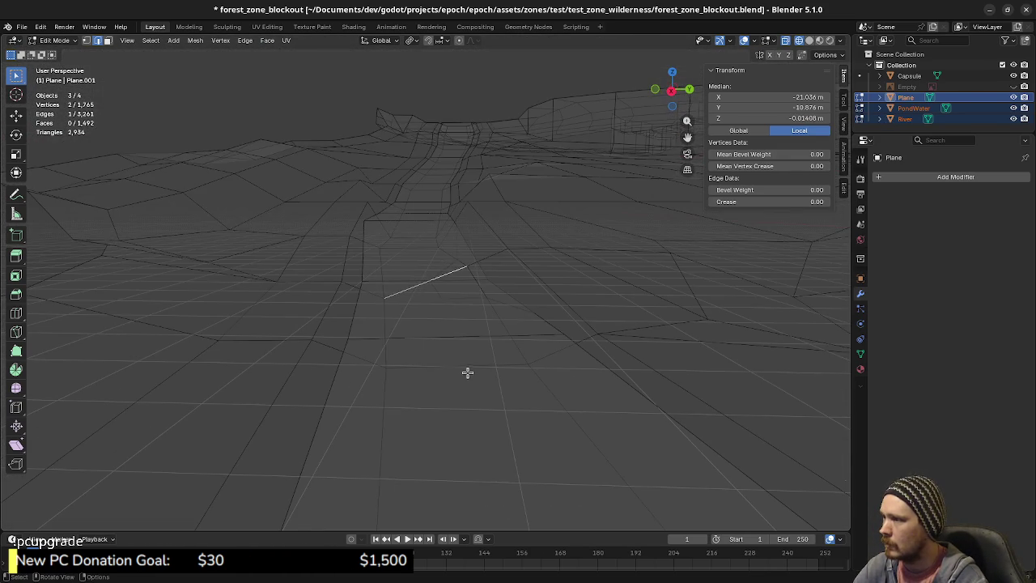
click(407, 280)
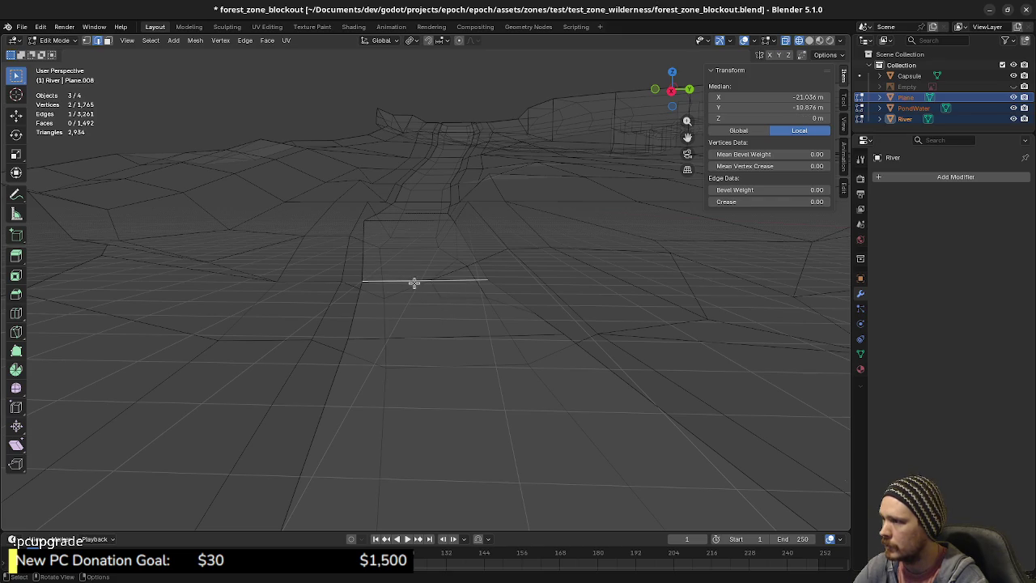
key(g)
key(z)
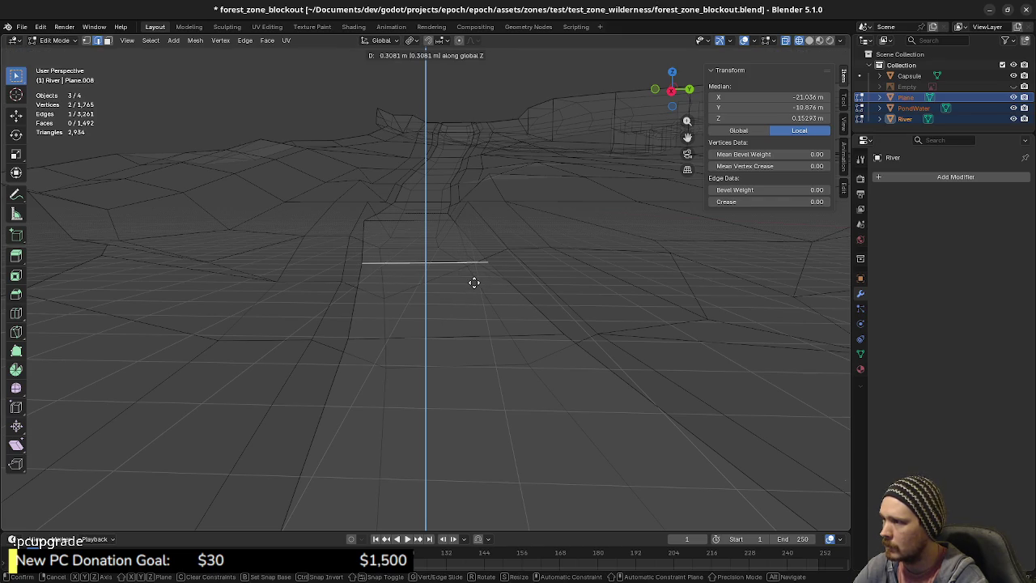
click(475, 283)
- Lower a single river-bank vertex along Z in vertex mode
key(z)
click(498, 401)
middle_drag(498, 400, 529, 402)
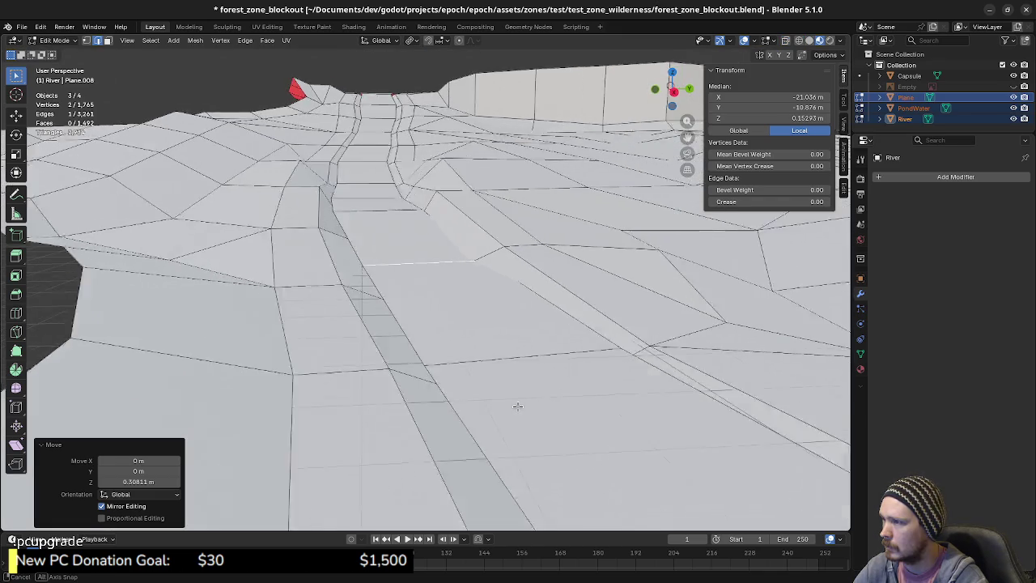
key(z)
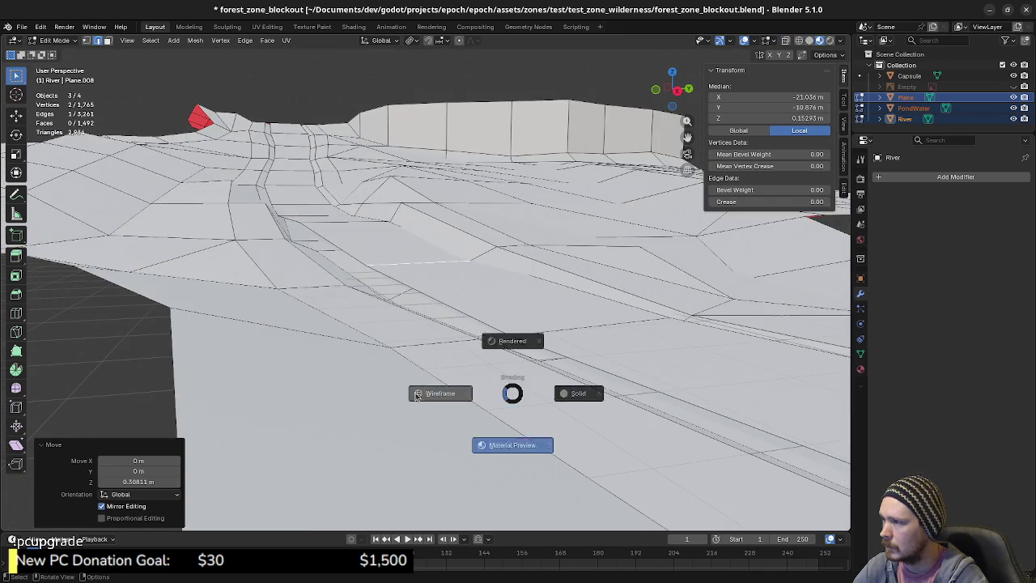
click(439, 398)
key(1)
click(462, 265)
key(g)
key(z)
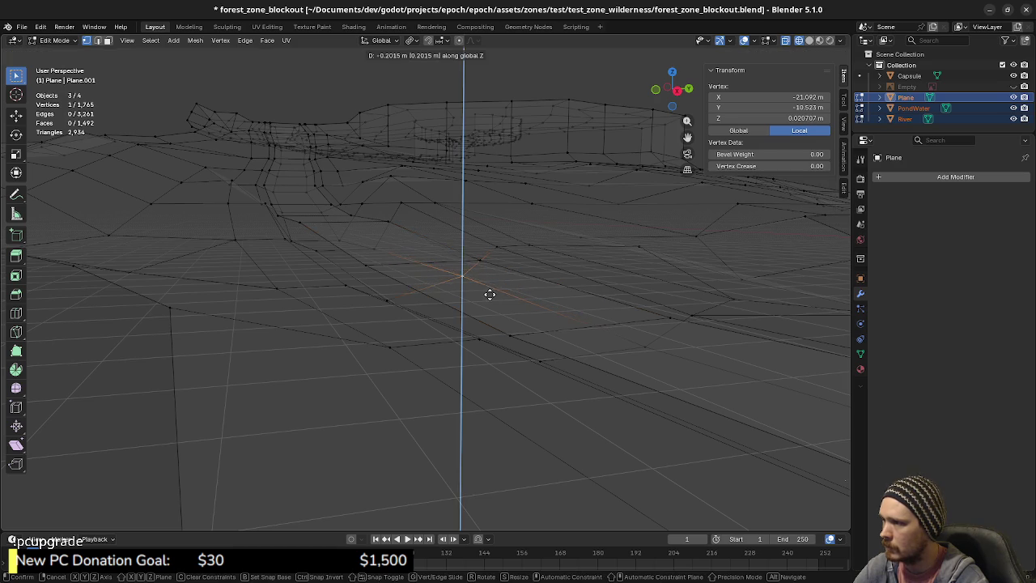
click(496, 303)
mouse_move(505, 319)
middle_down()
mouse_move(473, 313)
mouse_move(464, 340)
mouse_move(484, 343)
mouse_move(444, 335)
mouse_move(513, 340)
mouse_move(548, 323)
middle_up()
- In Object Mode, save forest_zone_blockout.blend in material preview, then switch to Godot
key(Tab)
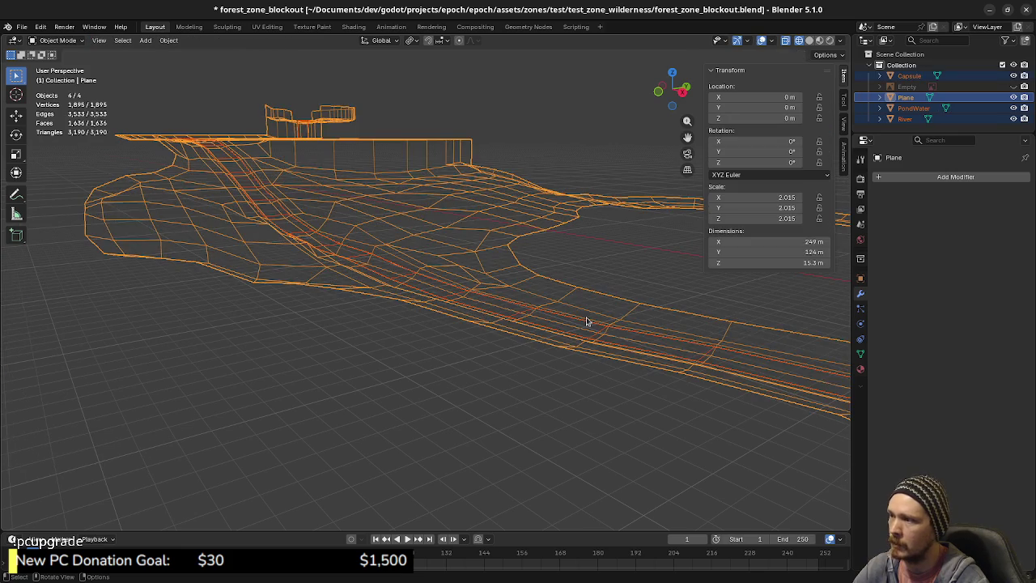
key(alt+a)
key(a)
middle_drag(601, 305, 527, 324)
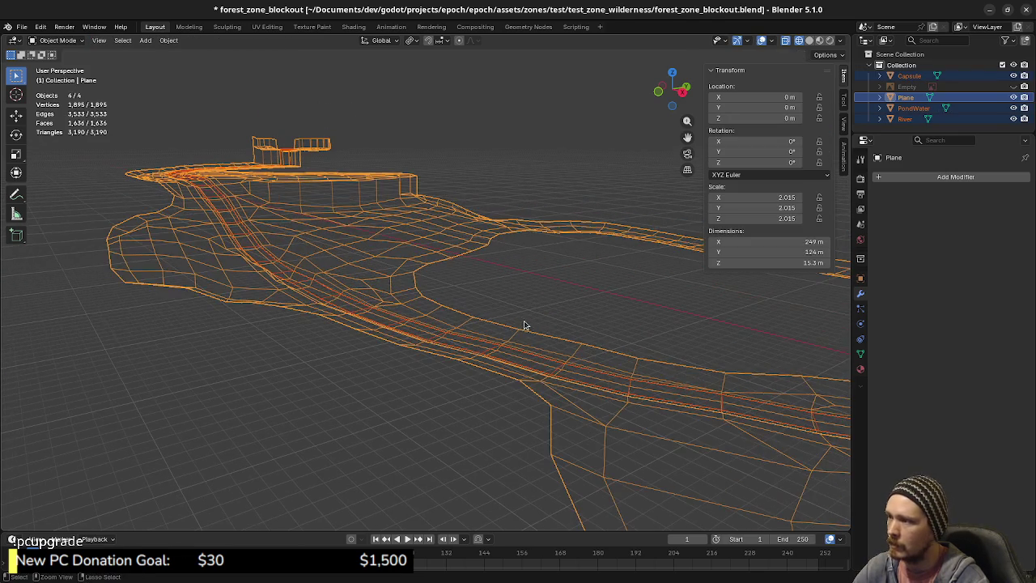
key(ctrl+s)
key(z)
click(508, 425)
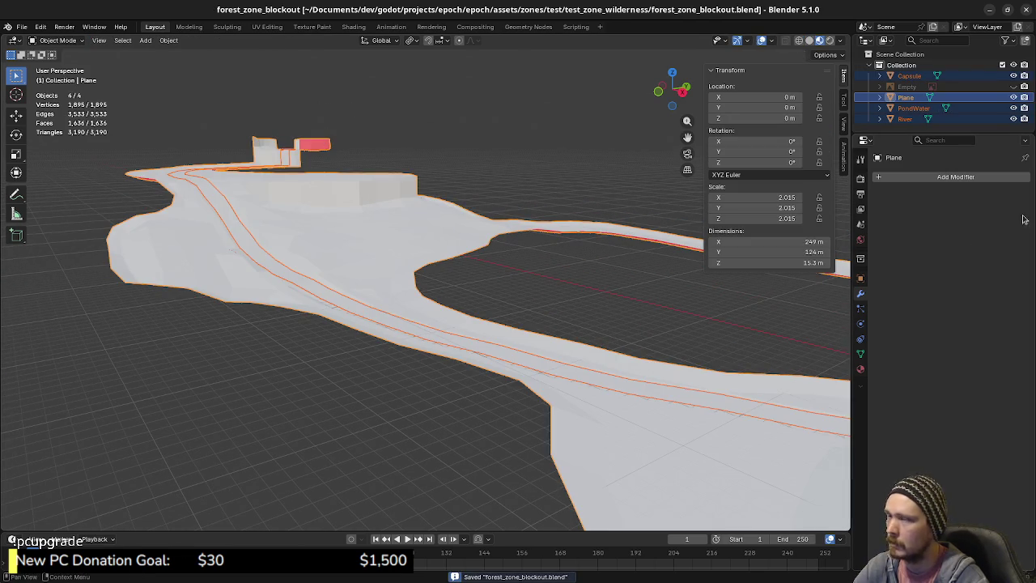
key(alt+Tab)
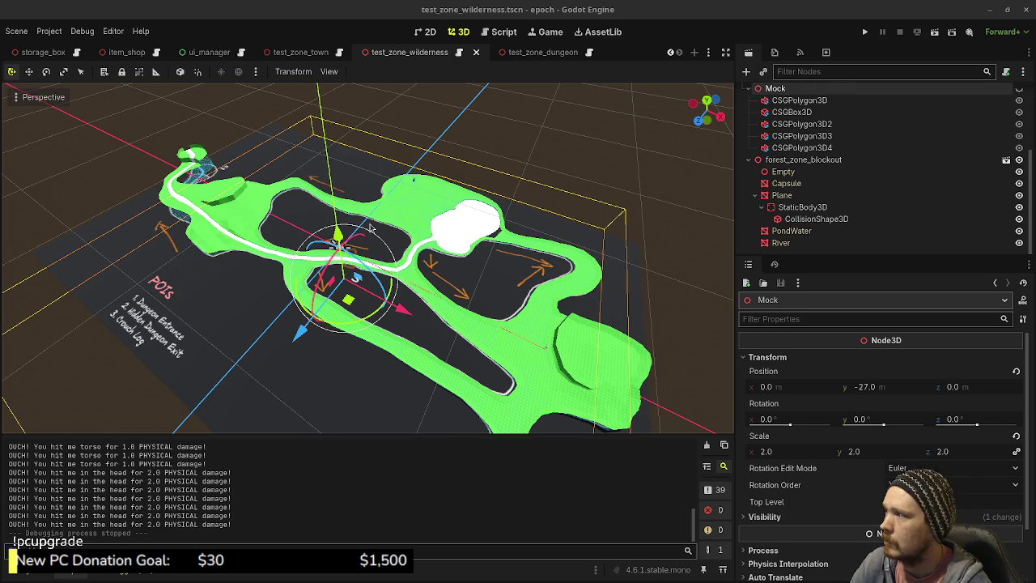
- View the reimported forest blockout from a low angle, then run the project with F5 and close it
middle_drag(402, 322, 466, 234)
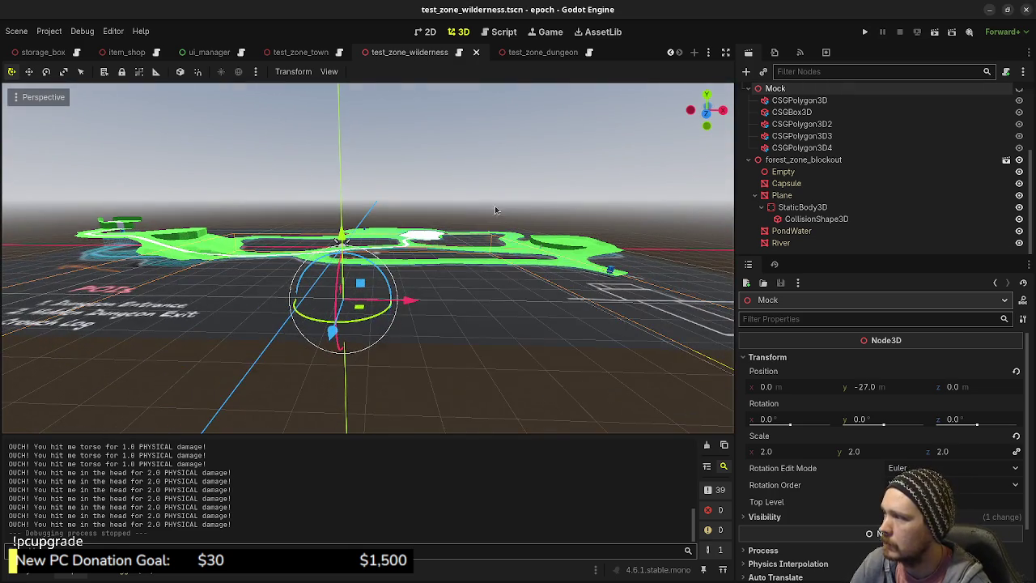
key(F5)
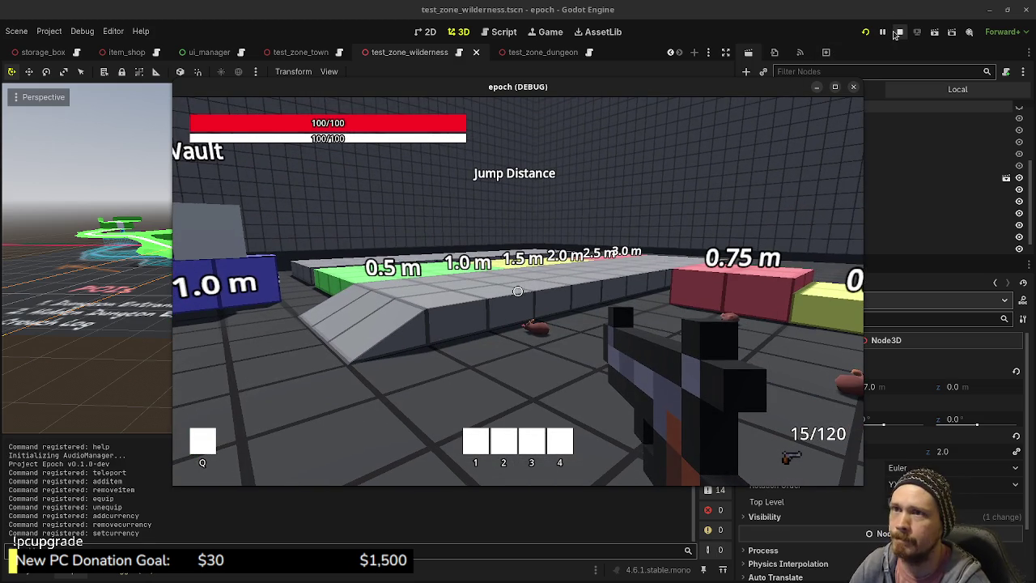
click(900, 32)
scroll(120, 55, up, 3)
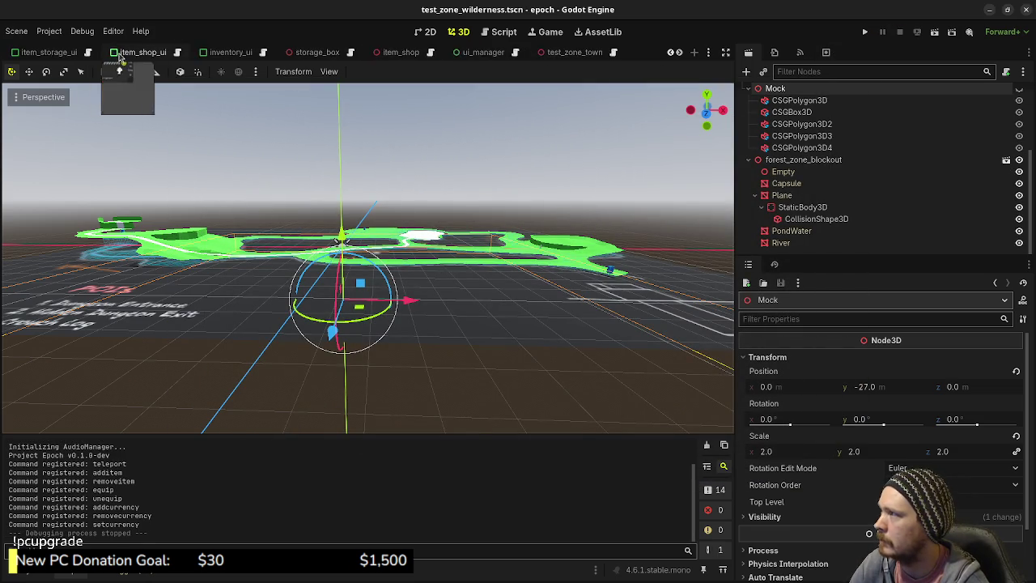
- Edit load_zone in game.gd to load "test_zone_town" instead of lot_main, and save
scroll(119, 54, up, 5)
click(92, 53)
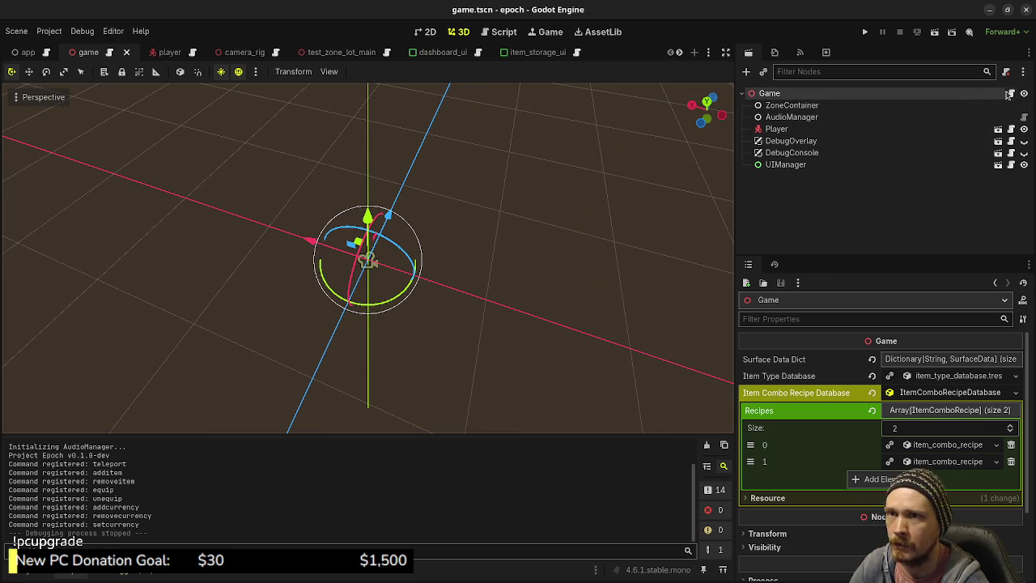
click(1010, 93)
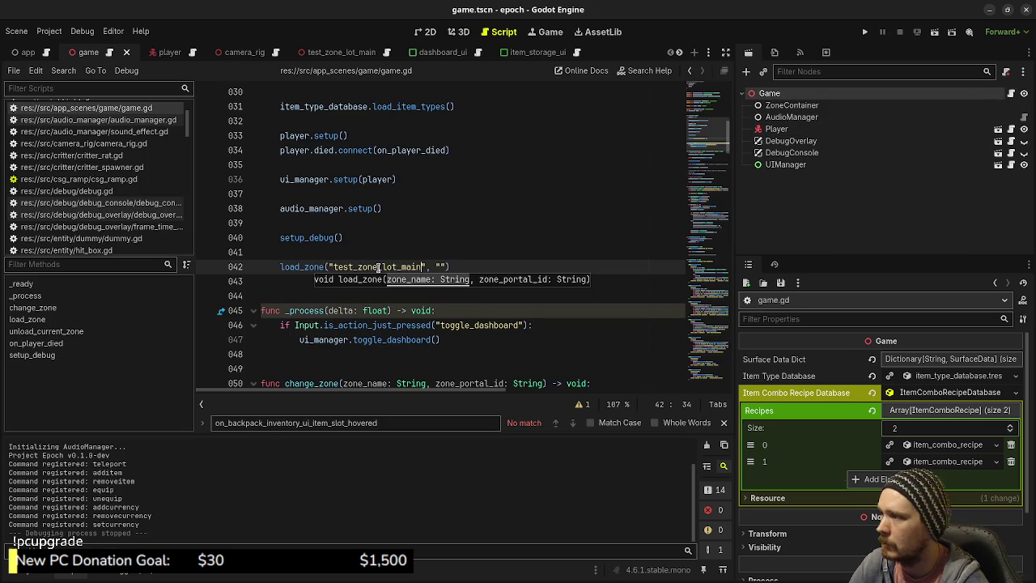
drag(380, 267, 415, 268)
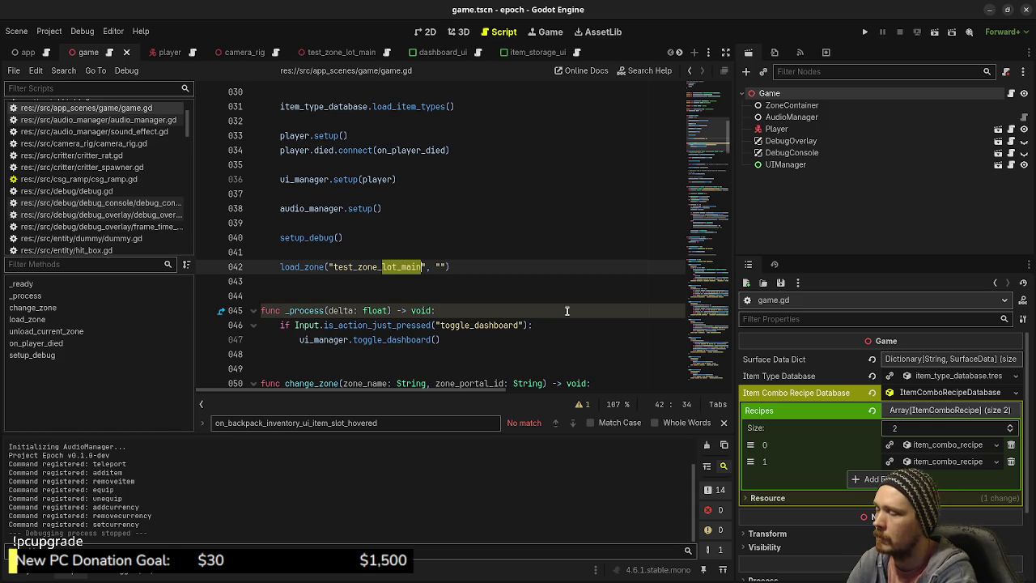
text(town)
key(Return)
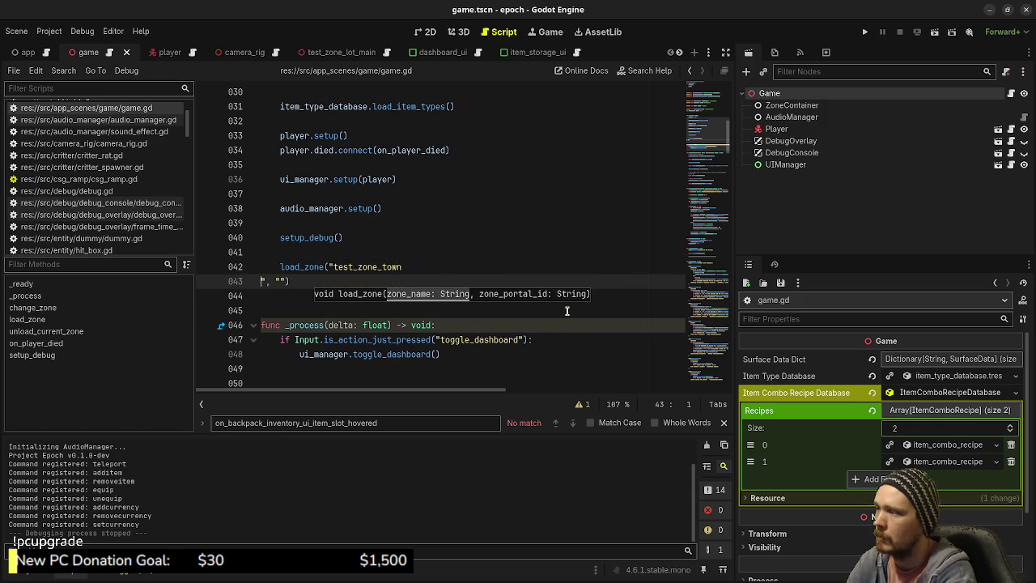
key(BackSpace)
key(BackSpace)
key(ctrl+s)
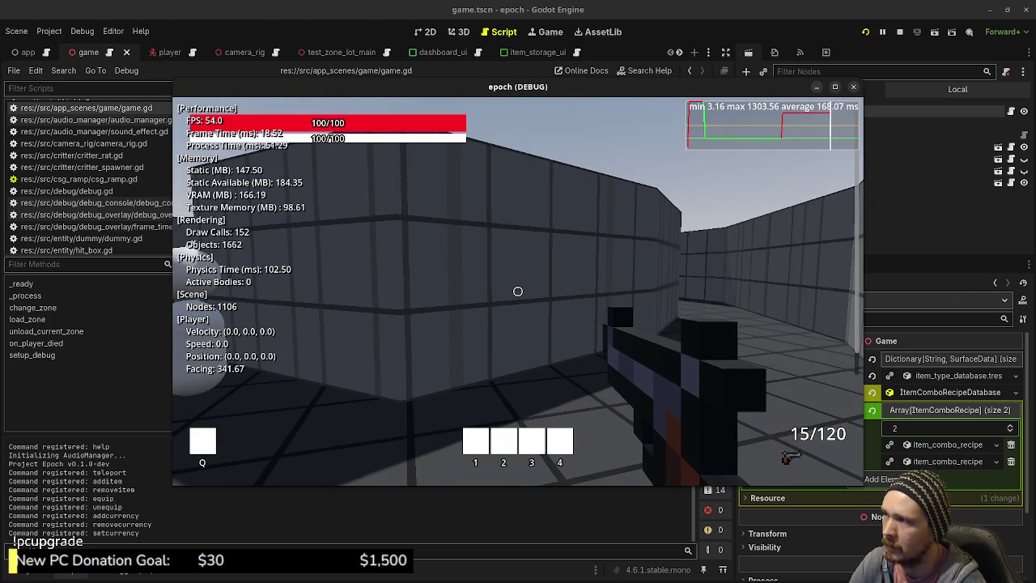
- Toggle the in-game debug console and hide the F3 performance overlay
key(grave)
text(a)
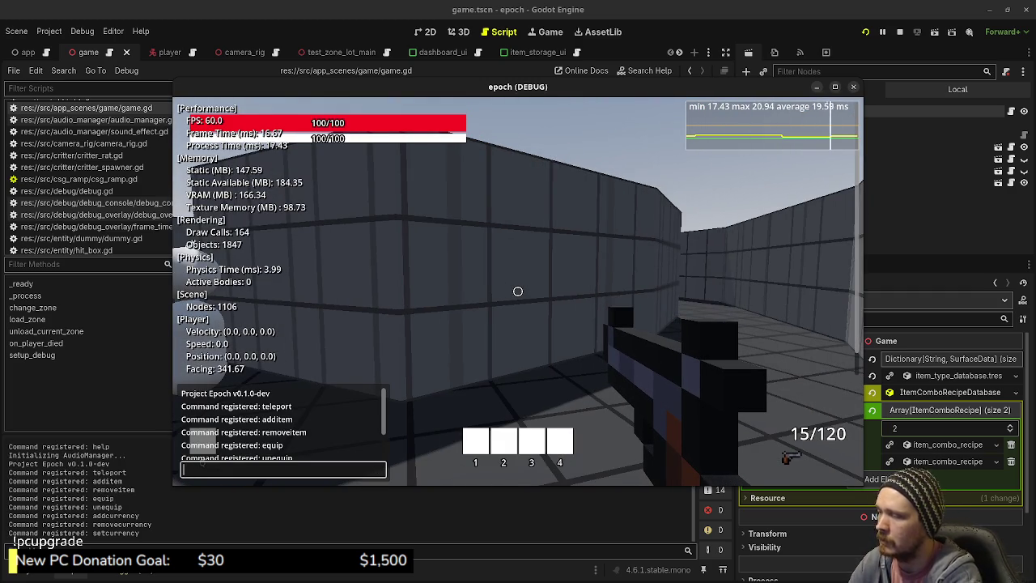
key(grave)
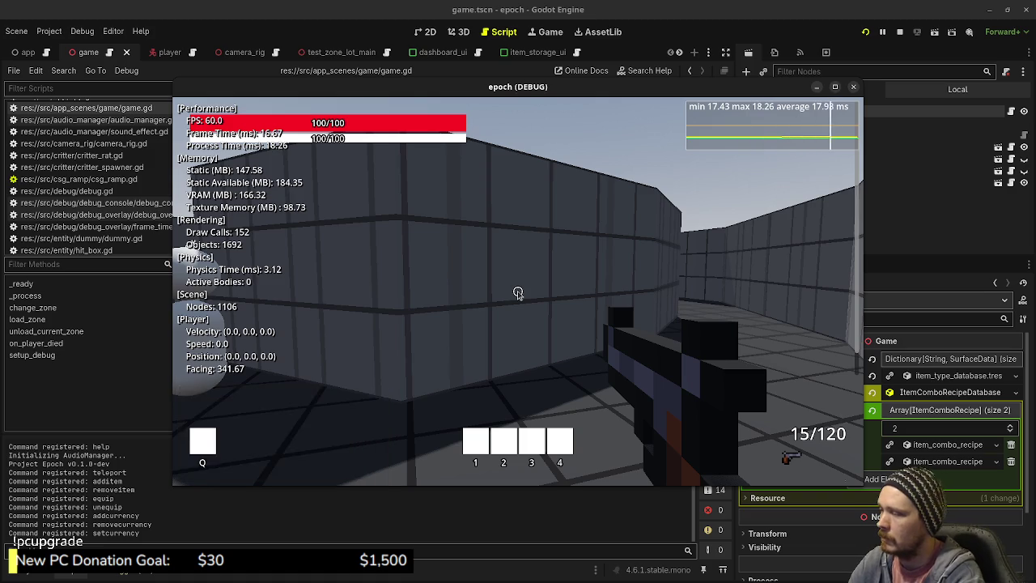
key(F3)
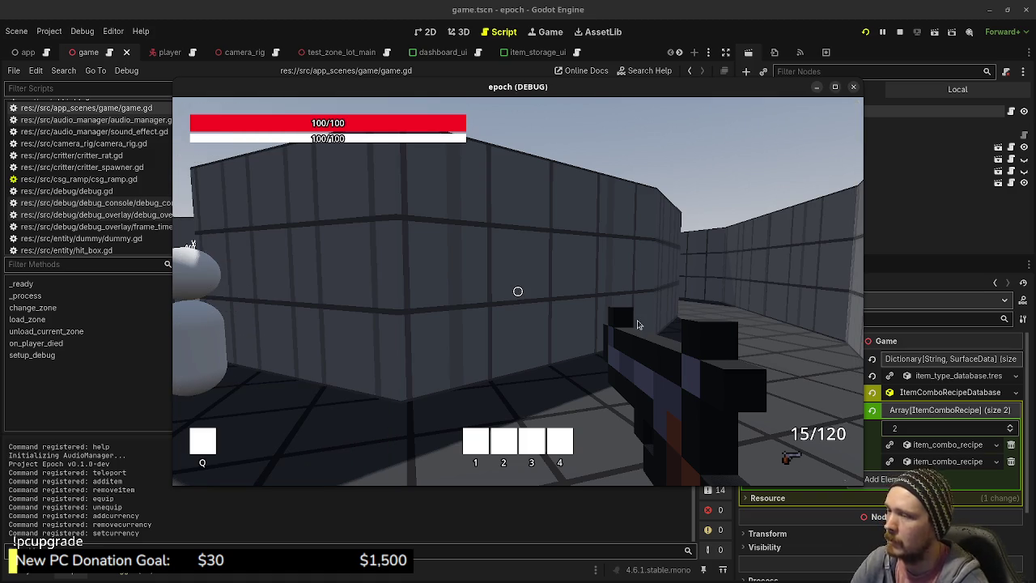
- Sprint down the town corridor through the blue zone portal onto the green road, then maximize the game window
key(shift+w)
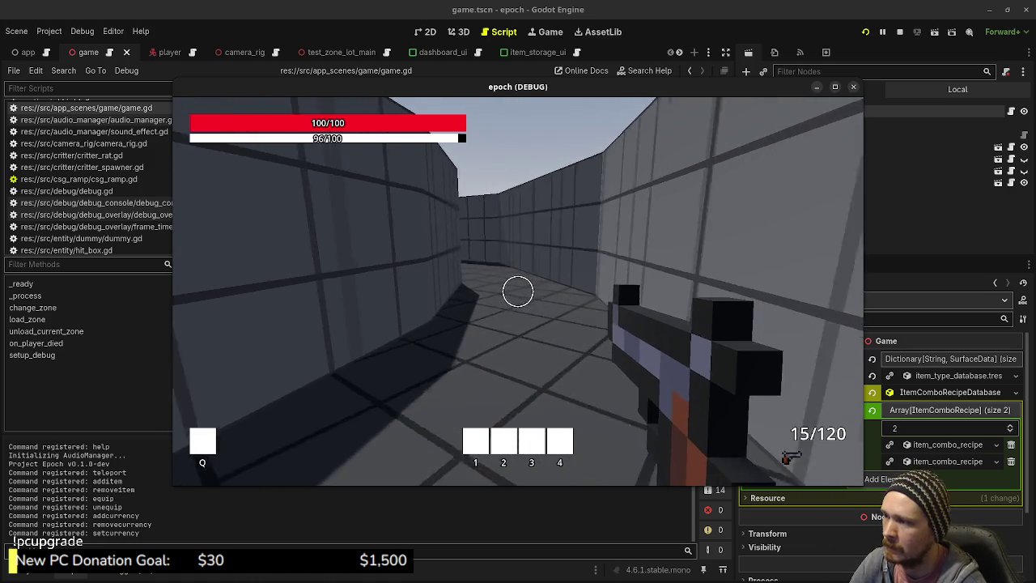
key(shift+w)
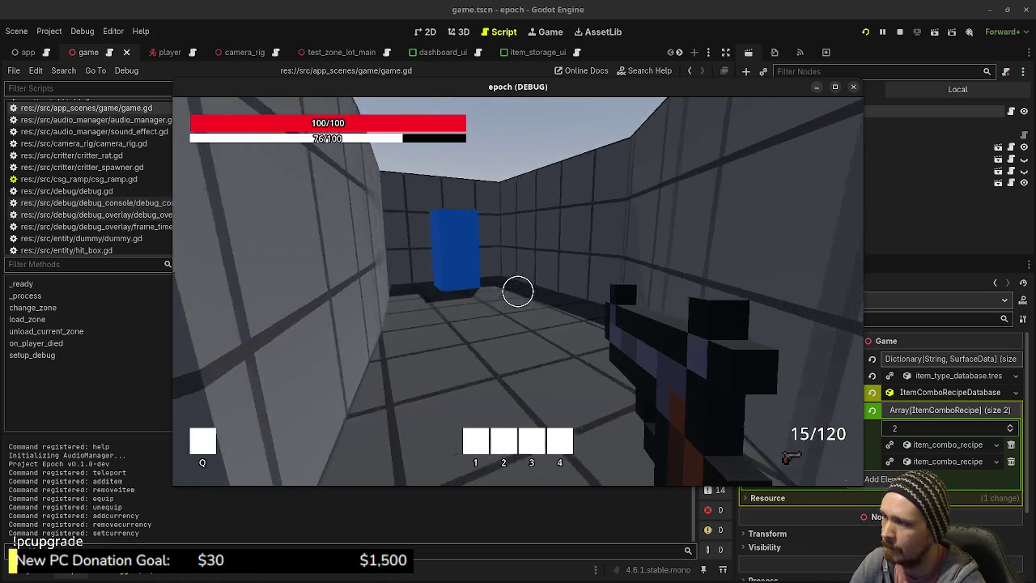
key(shift+w)
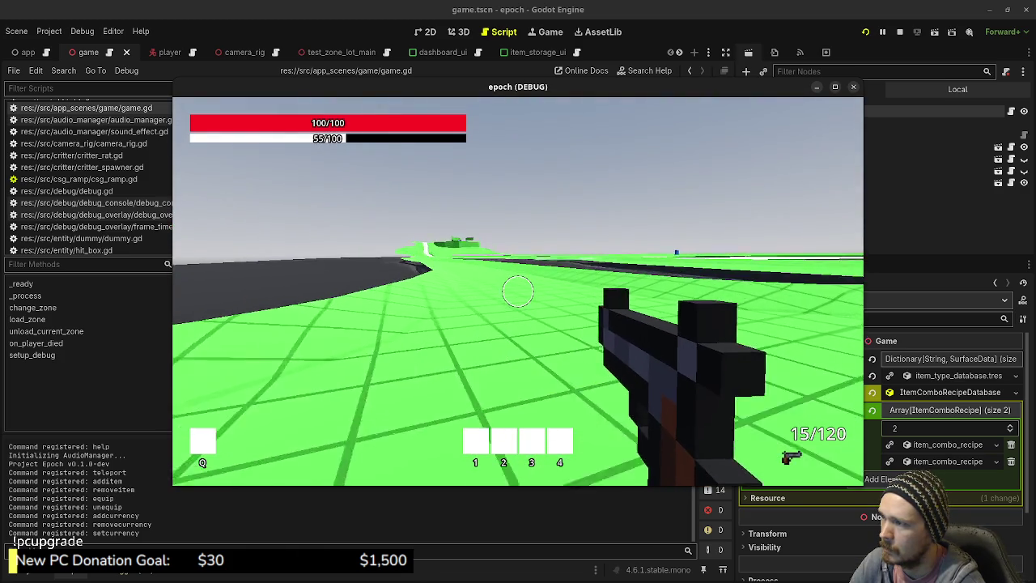
key(shift+w)
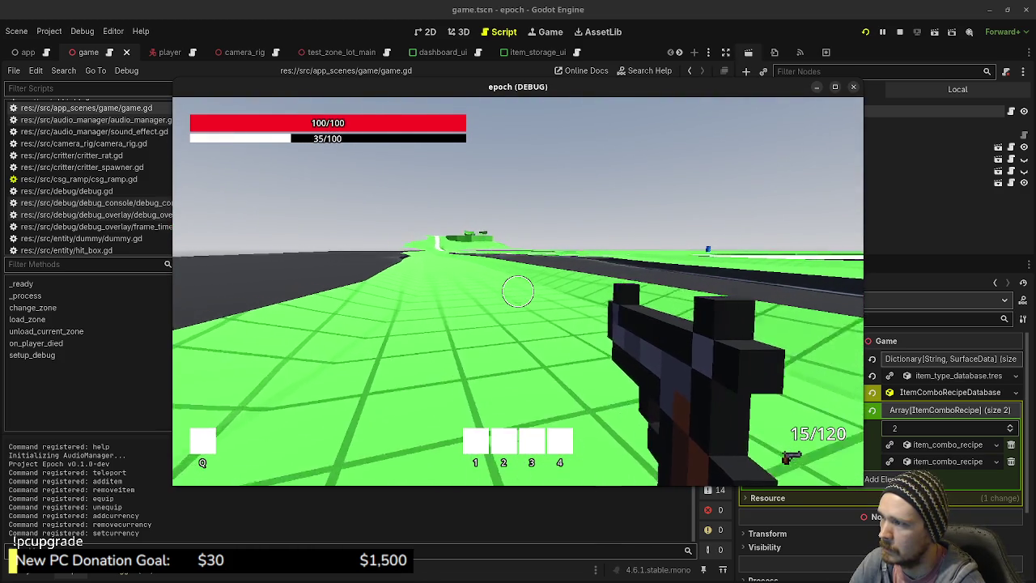
key(shift+w)
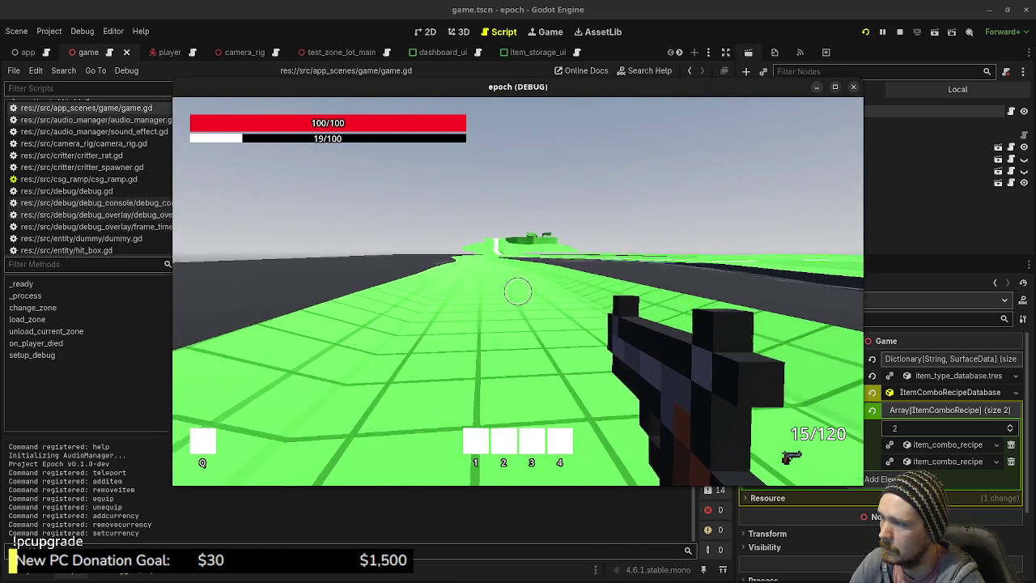
click(835, 87)
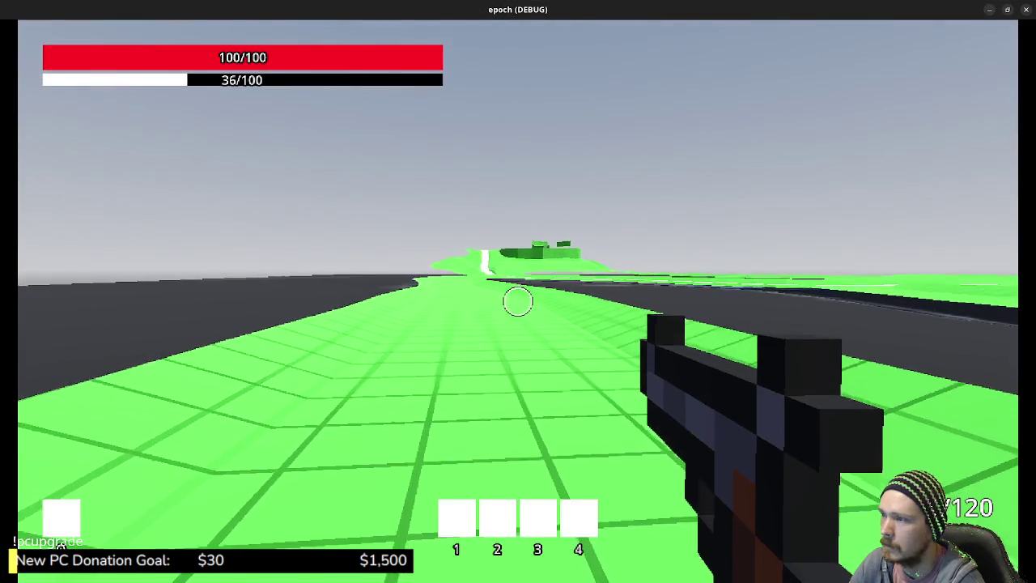
- Run and walk along the green road across the terrain toward the distant hill
key(shift+w)
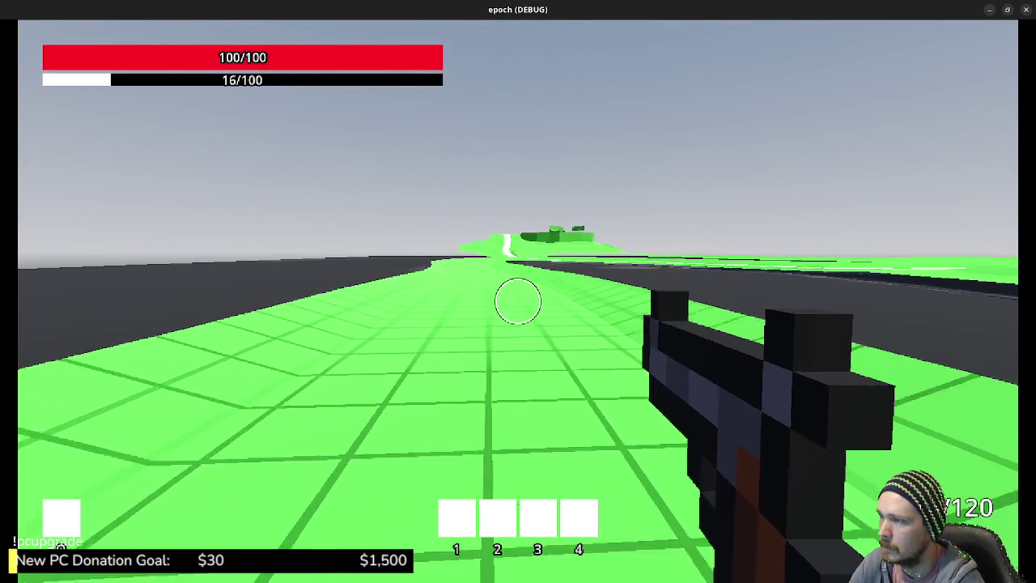
key(shift+w)
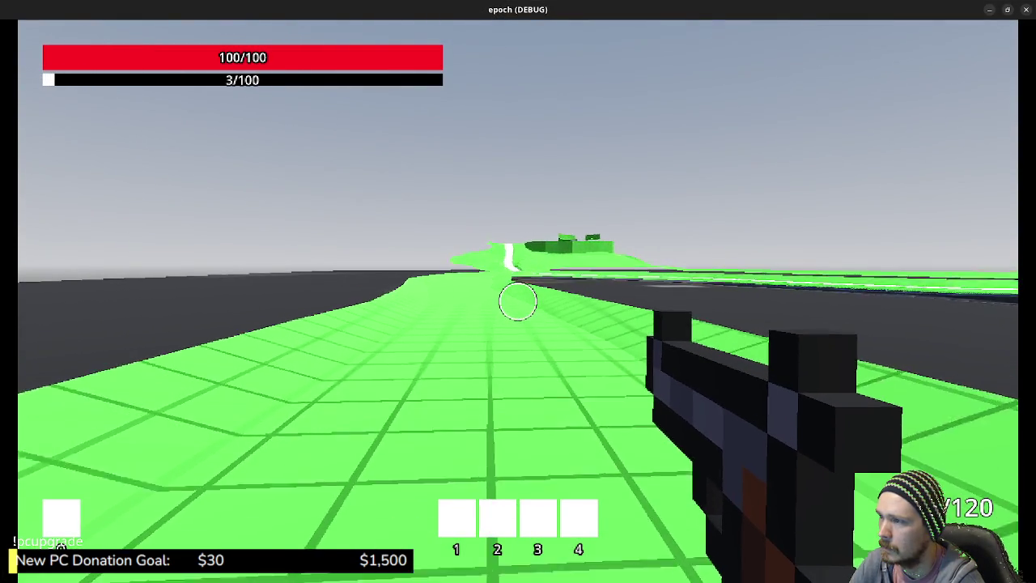
key(w)
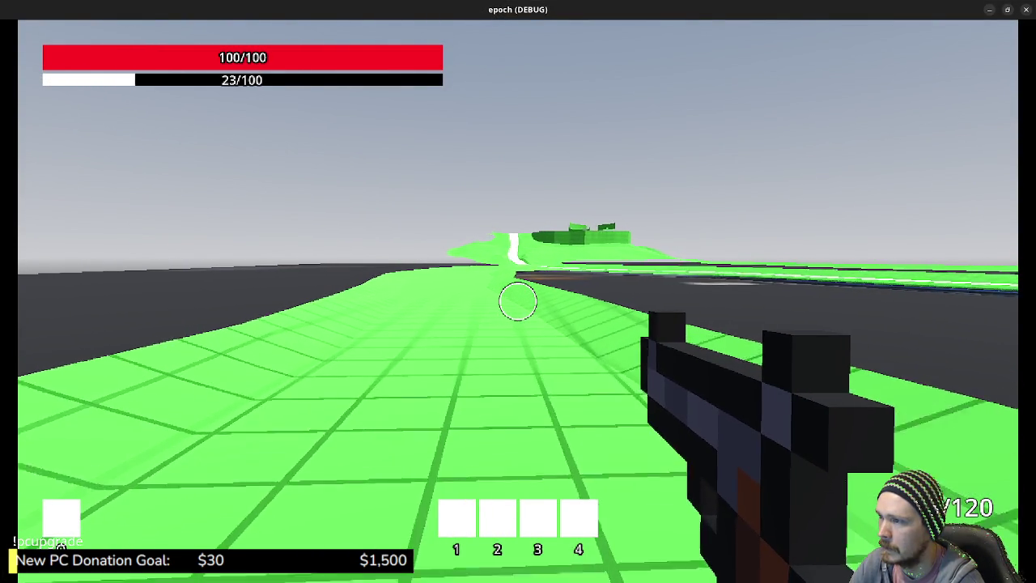
key(w)
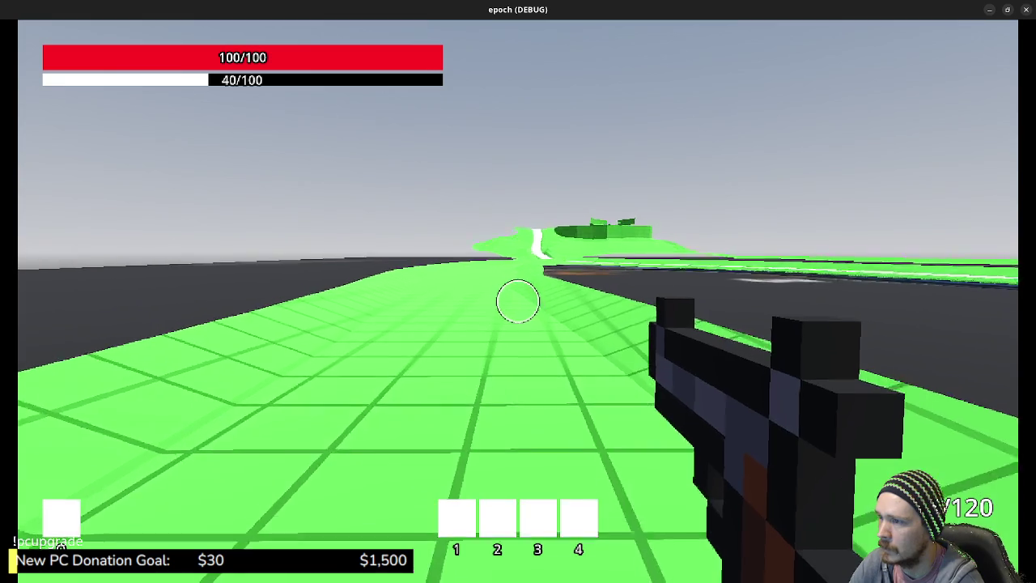
key(shift+w)
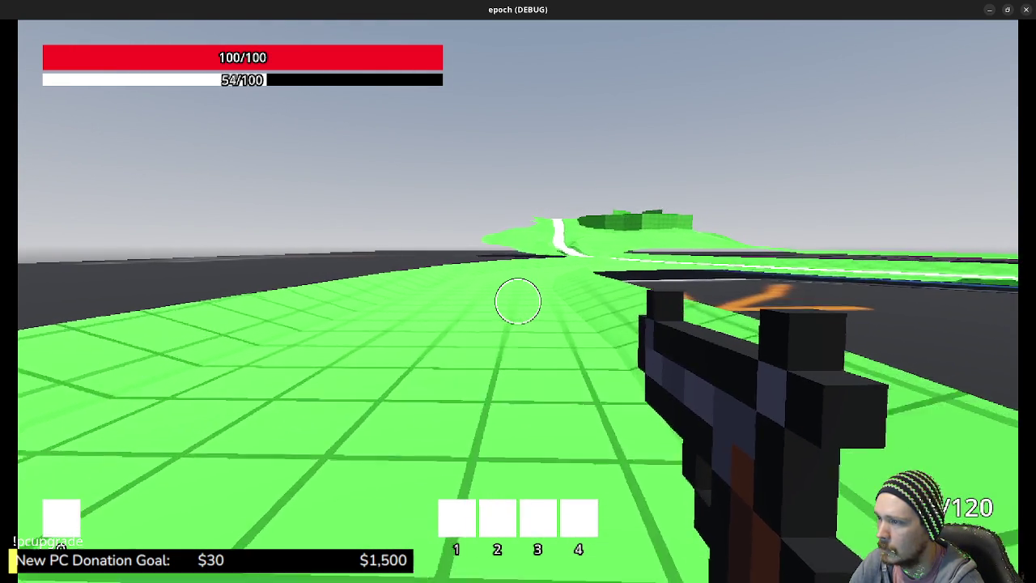
key(shift+w)
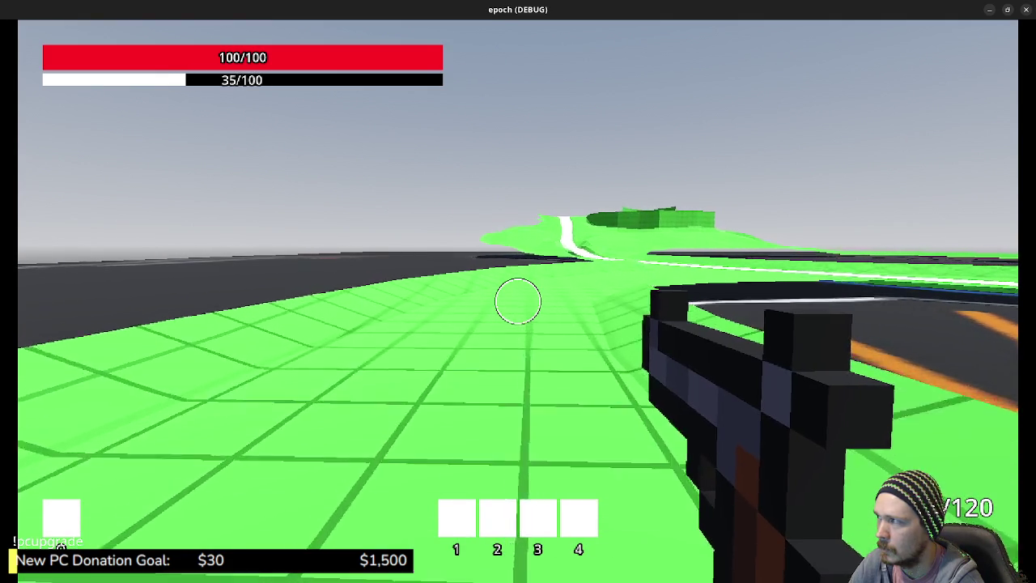
- Cross the orange-arrow road, sprint along the white river path onto the bank, then stop with F8
key(w)
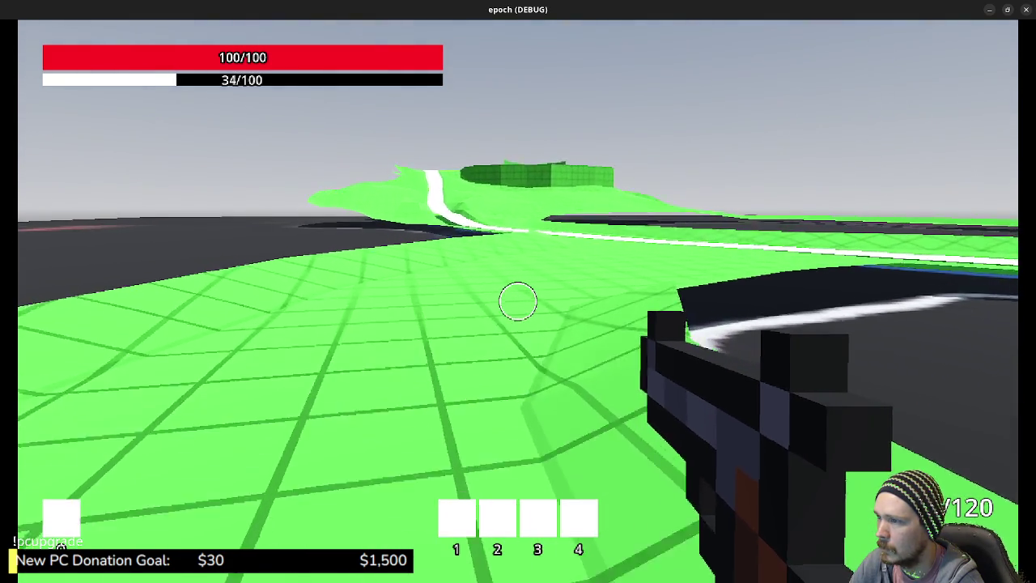
key(w)
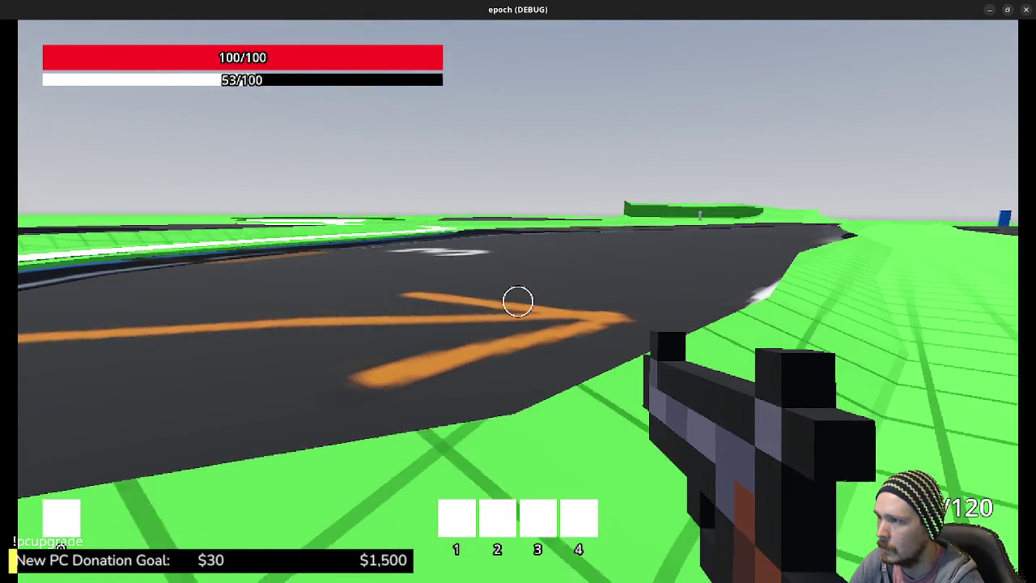
key(w)
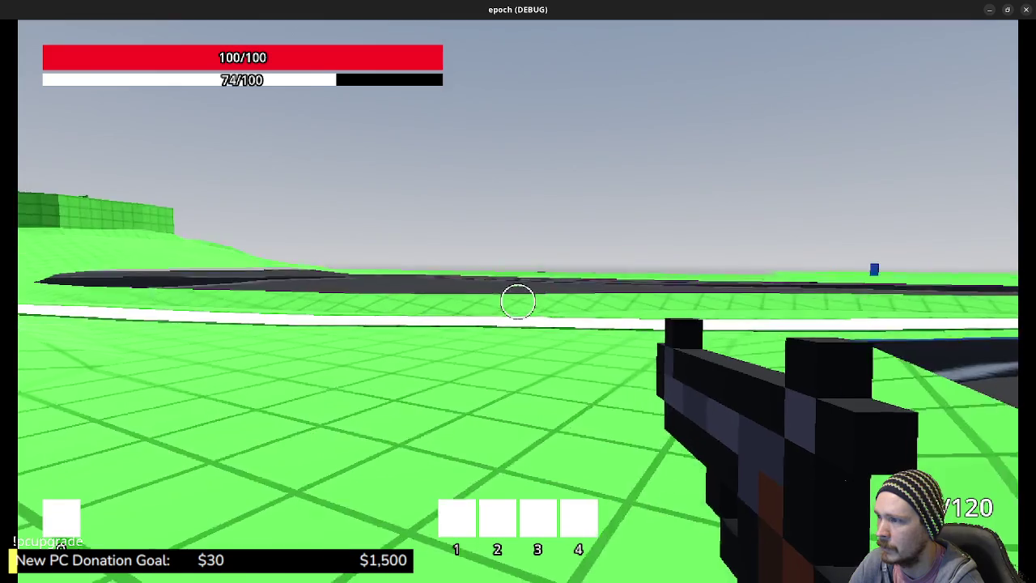
key(shift+w)
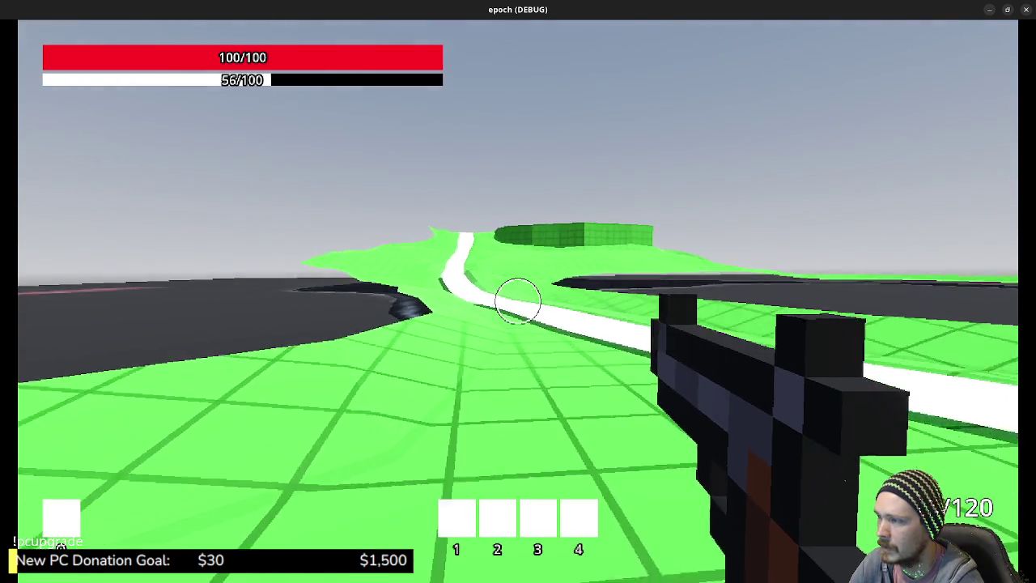
key(shift+w)
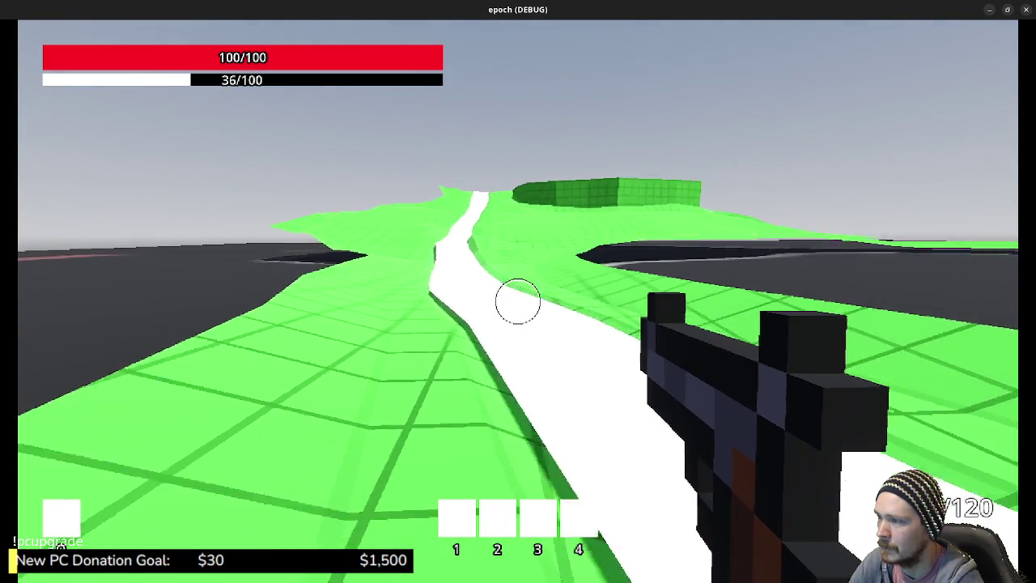
key(w)
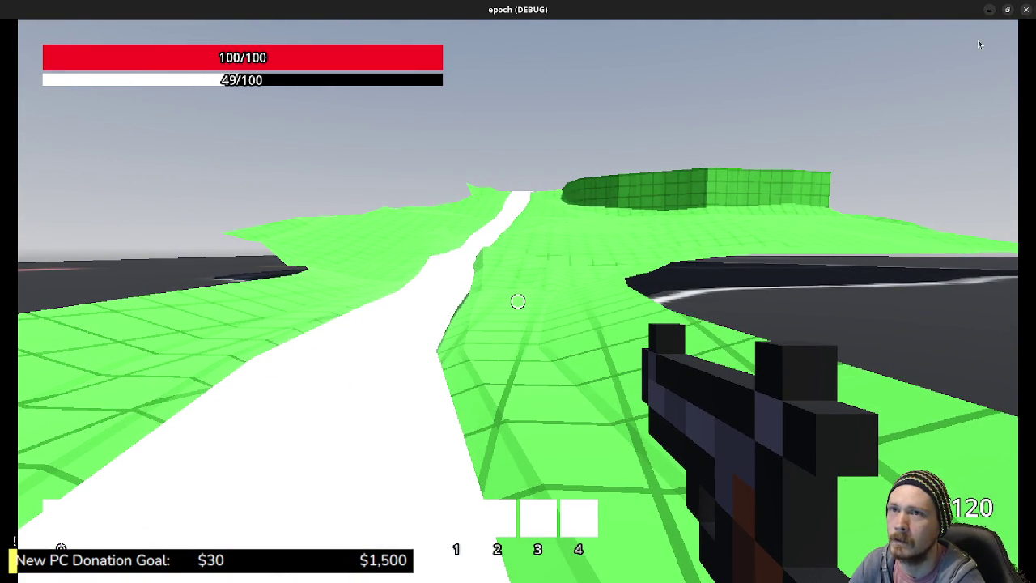
key(F8)
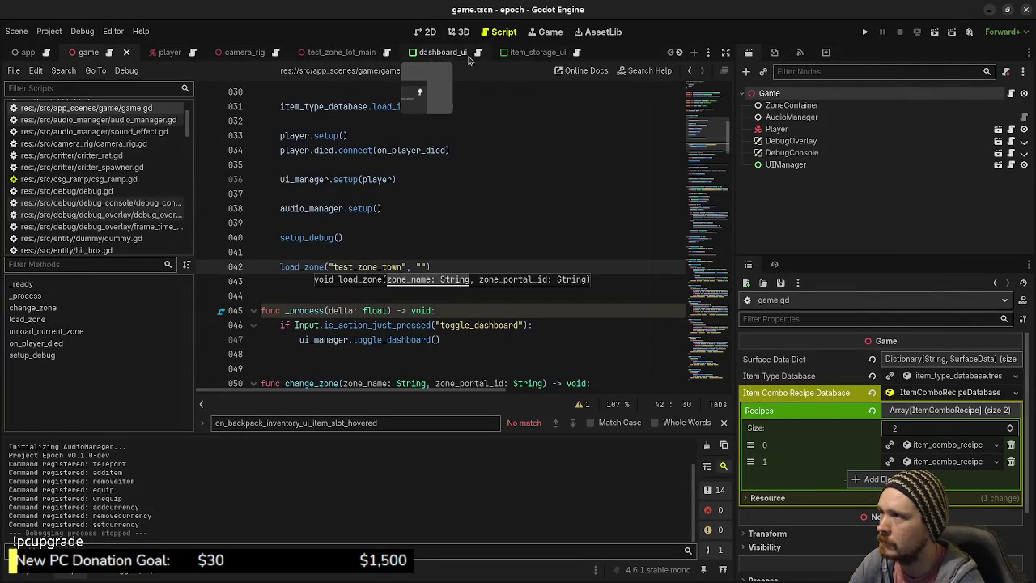
- In test_zone_wilderness, delete the Plane's old StaticBody3D node
click(350, 54)
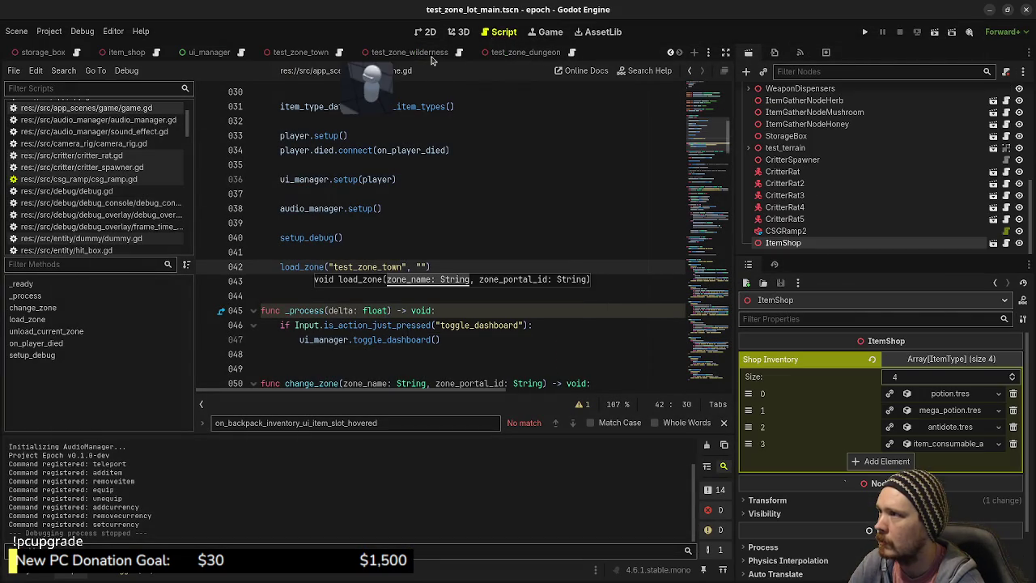
click(414, 51)
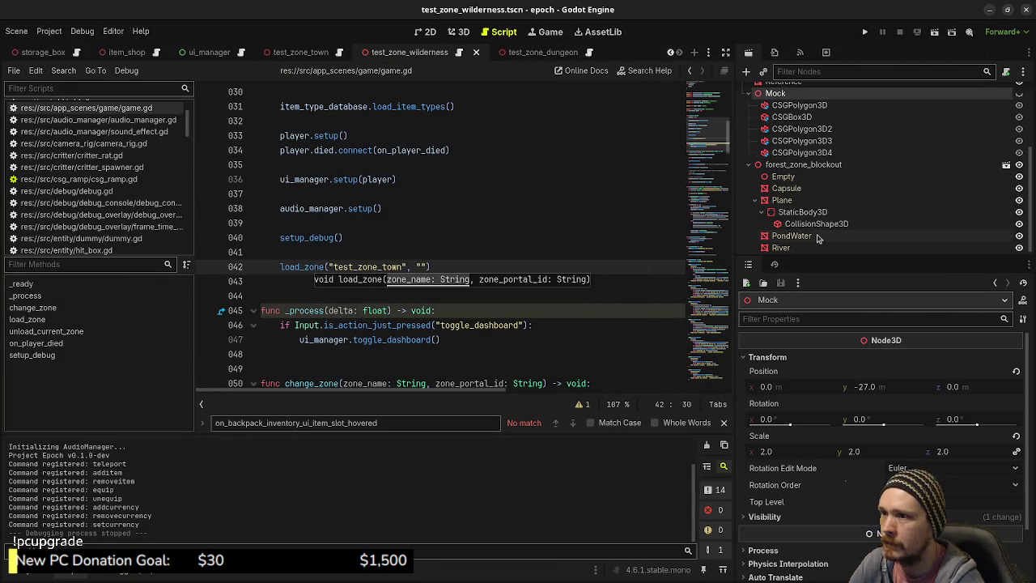
click(804, 213)
right_click(805, 215)
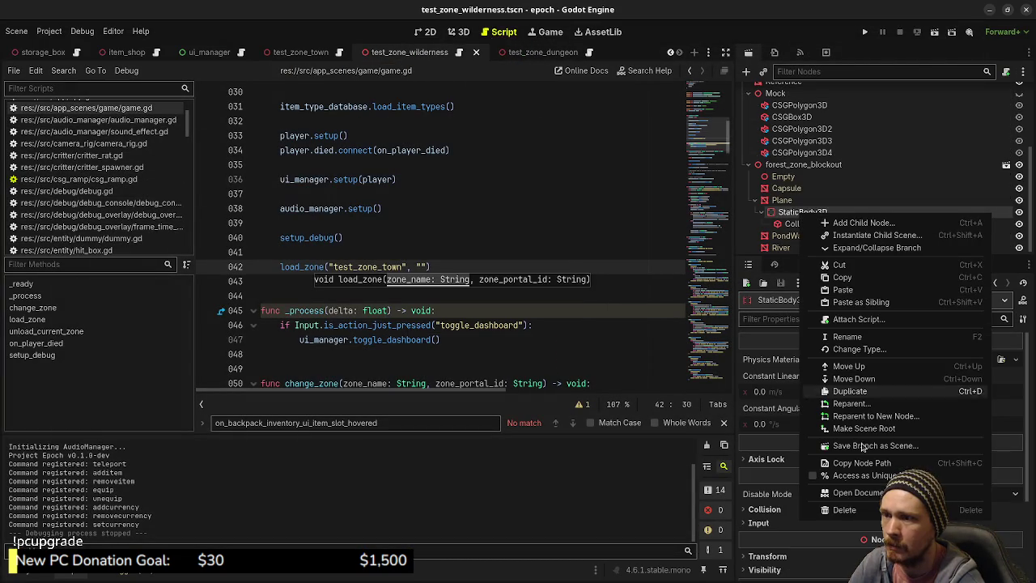
click(846, 510)
key(Return)
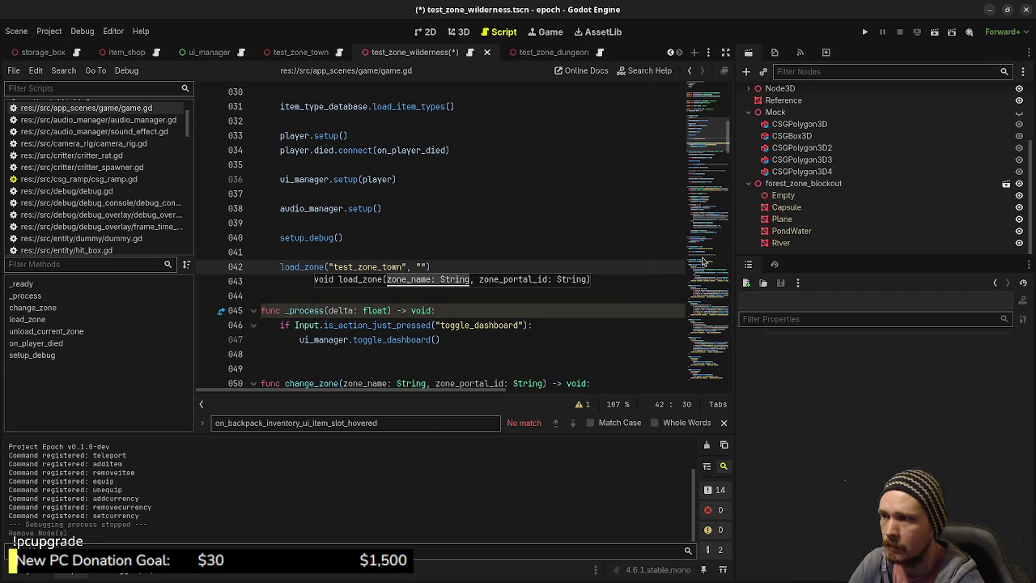
- Generate a trimesh static body child collision shape for the Plane mesh
click(782, 220)
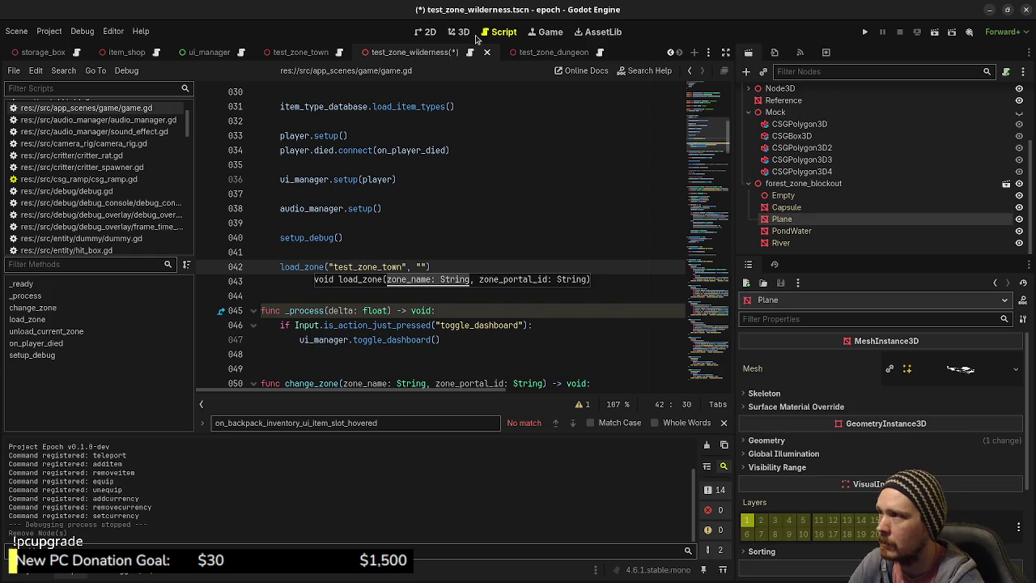
click(459, 31)
click(371, 72)
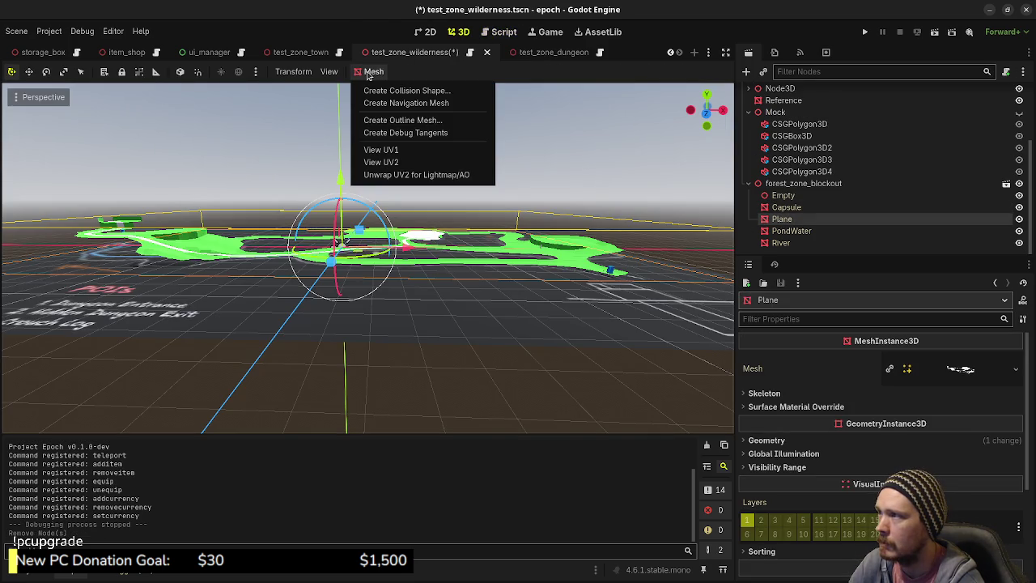
click(416, 90)
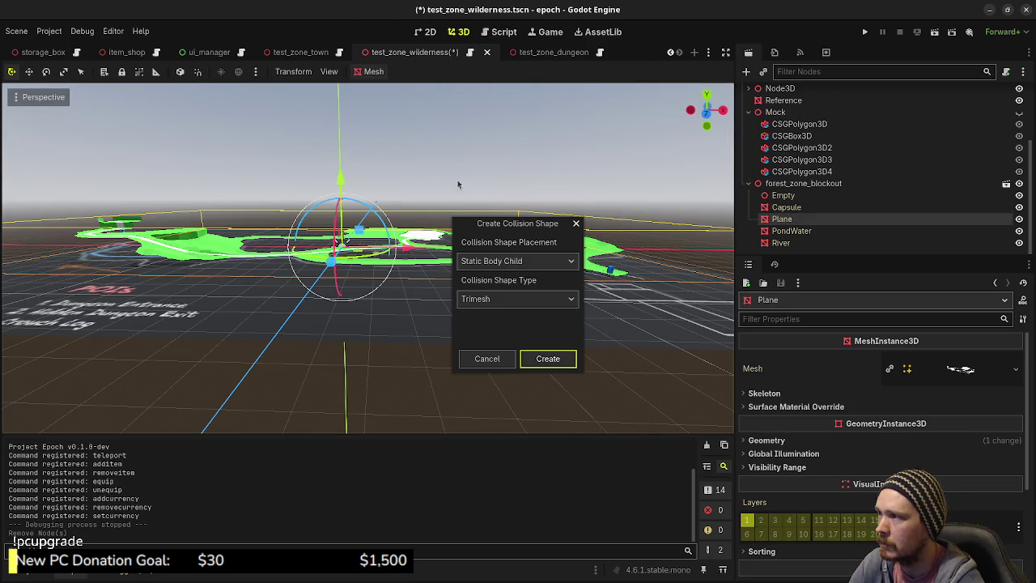
click(550, 361)
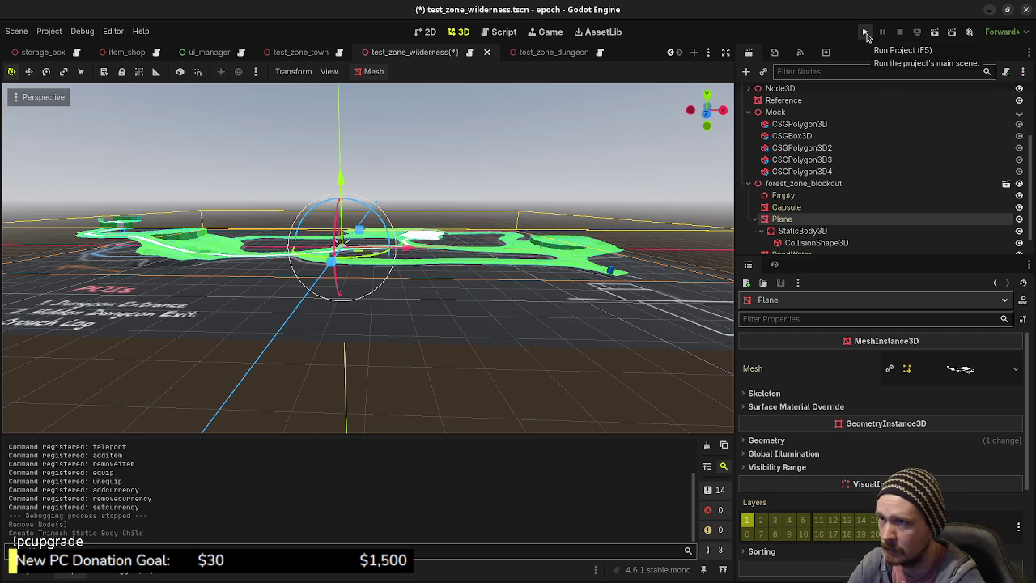
click(866, 34)
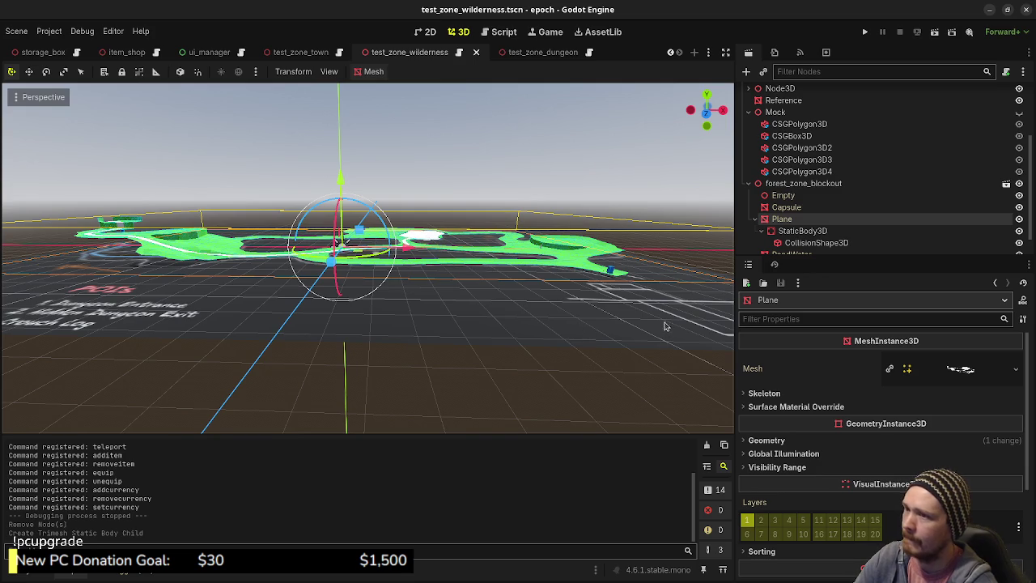
- Launch the game and walk down the starting corridor into the blue portal block
click(864, 36)
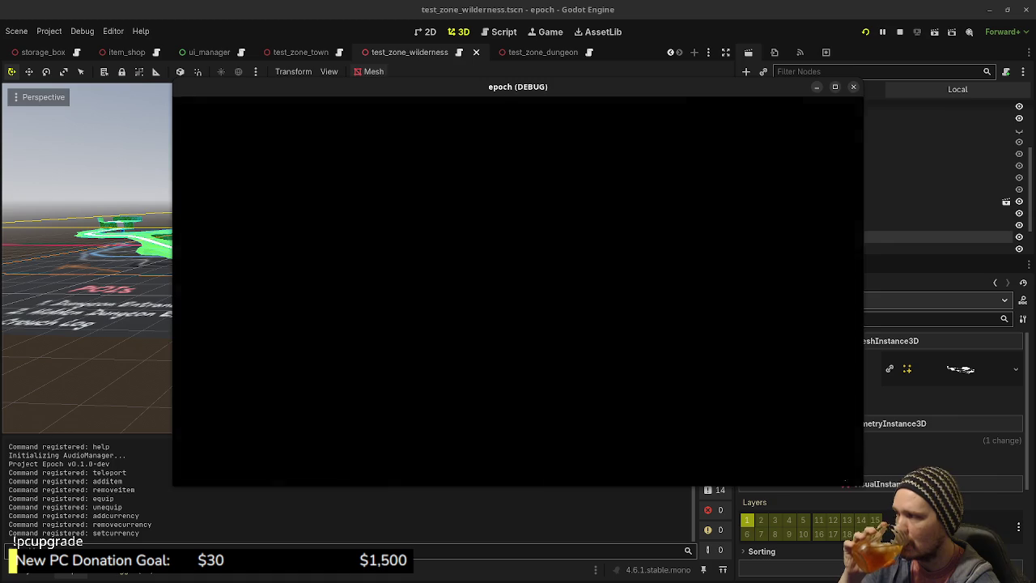
key(w)
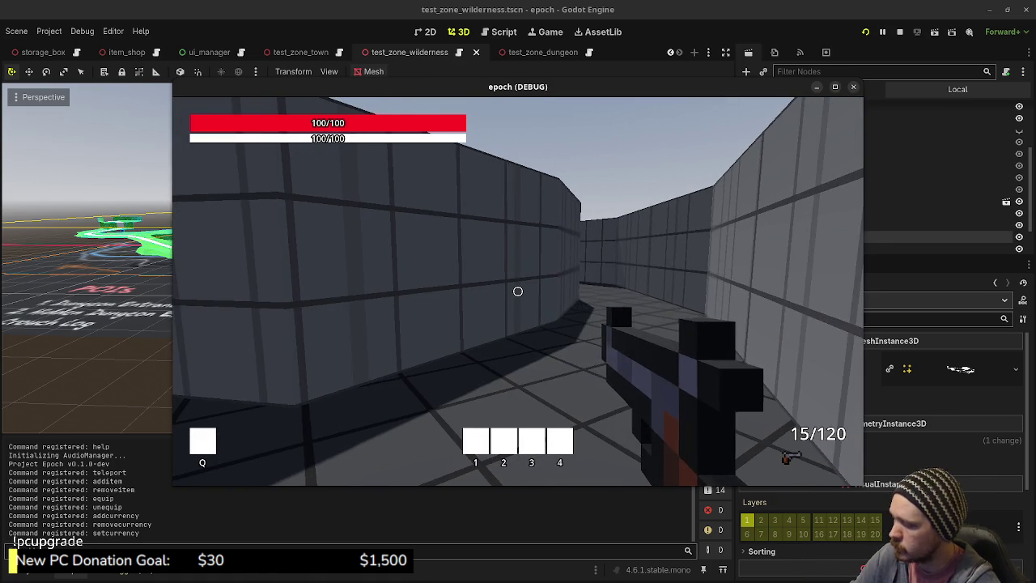
key(shift+w)
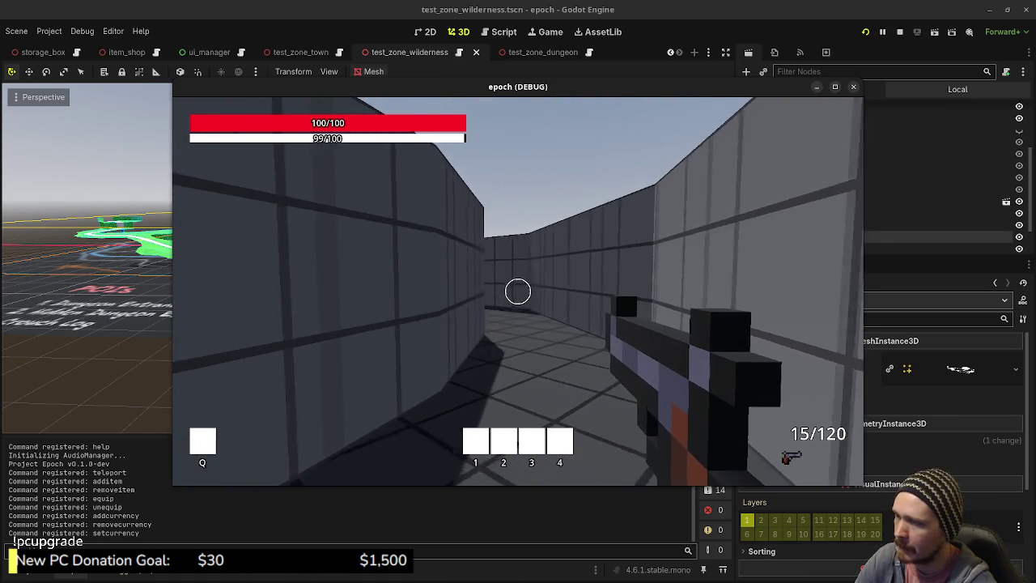
key(shift+w)
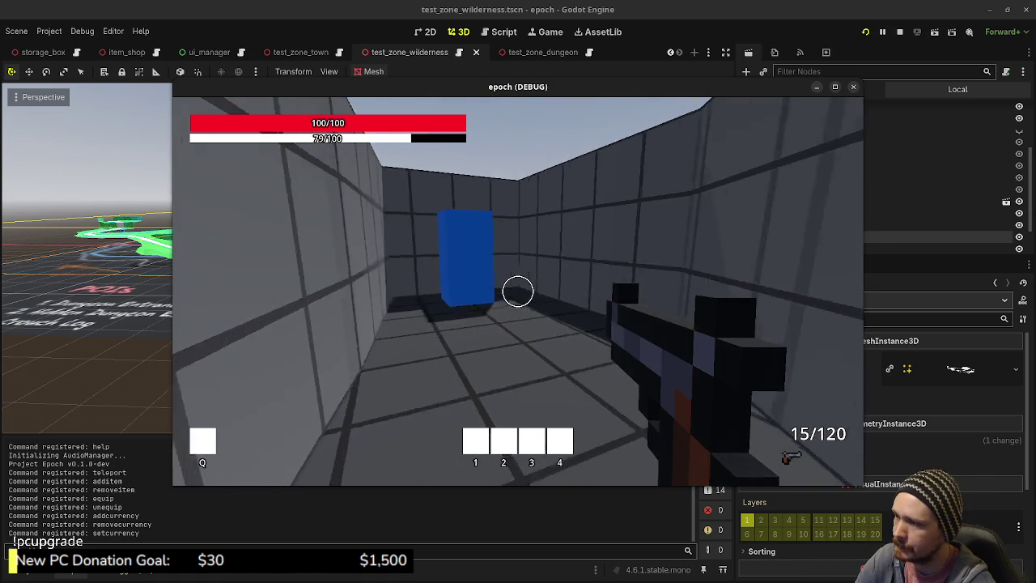
key(shift+w)
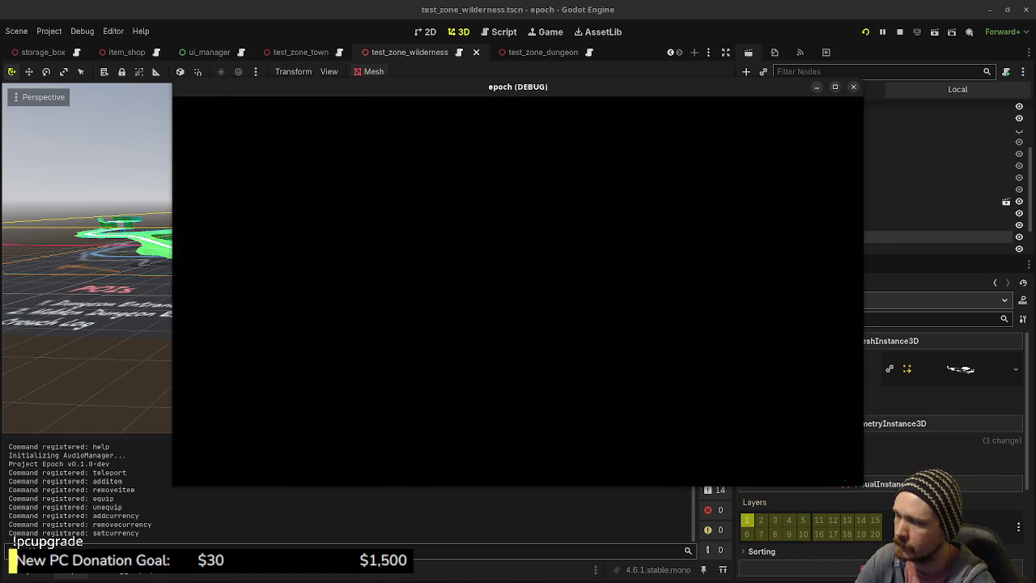
- Sprint across the green forest field toward the green wall, then make the game window full screen
key(shift+w)
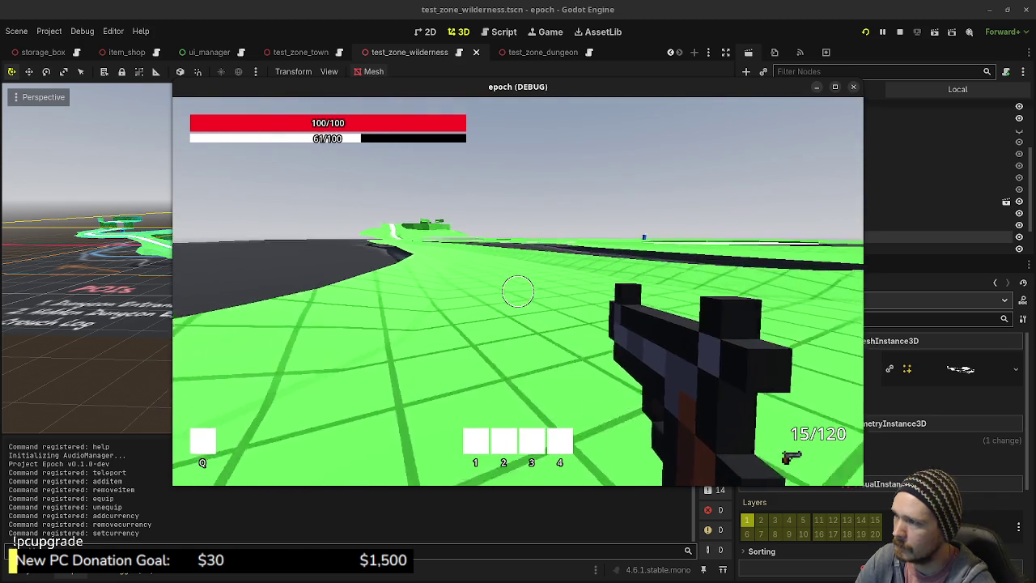
key(shift+w)
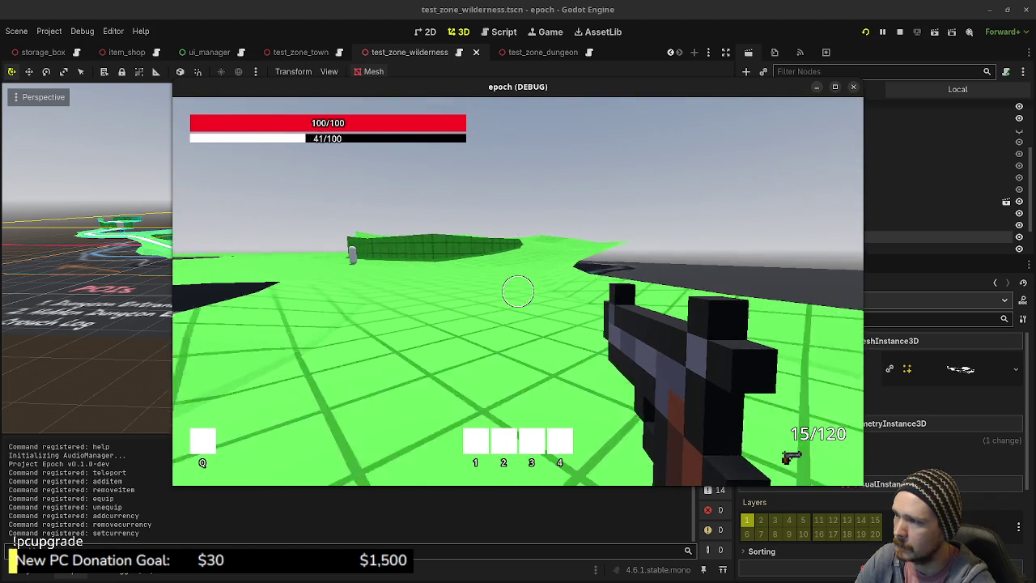
key(w)
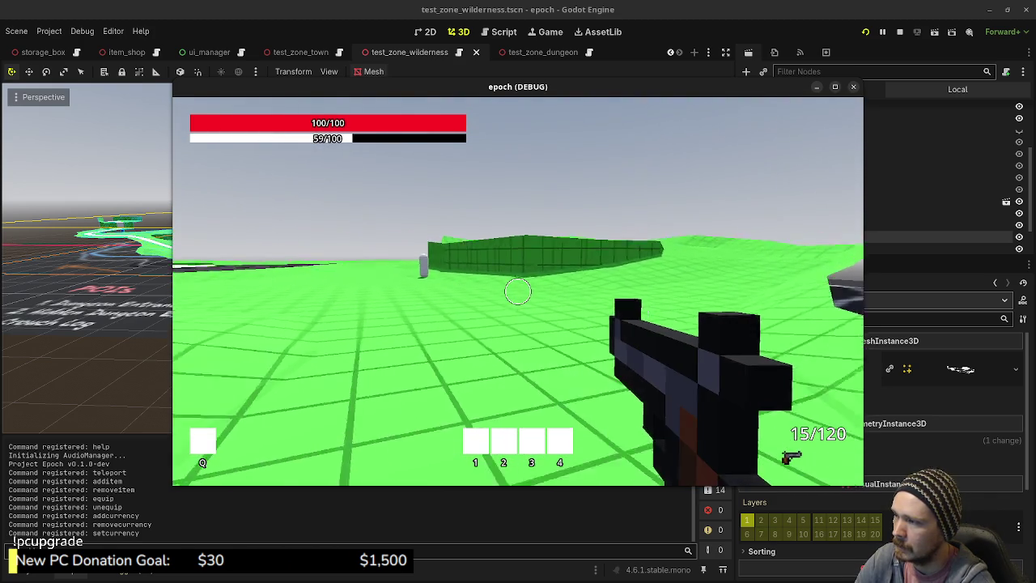
key(w)
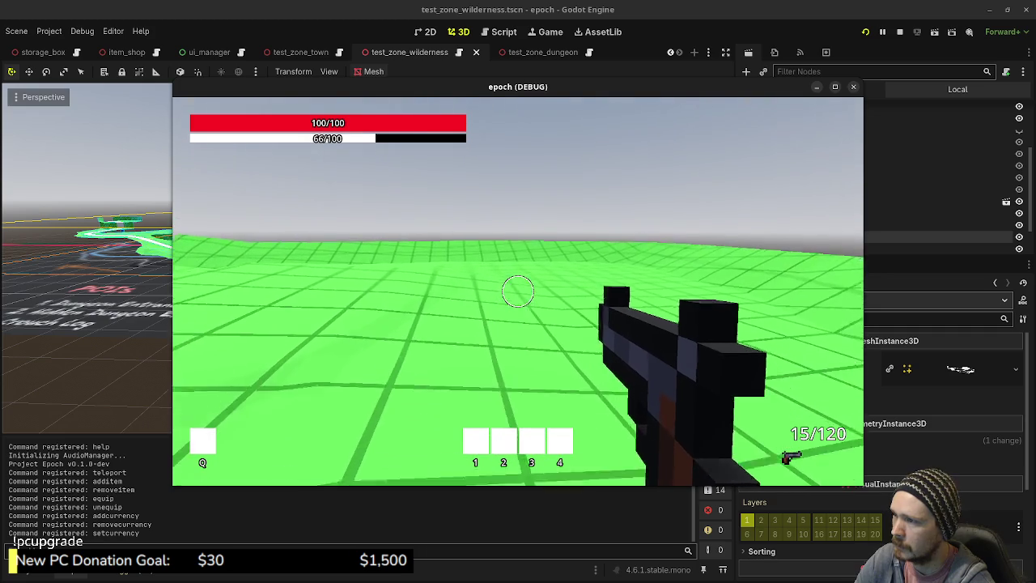
click(836, 86)
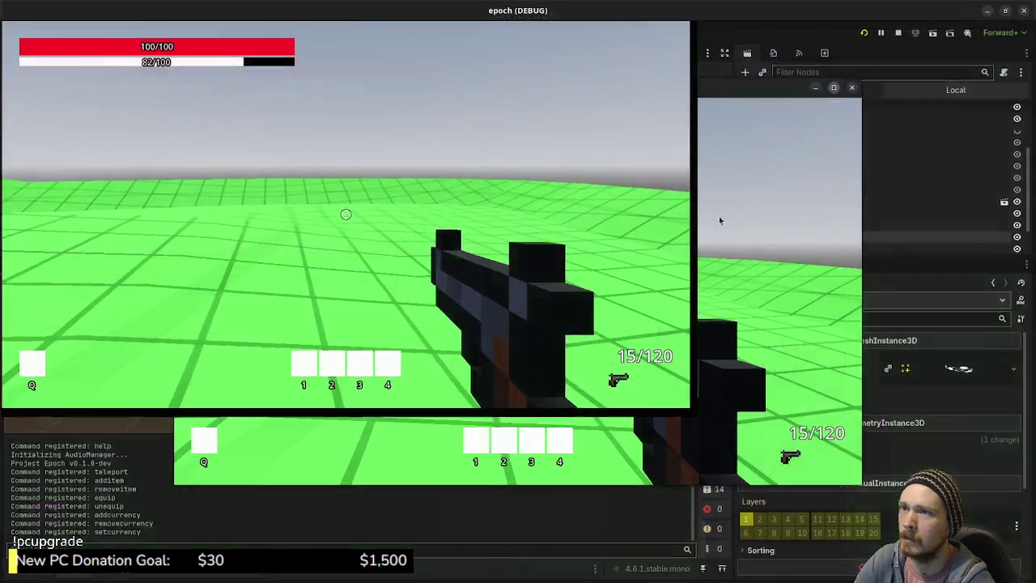
key(w)
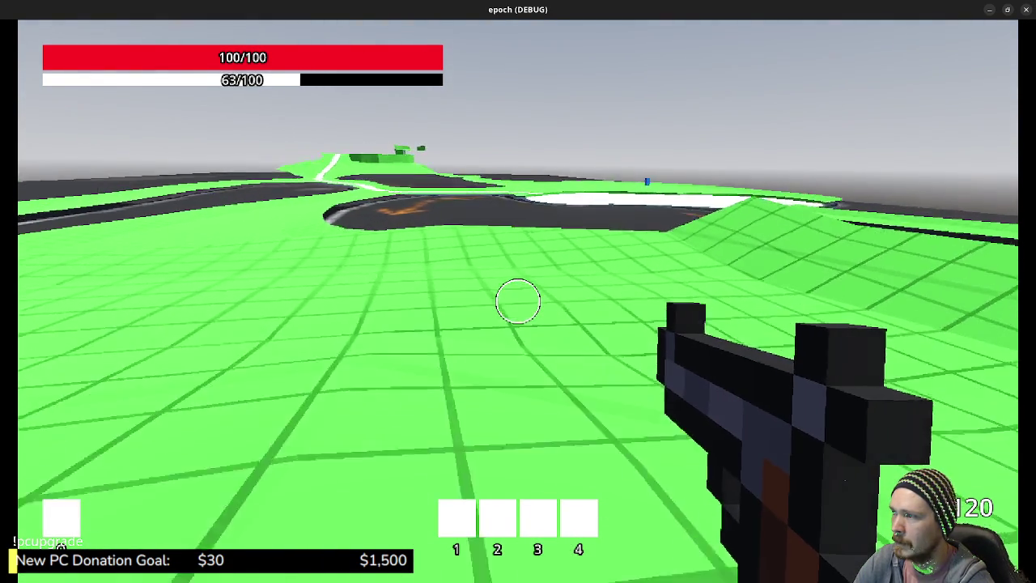
key(w)
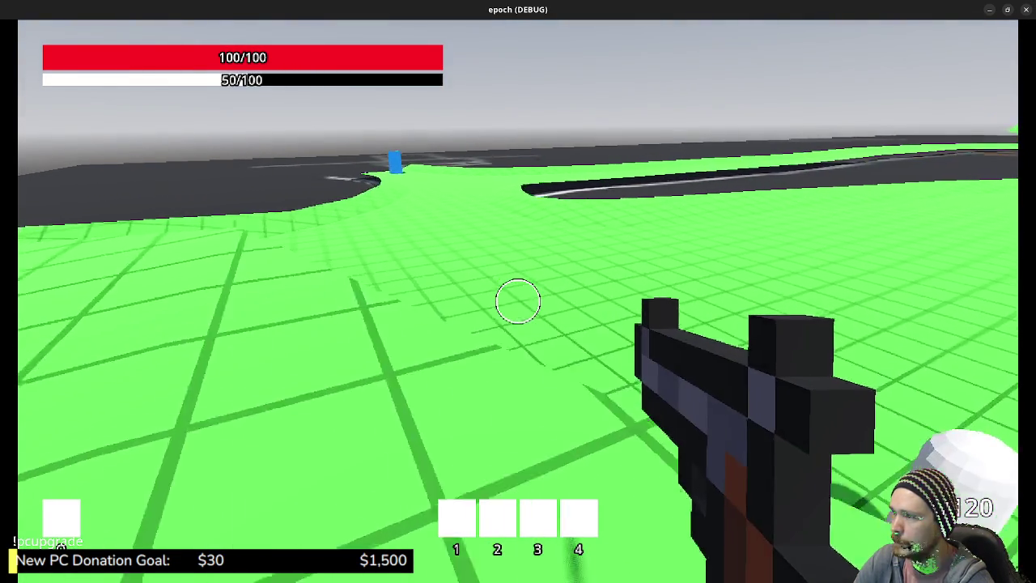
key(w)
key(s)
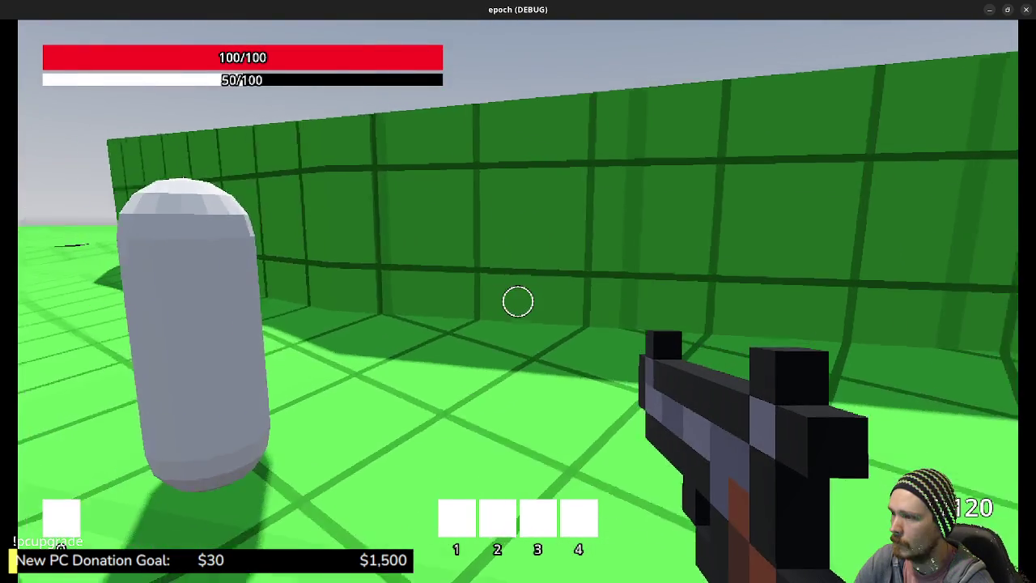
key(s)
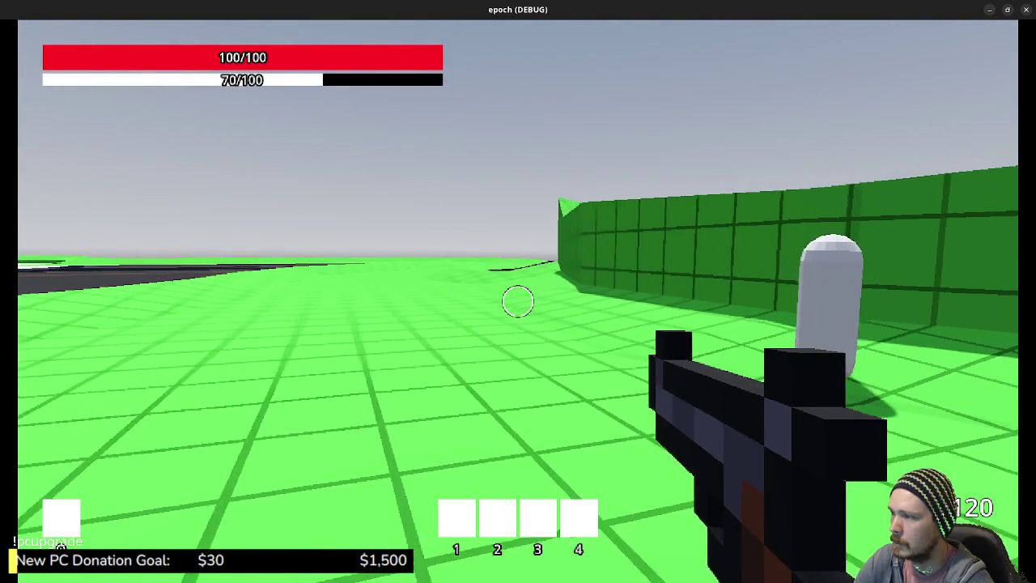
key(w)
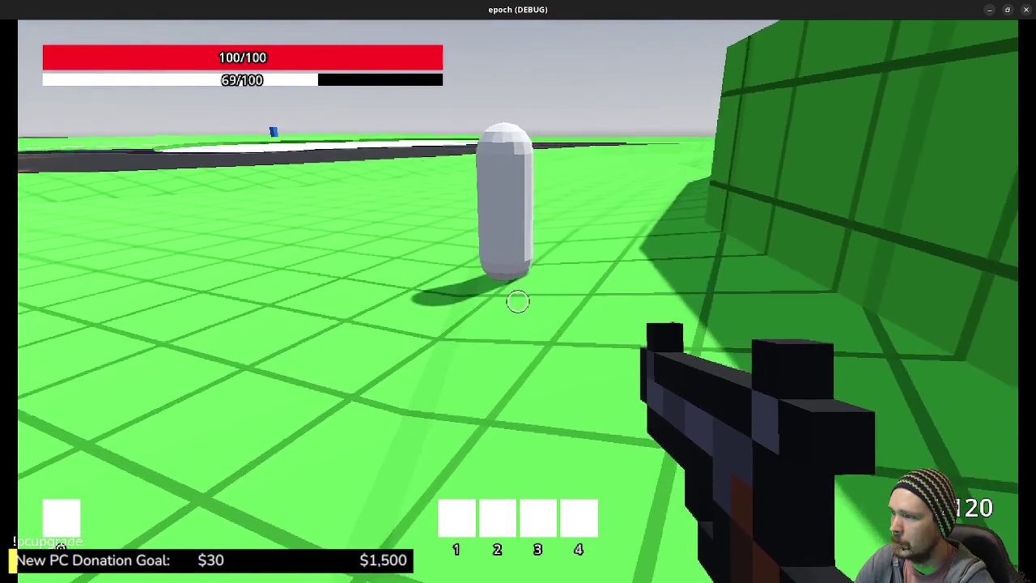
key(s)
key(d)
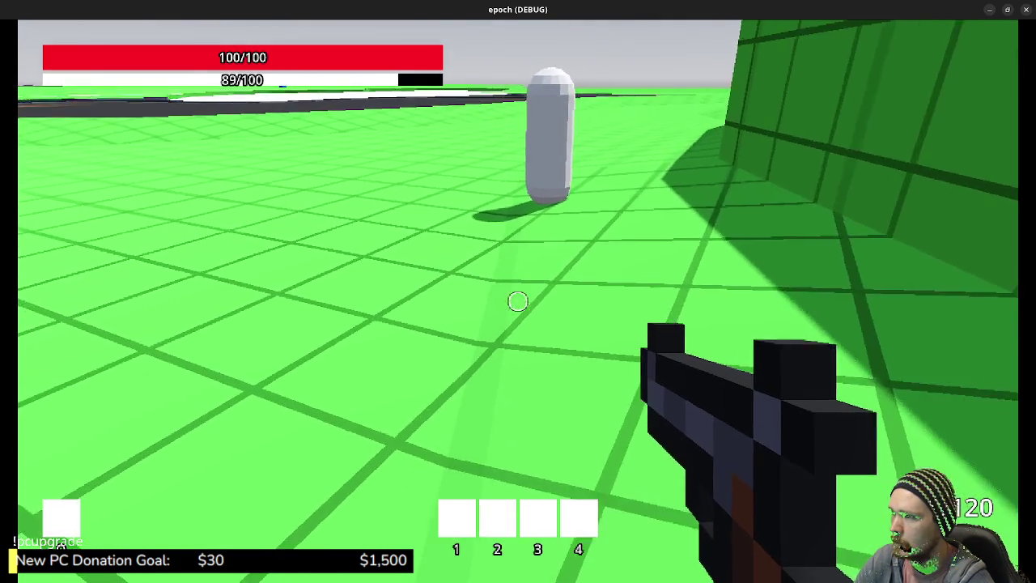
key(w)
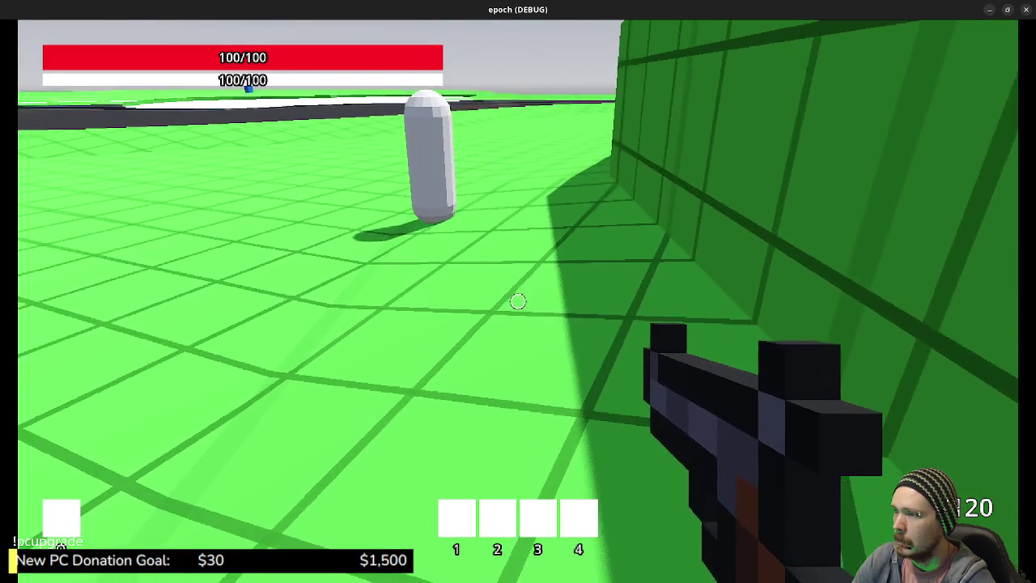
key(w)
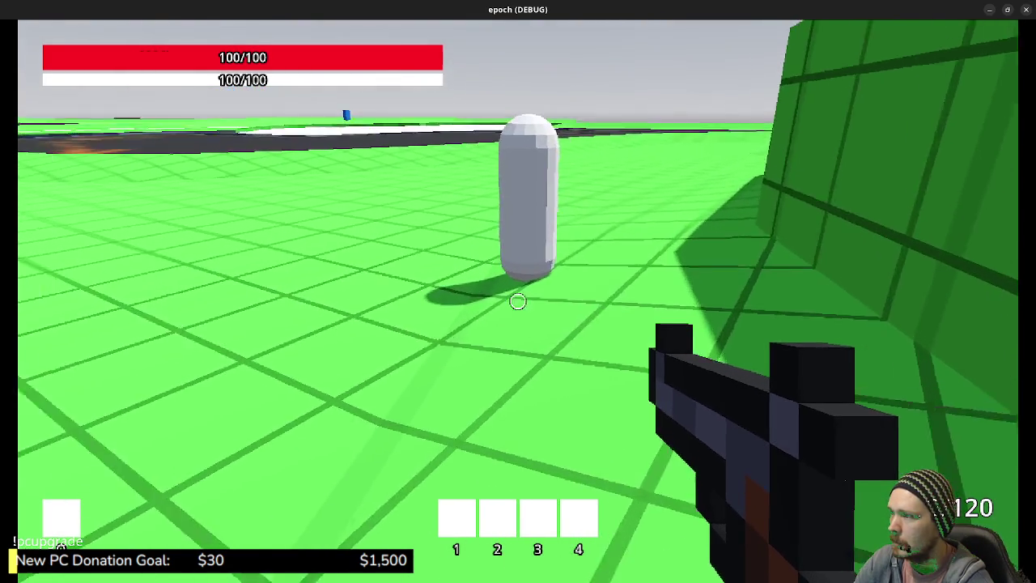
key(w)
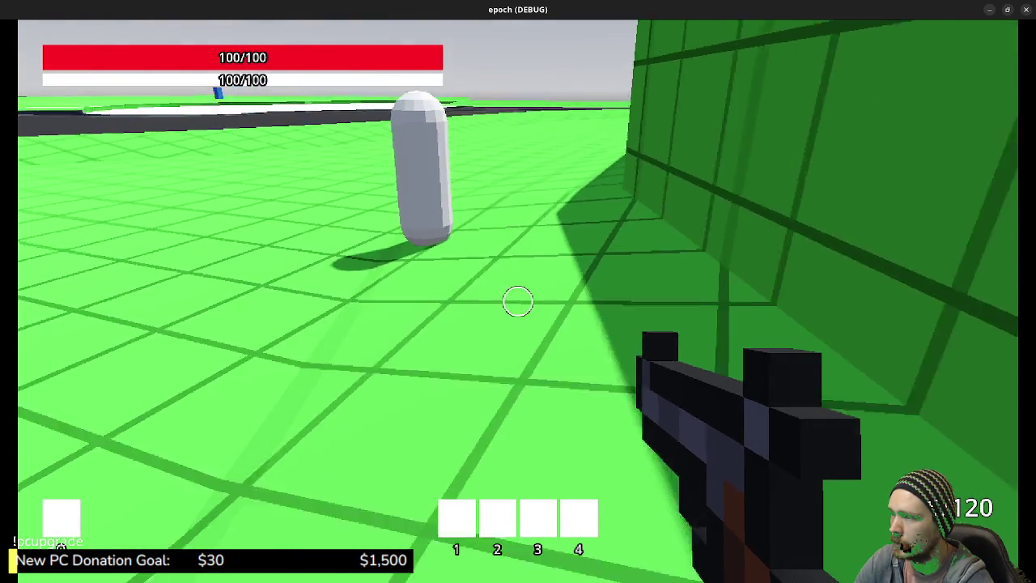
key(w)
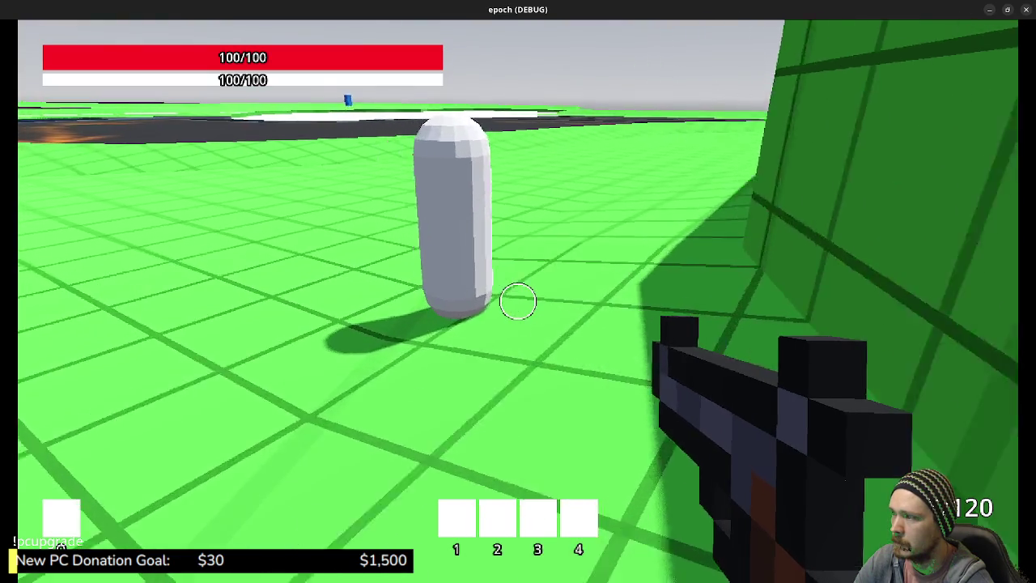
key(w)
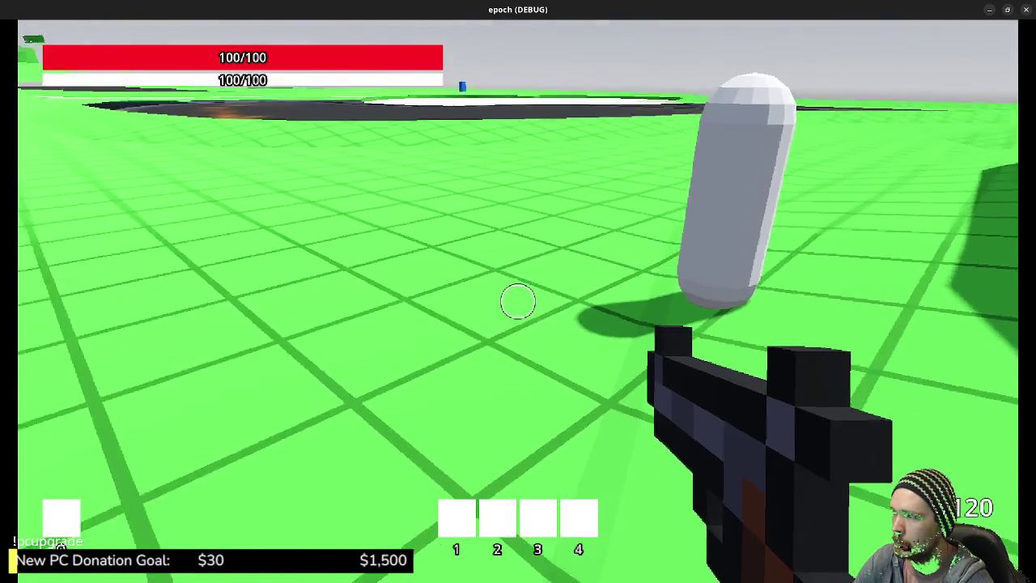
key(w)
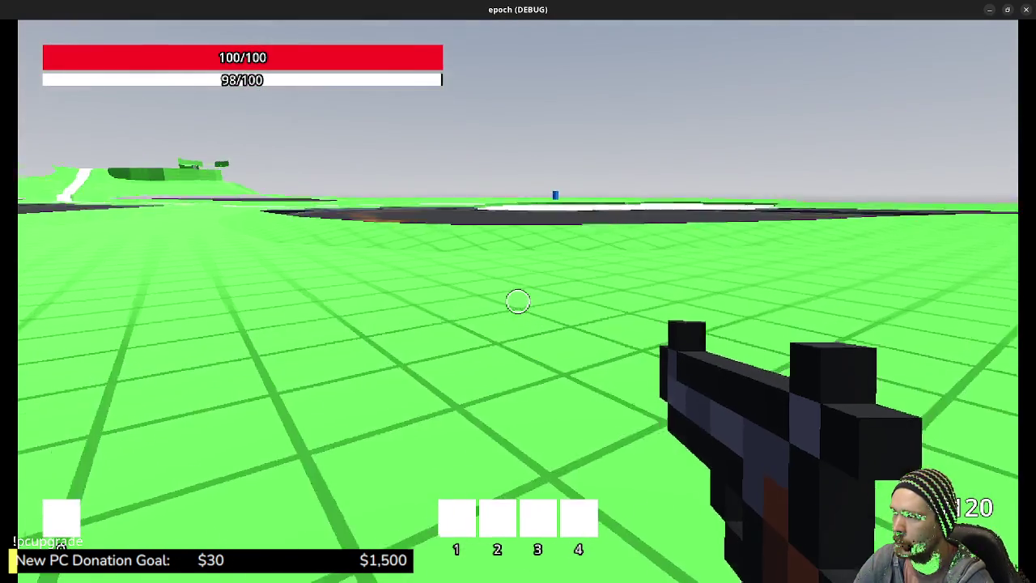
key(w)
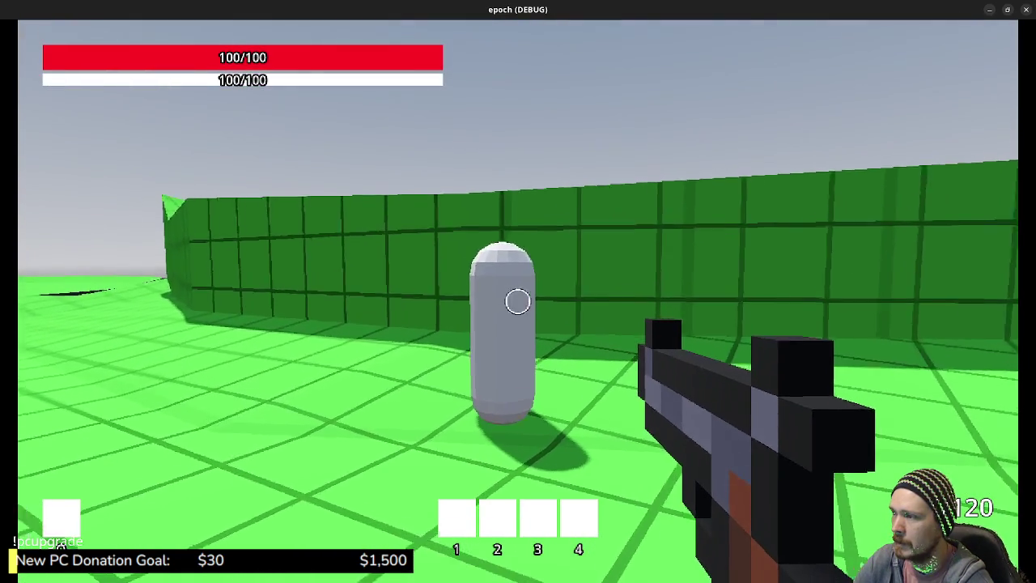
key(w)
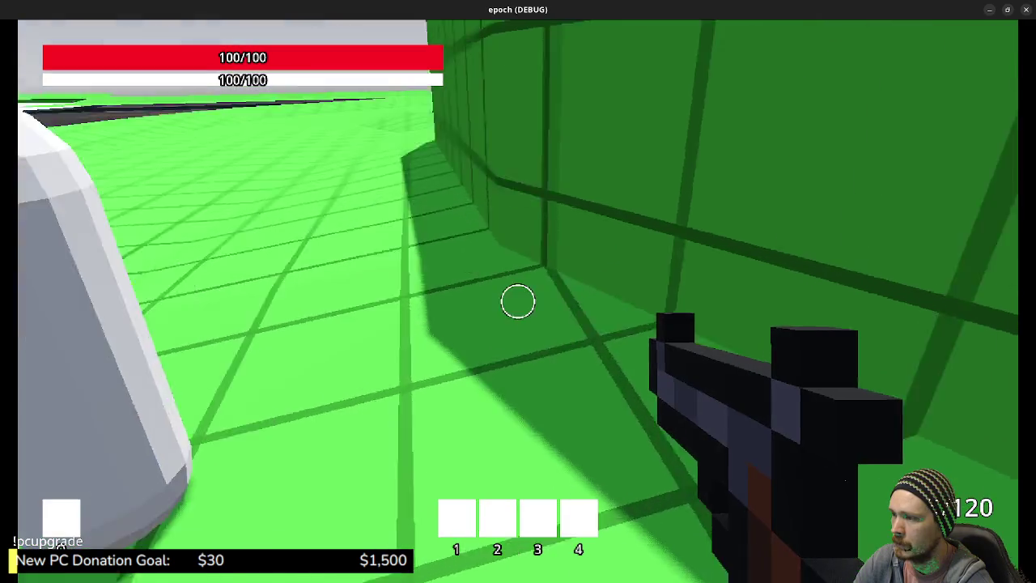
key(w)
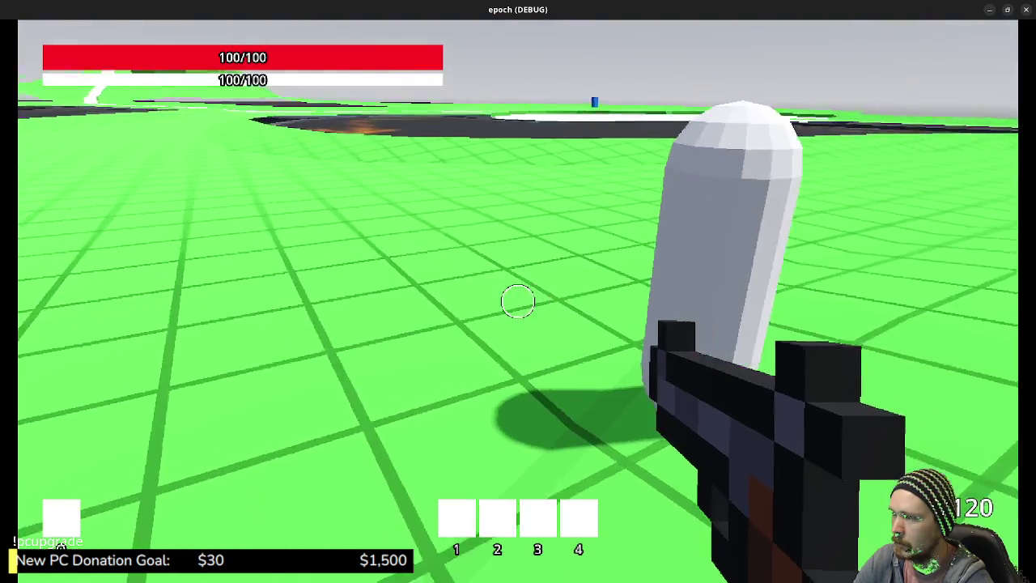
key(w)
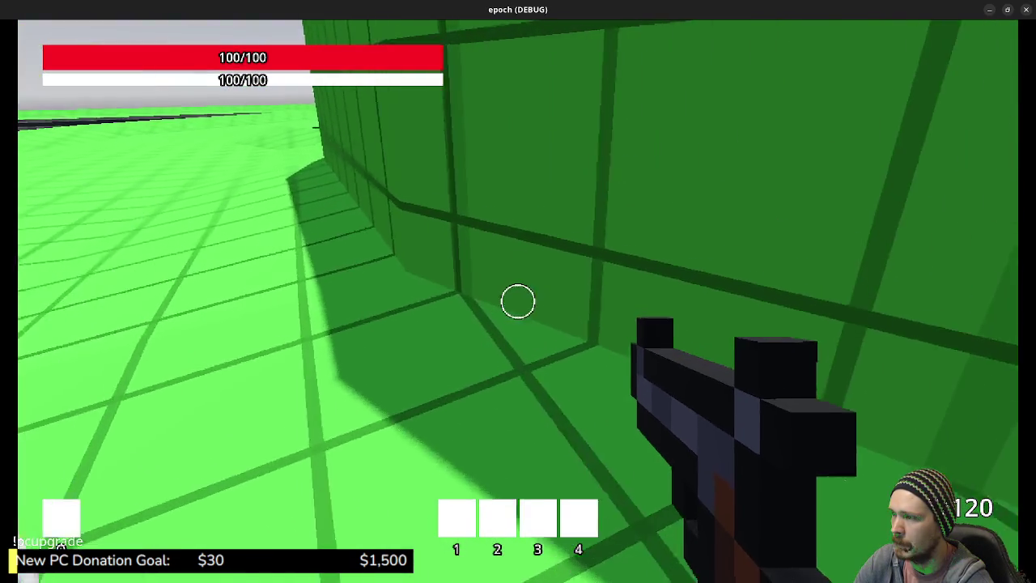
key(space)
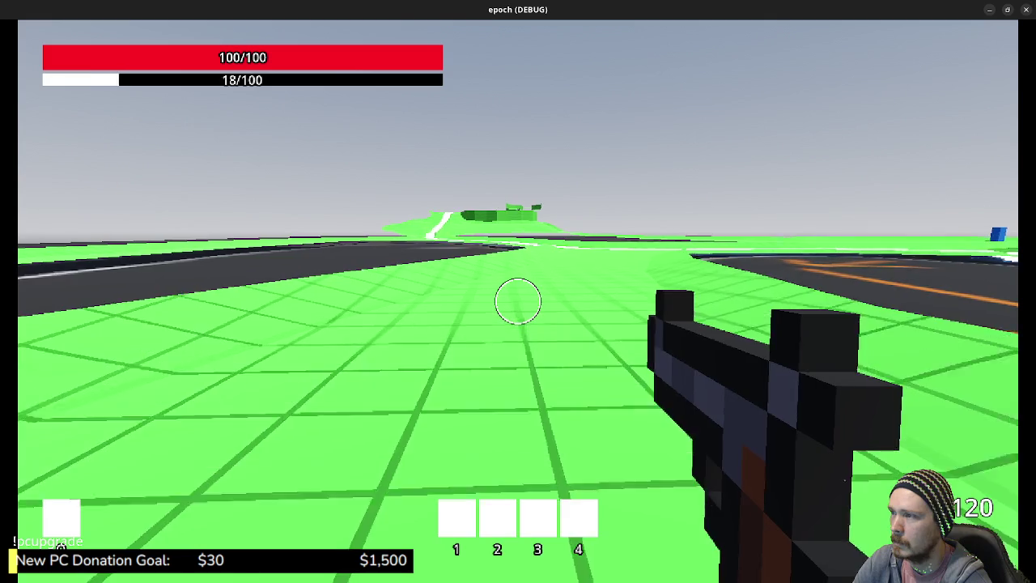
- Walk across the field onto the white riverbed and follow it uphill
key(w)
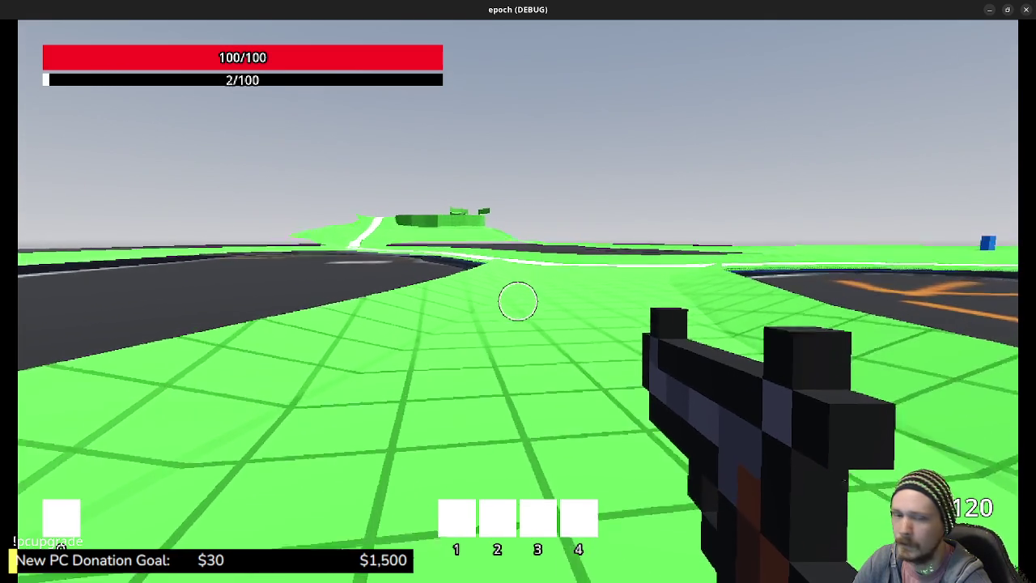
key(w)
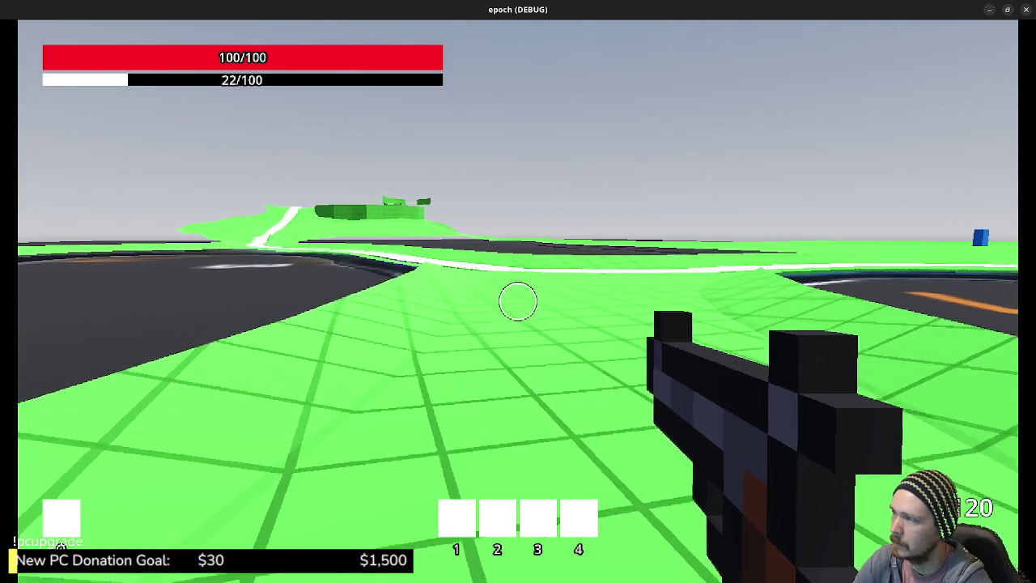
key(w)
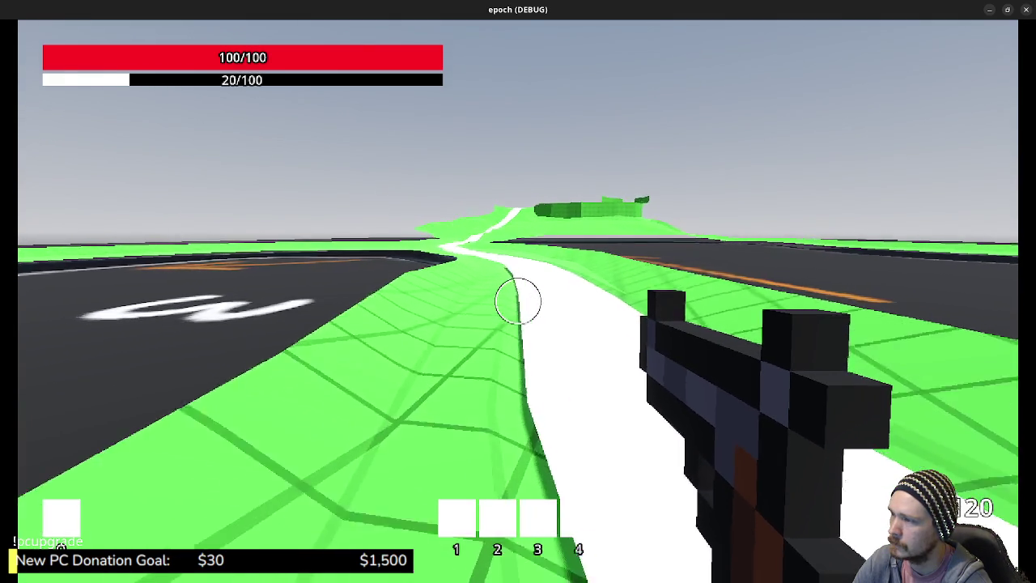
key(w)
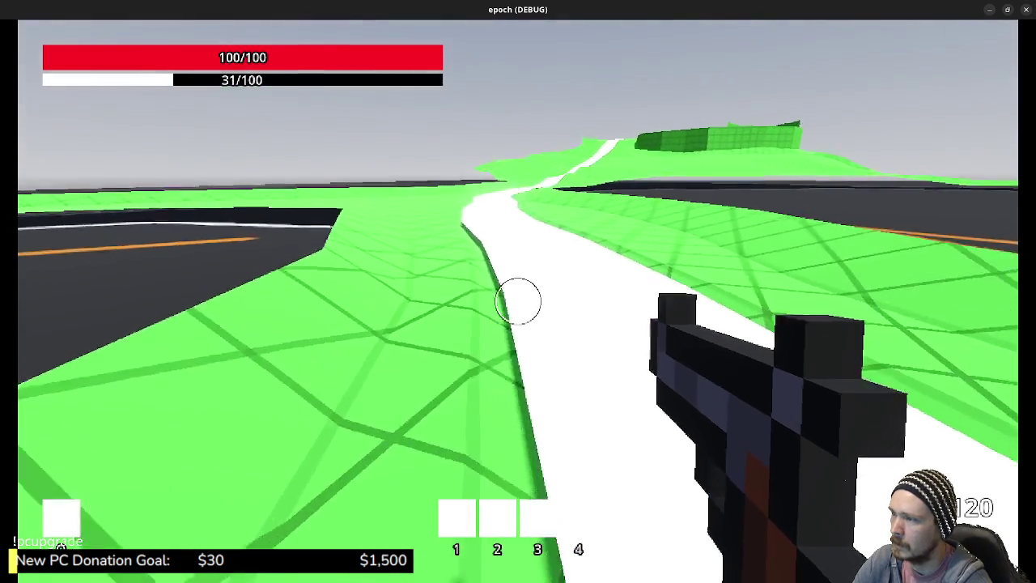
key(shift)
key(w)
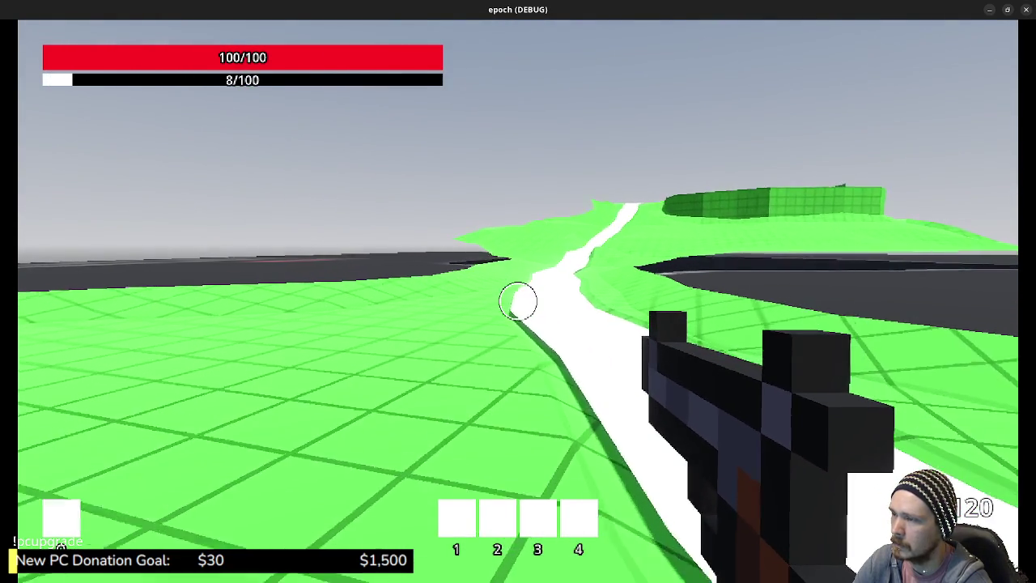
key(w)
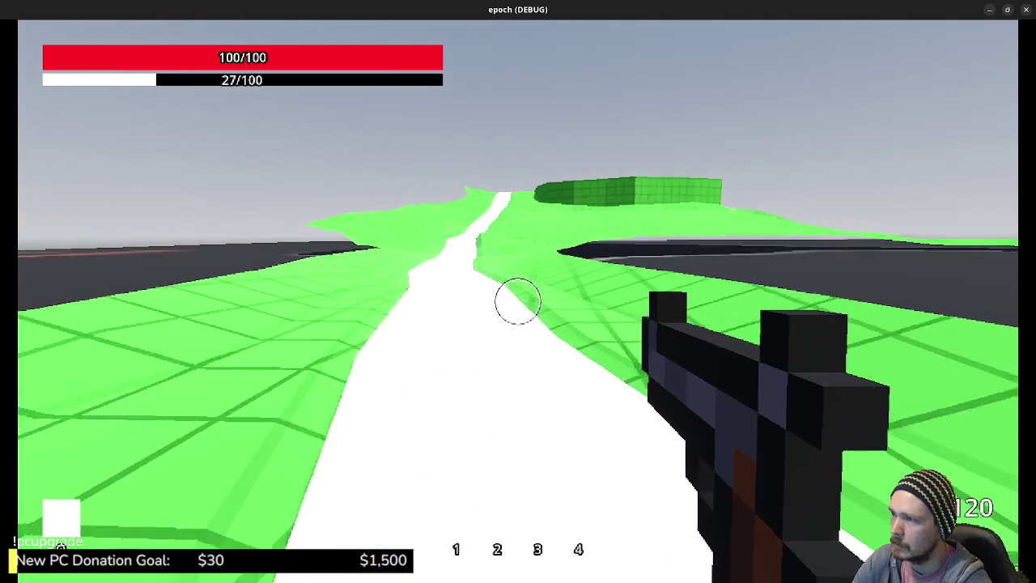
key(w)
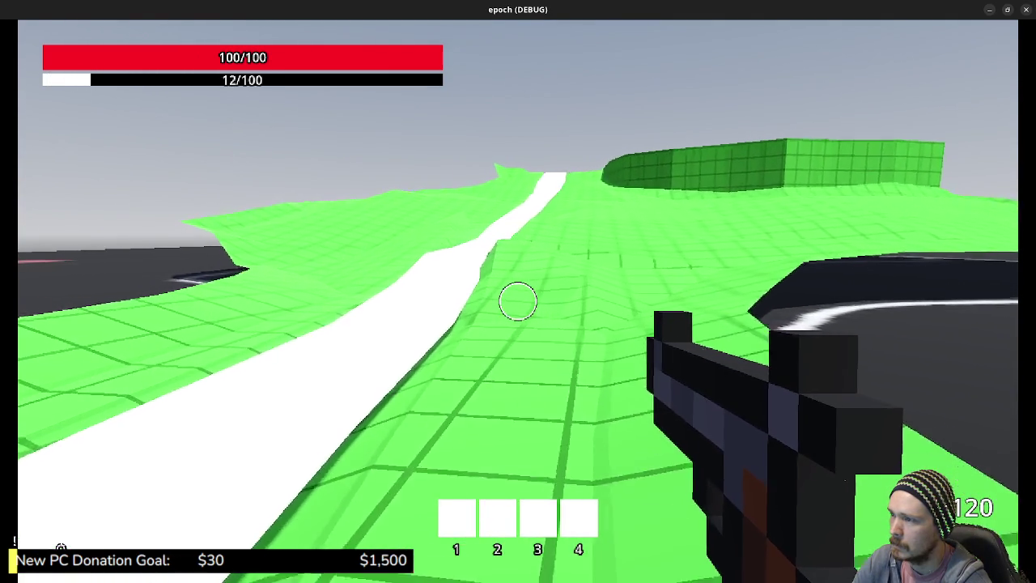
- Climb the riverbank, cross the hilltop past the green wall, and circle back beside the river
key(w)
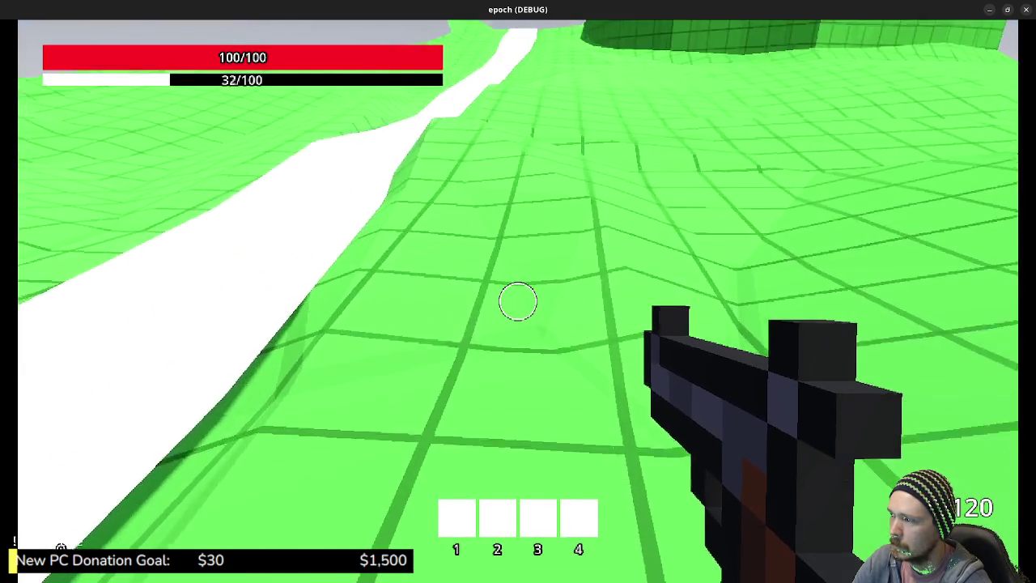
key(w)
key(w)
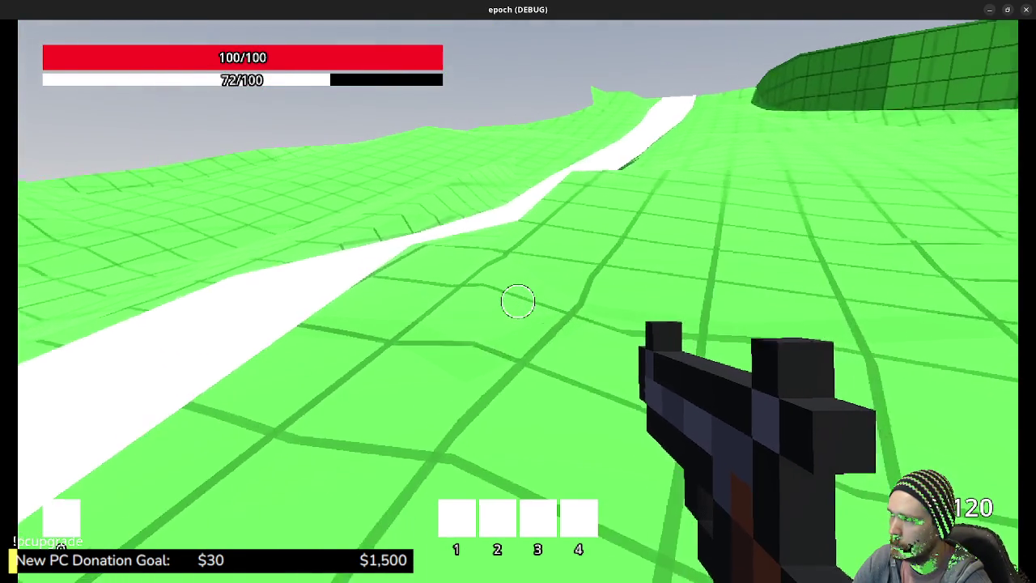
key(w)
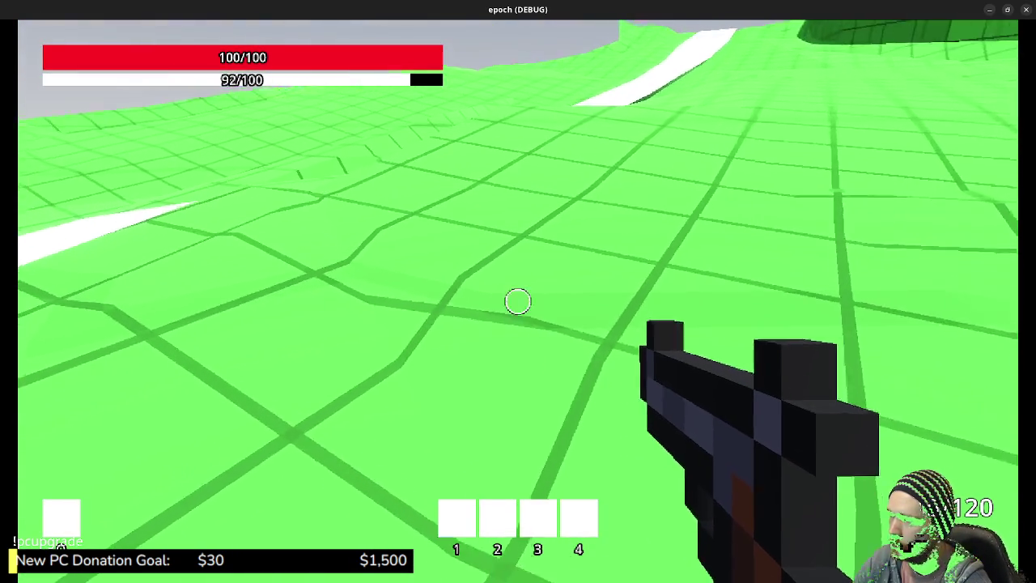
key(w)
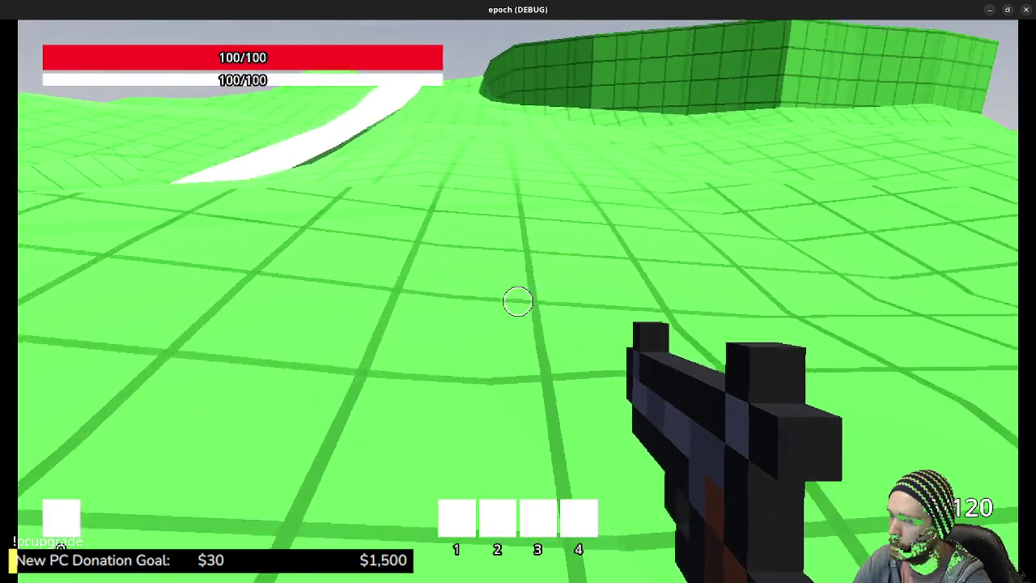
key(w)
key(w)
key(w)
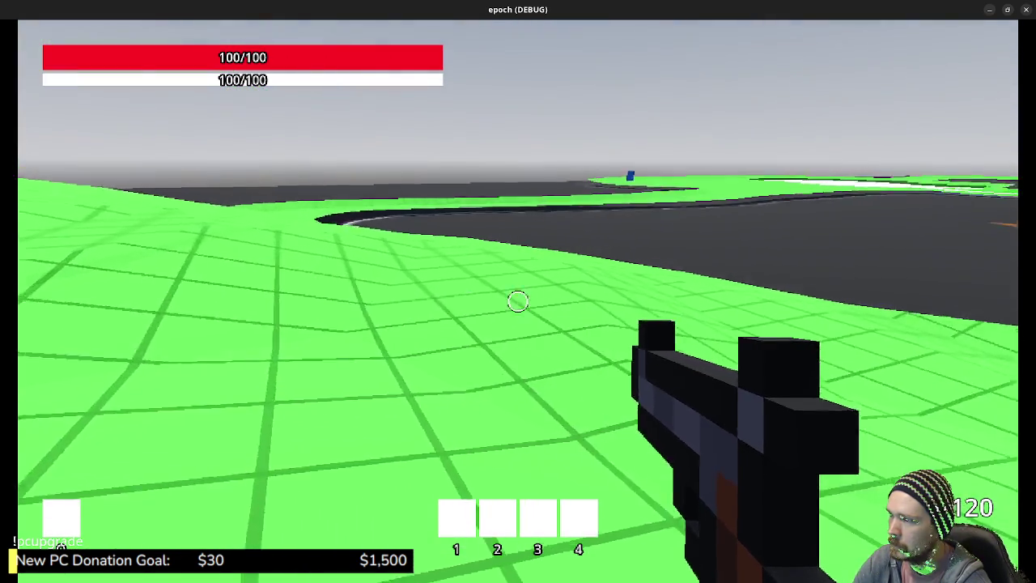
key(w)
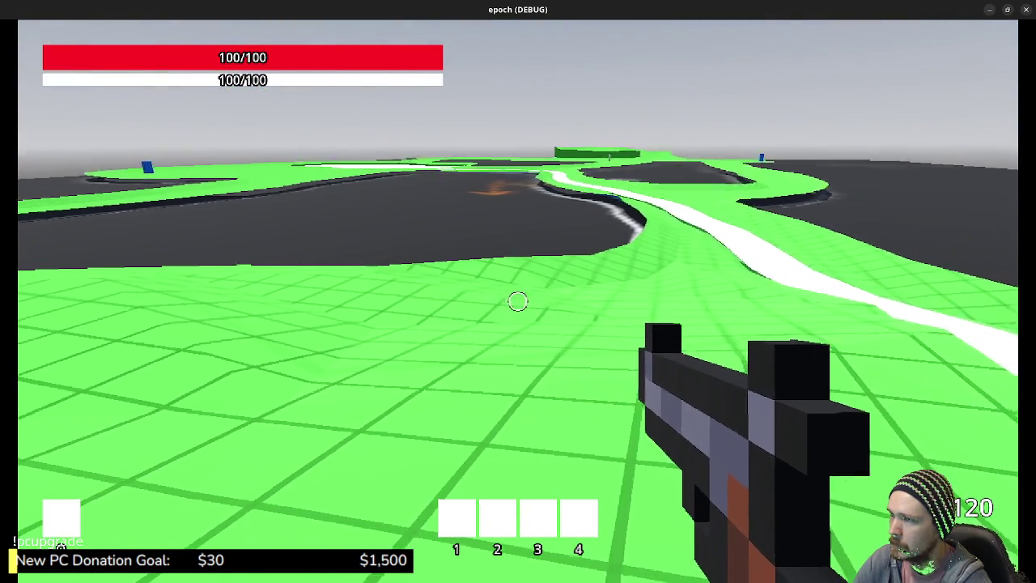
key(w)
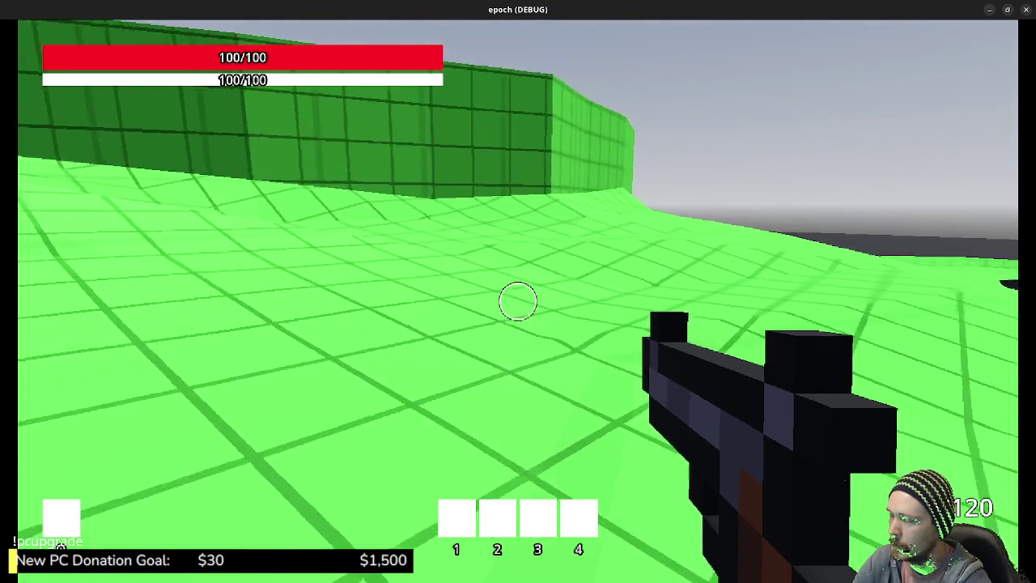
key(w)
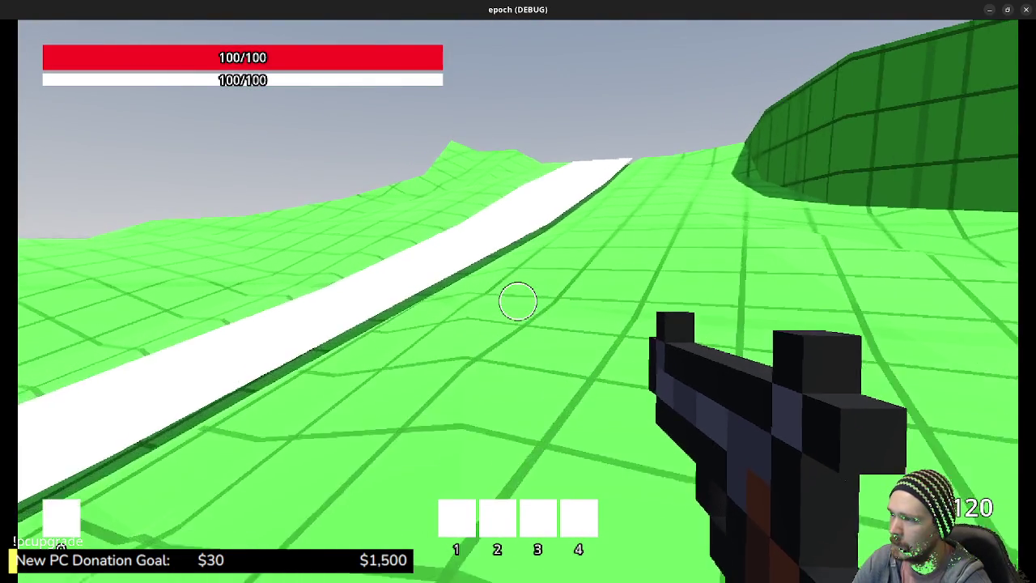
key(w)
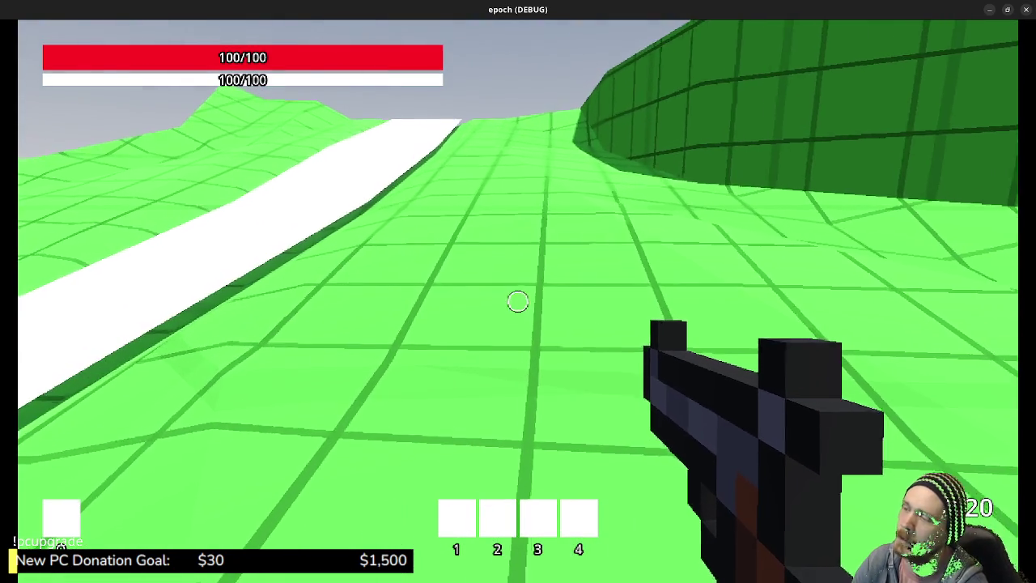
key(w)
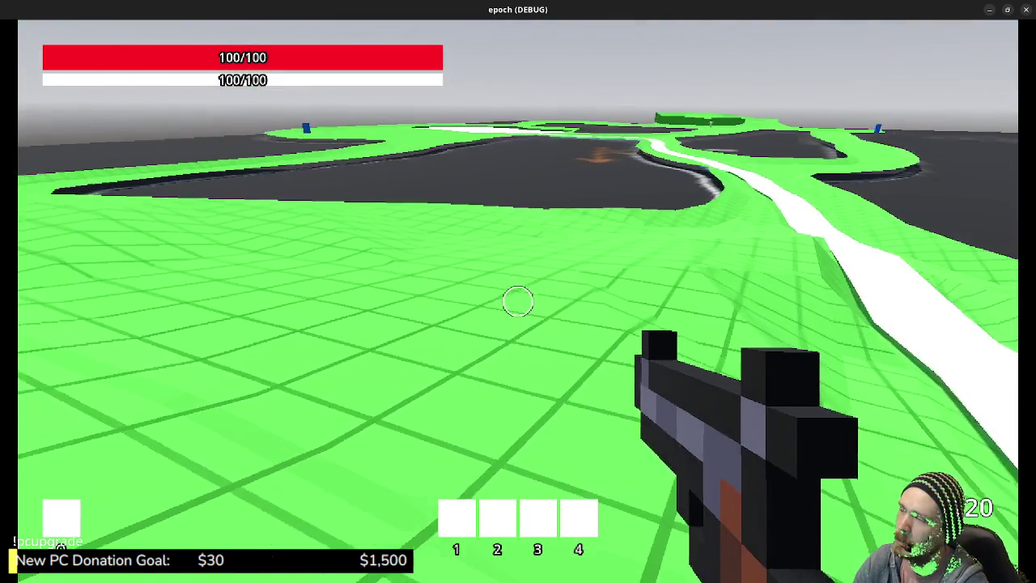
key(s)
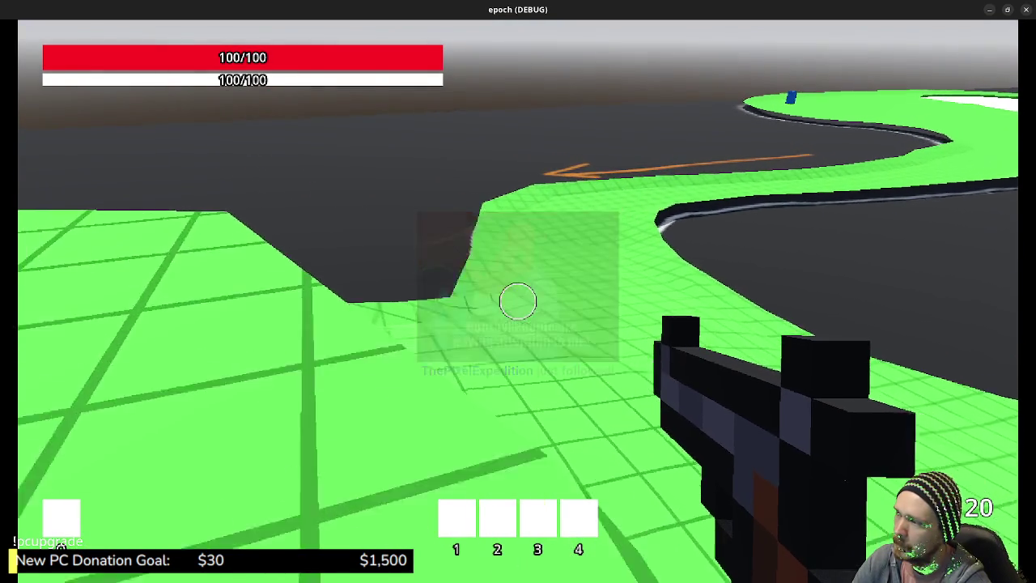
- Run and jump up the higher green terrain along the white track, then stop the game with F8
key(space)
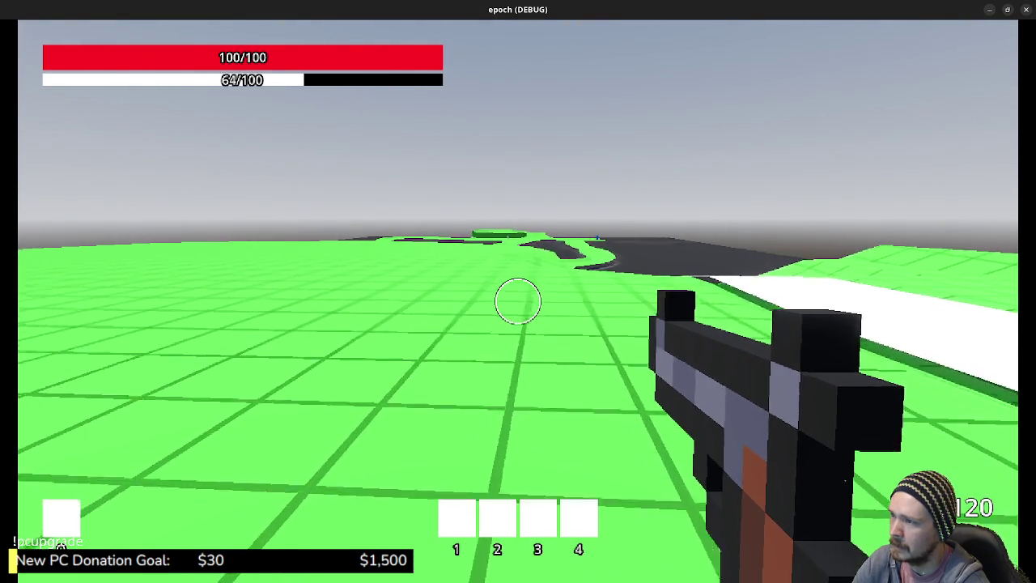
key(space)
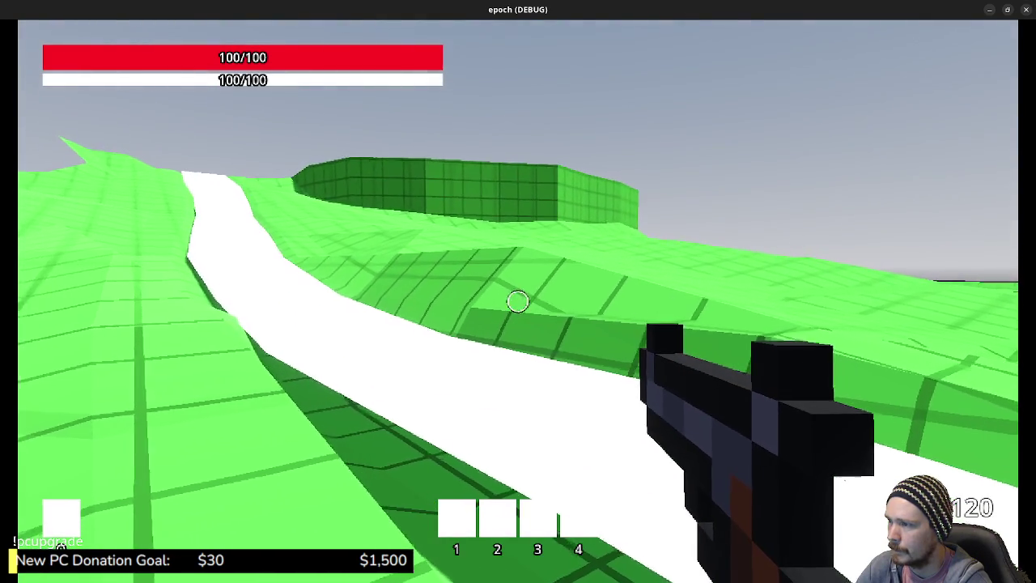
key(space)
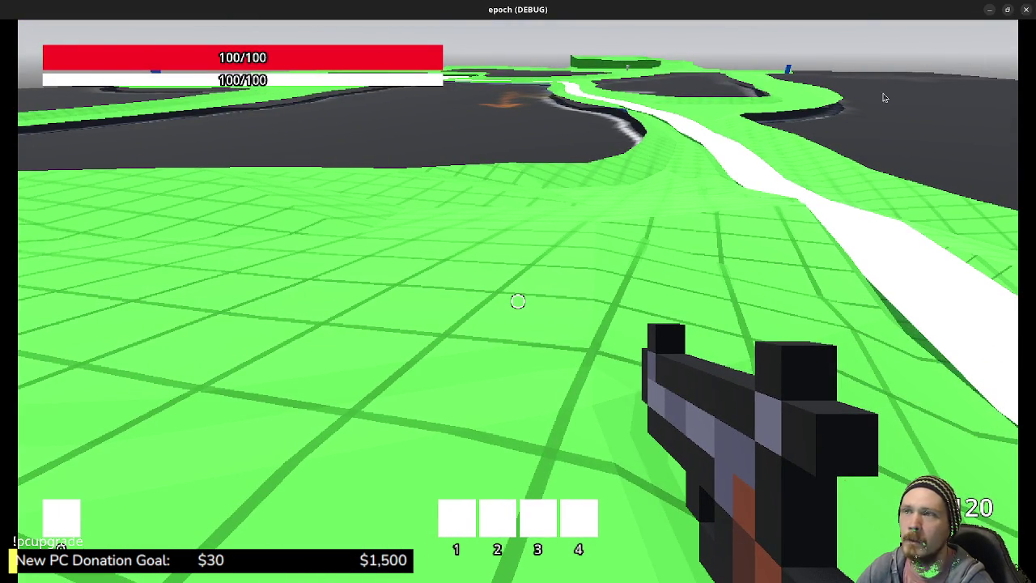
key(F8)
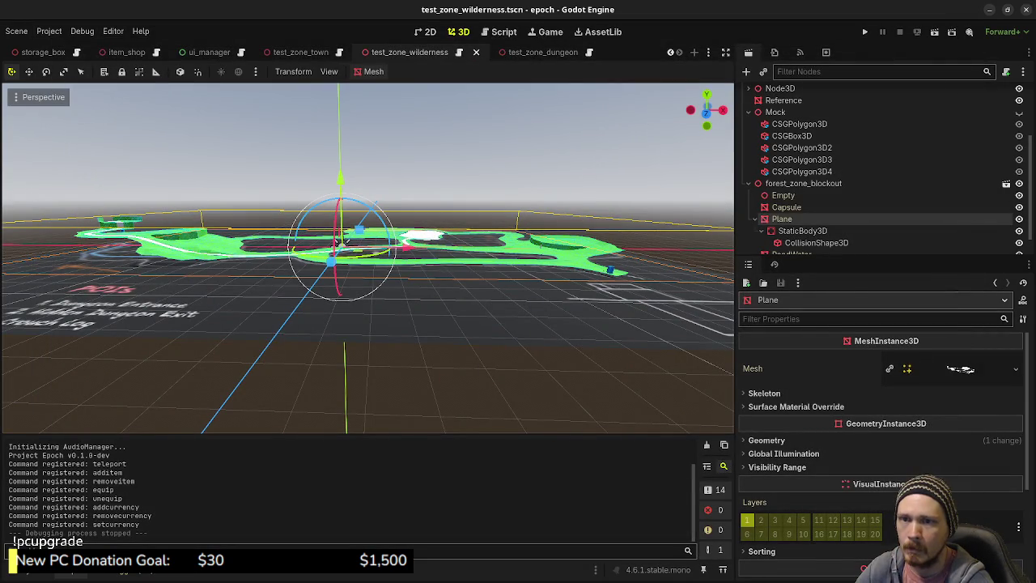
- Select all objects in the forest blockout in Blender, apply Shade Smooth, and minimize Blender
key(alt+Tab)
click(417, 263)
middle_drag(413, 261, 411, 237)
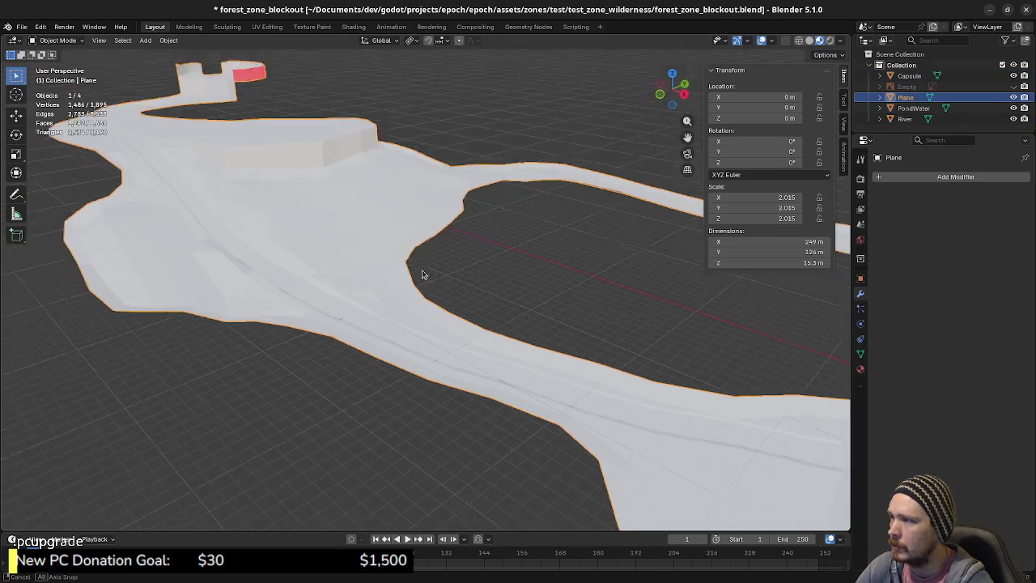
key(a)
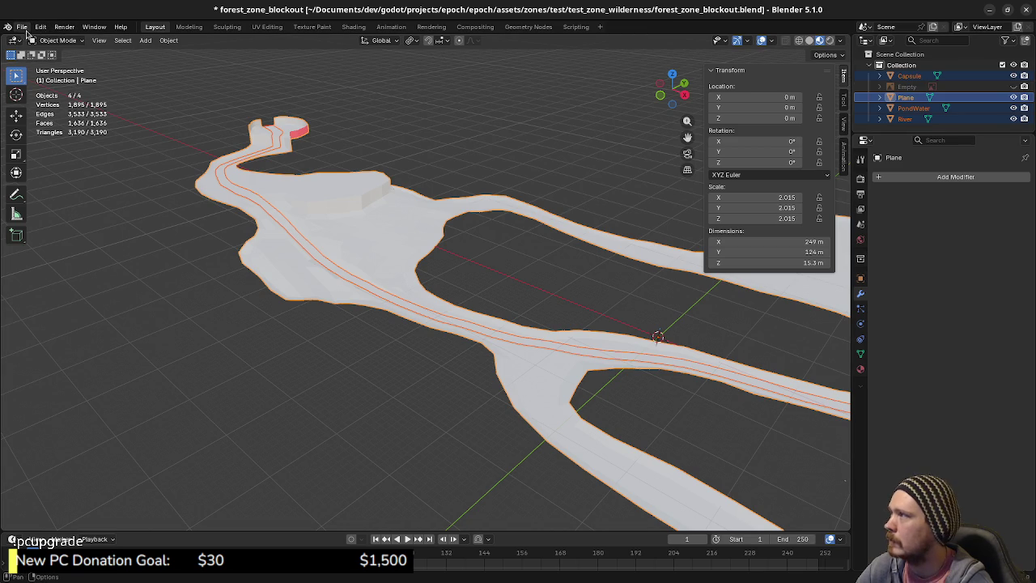
click(168, 41)
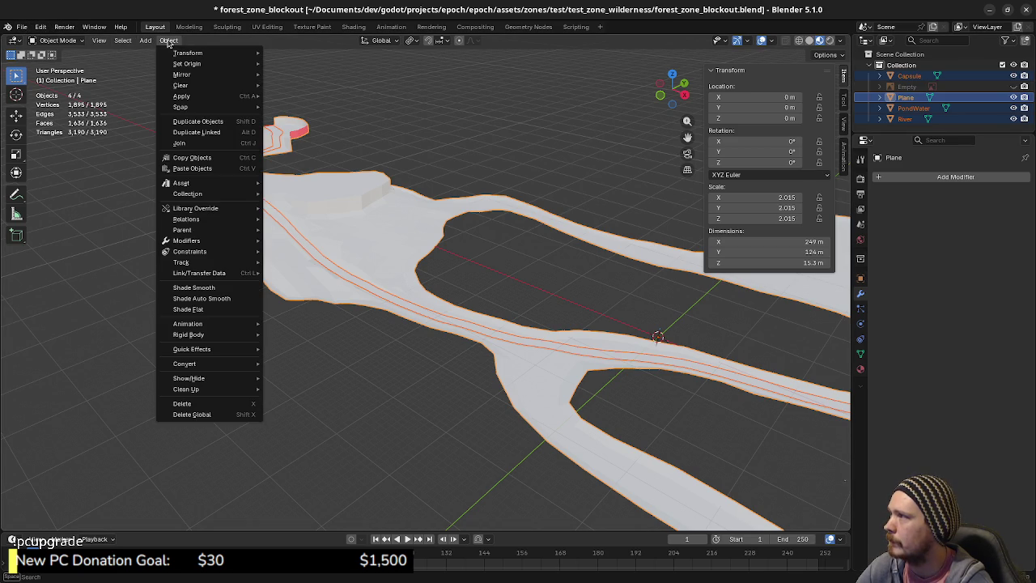
click(194, 288)
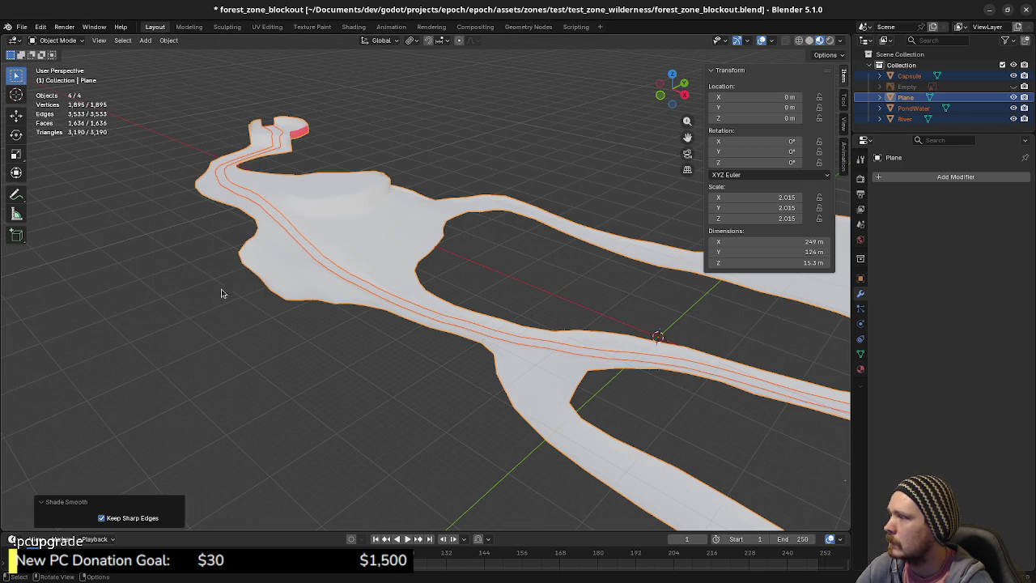
click(994, 8)
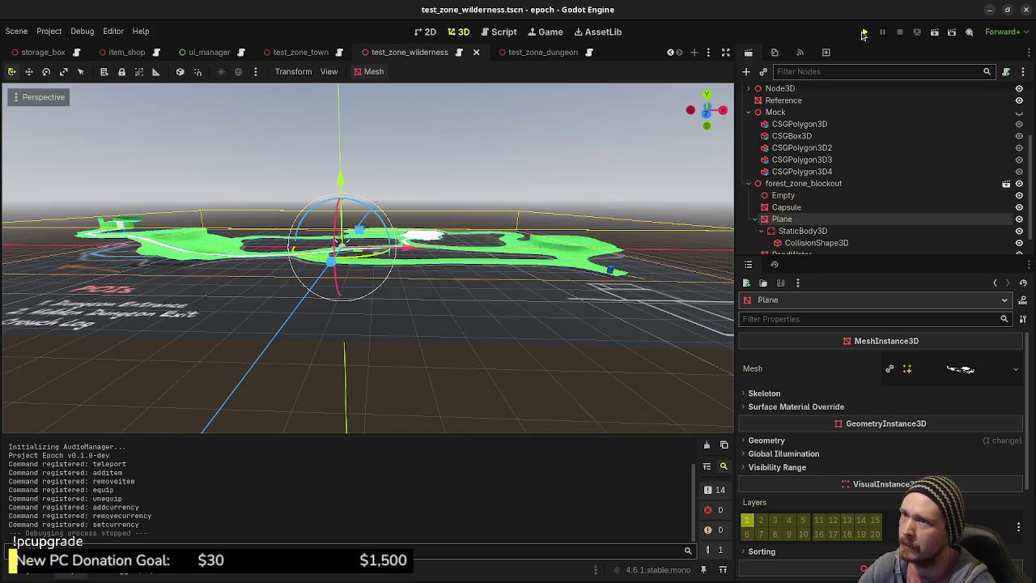
click(864, 34)
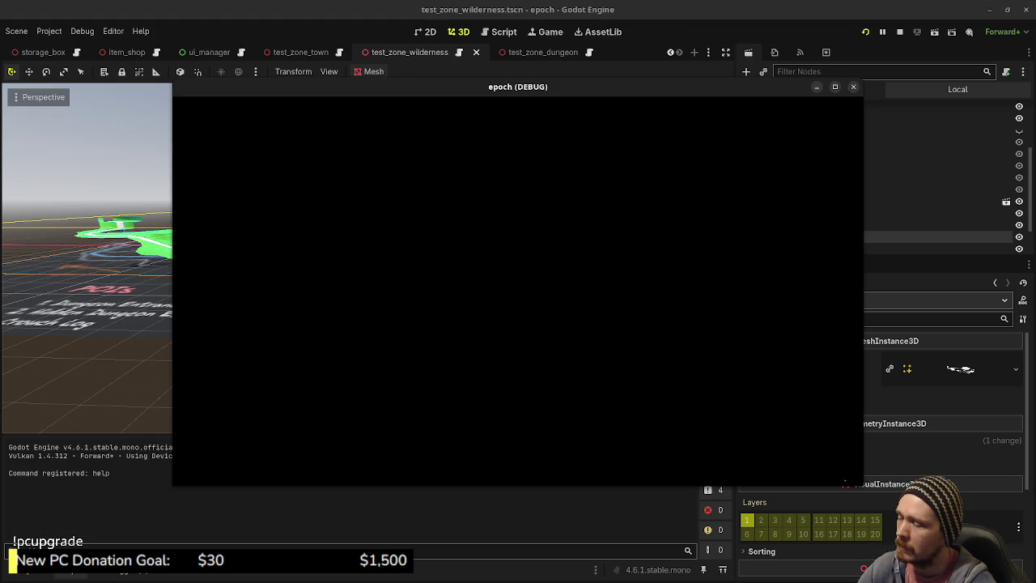
key(shift+w)
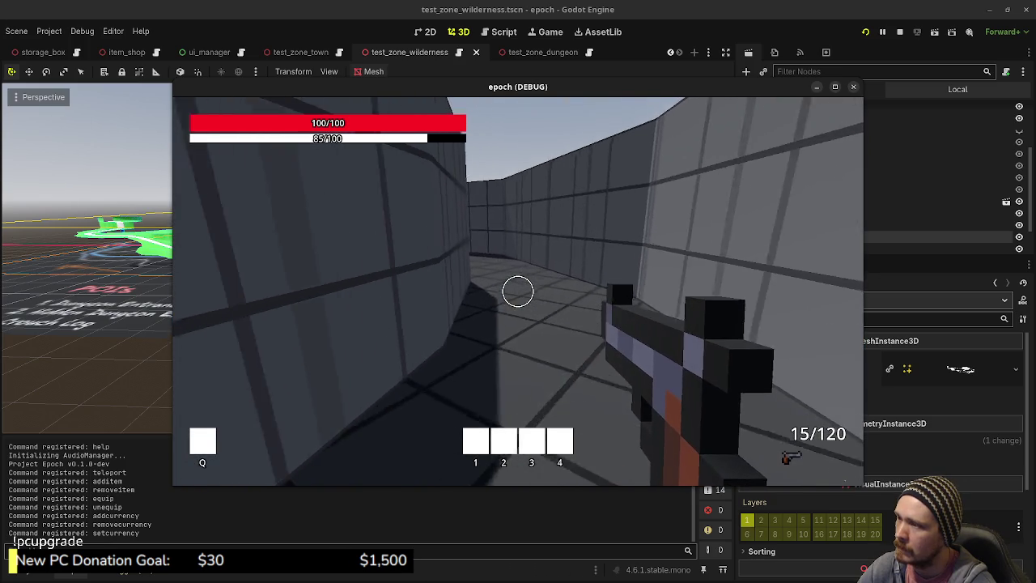
key(Escape)
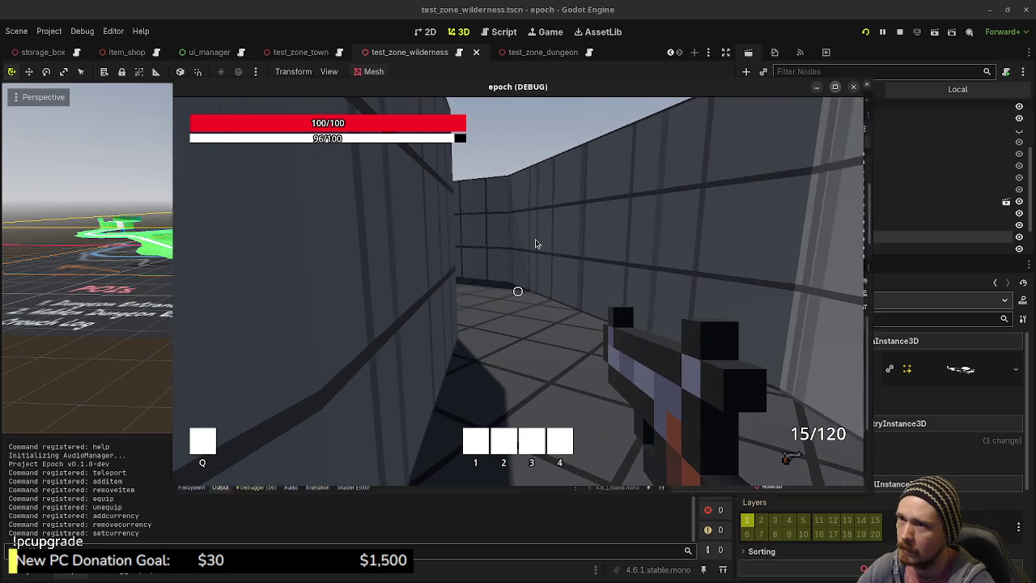
click(548, 236)
key(shift+w)
key(shift+w)
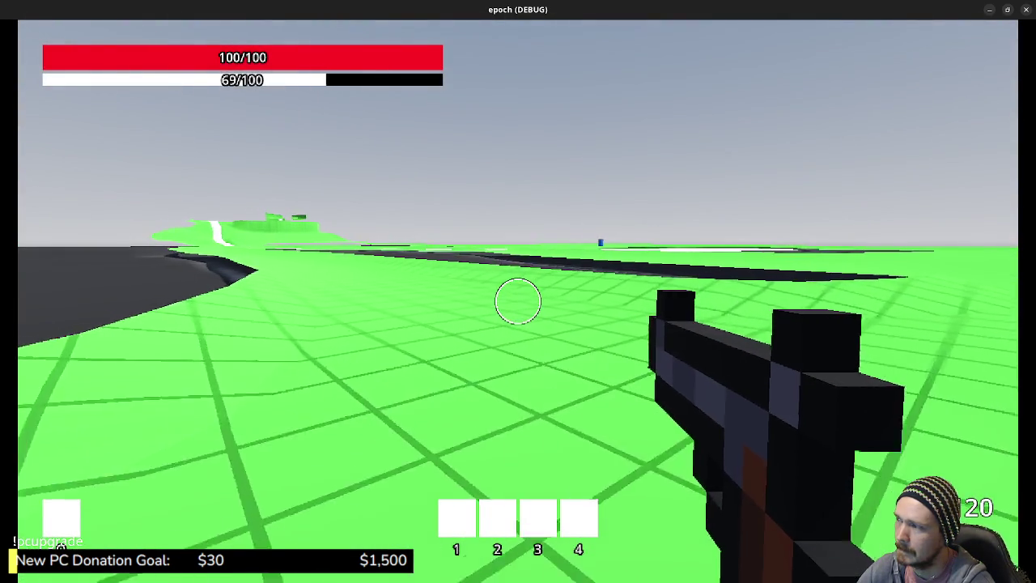
key(shift+w)
key(shift+w)
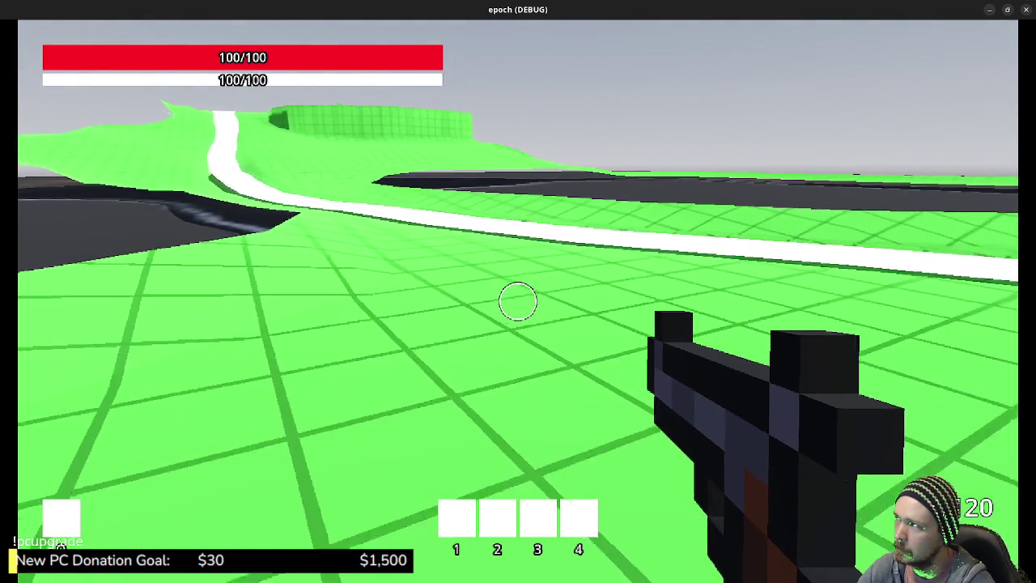
key(shift)
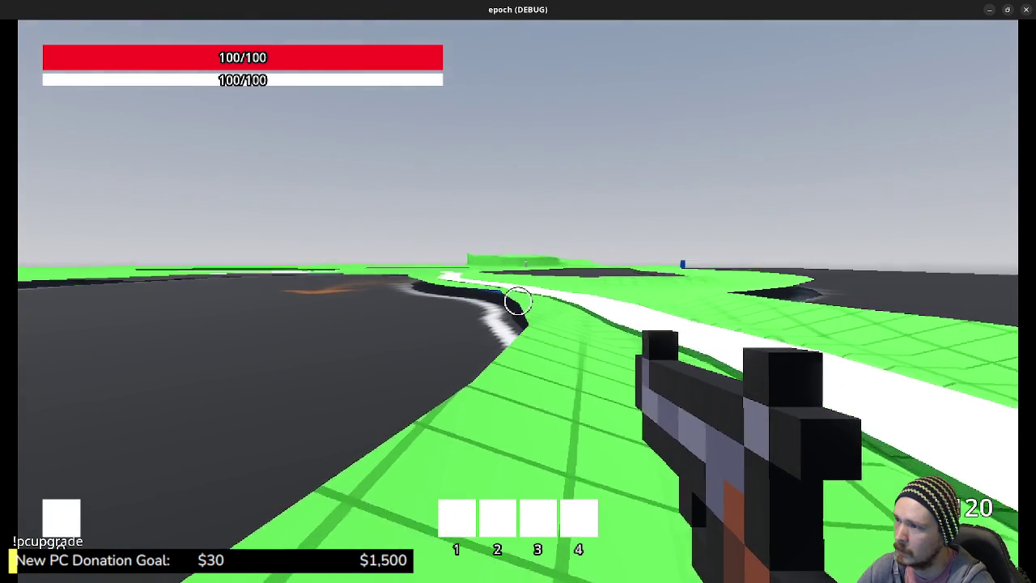
key(space)
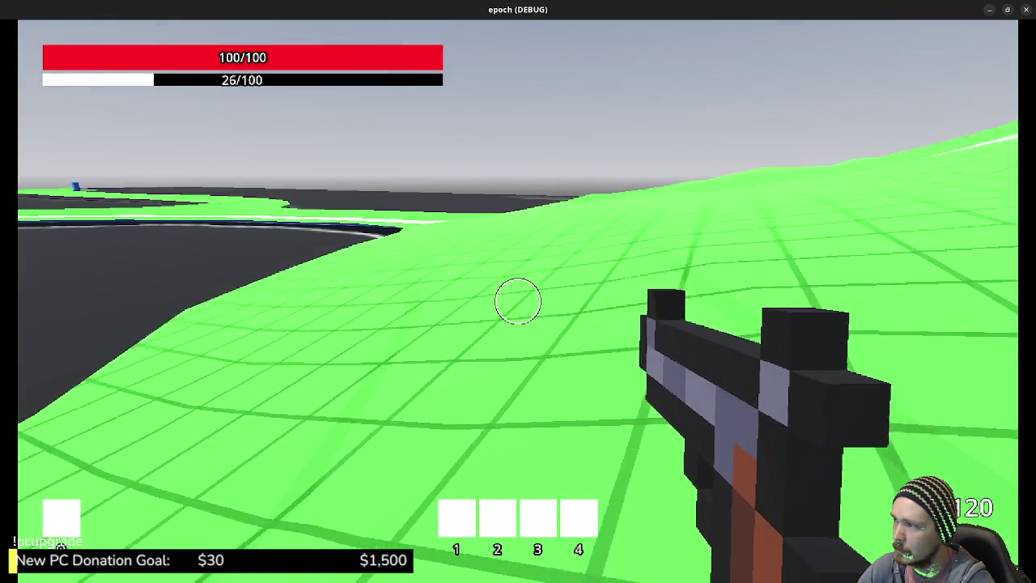
key(Escape)
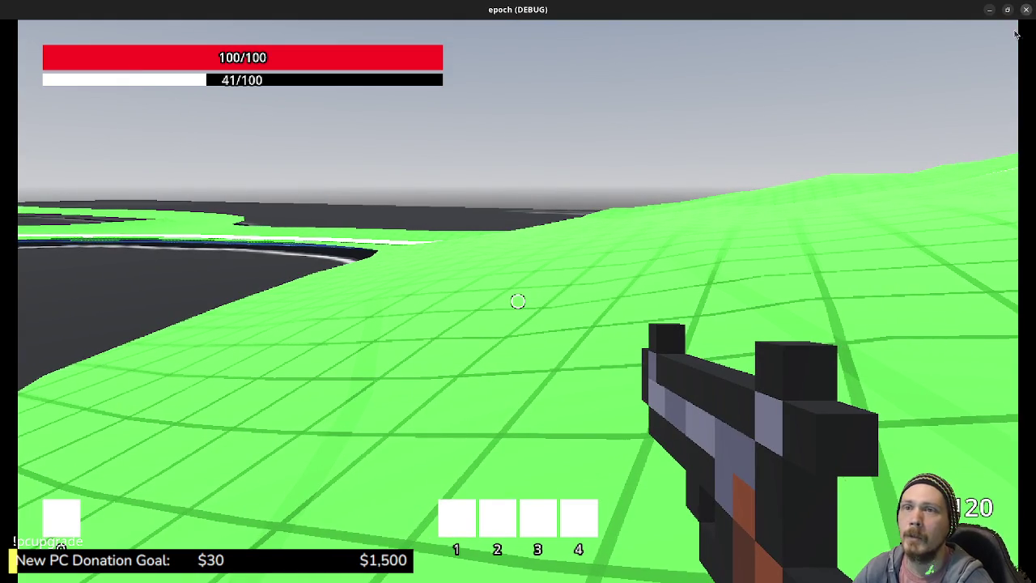
click(1024, 12)
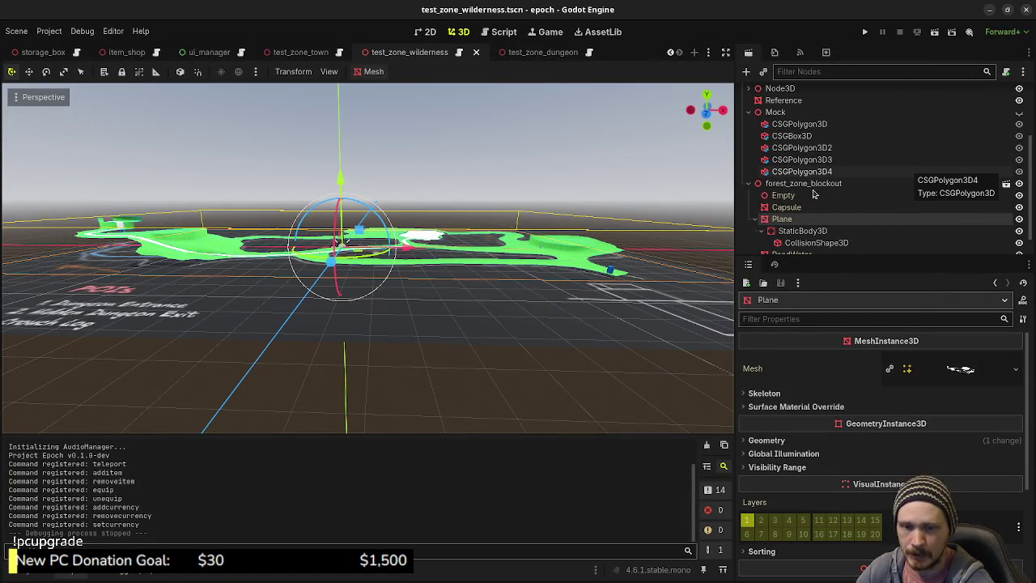
- Orbit over the whole wilderness level in Godot, then return to Blender and orbit around the plane mesh
middle_drag(397, 267, 624, 256)
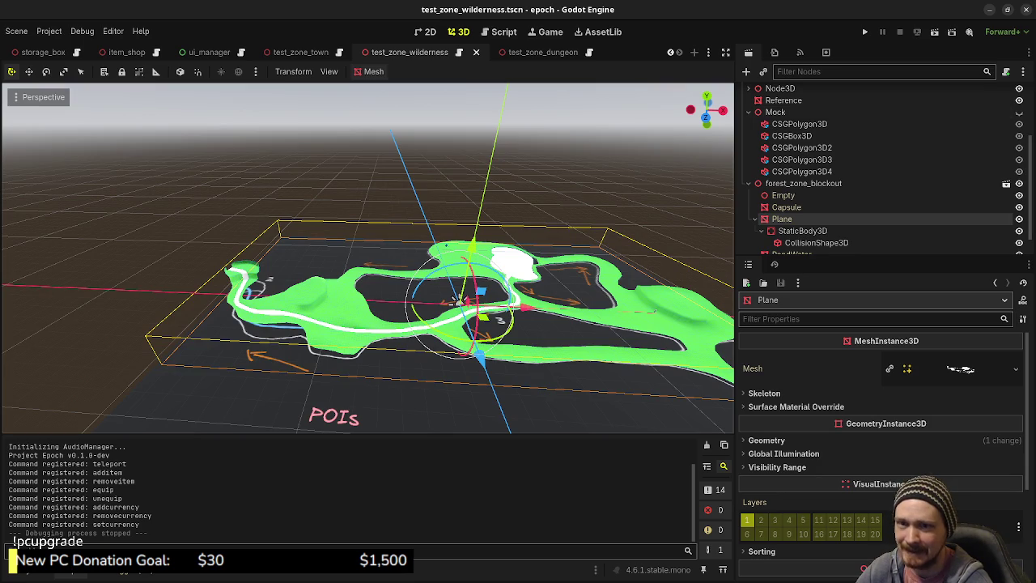
key(alt+Tab)
scroll(361, 306, up, 3)
mouse_move(361, 306)
middle_down()
mouse_move(449, 296)
mouse_move(404, 337)
middle_up()
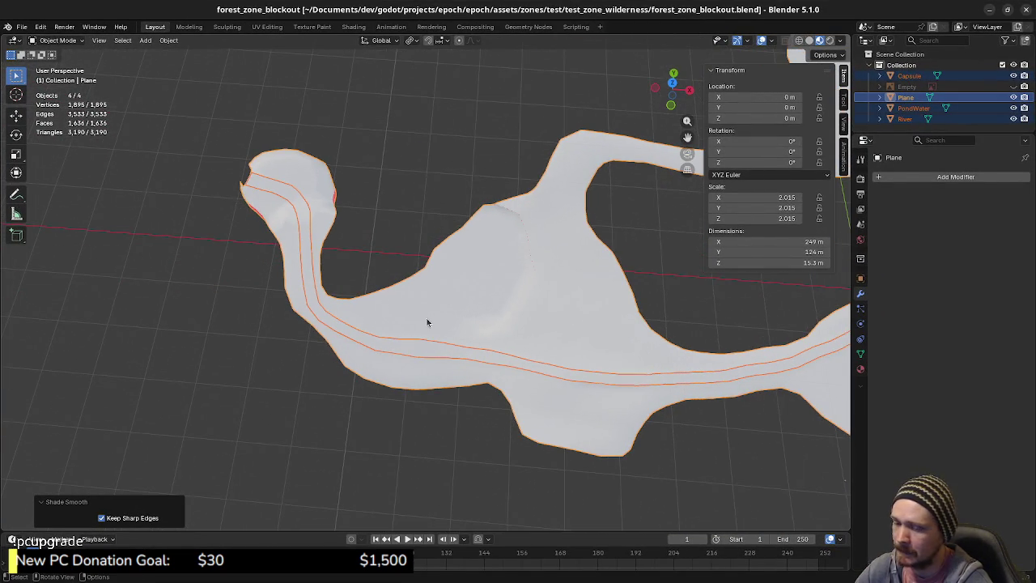
- From top view, edit the Plane and River meshes in X-ray and box-select the round basin and its neck
key(KP_7)
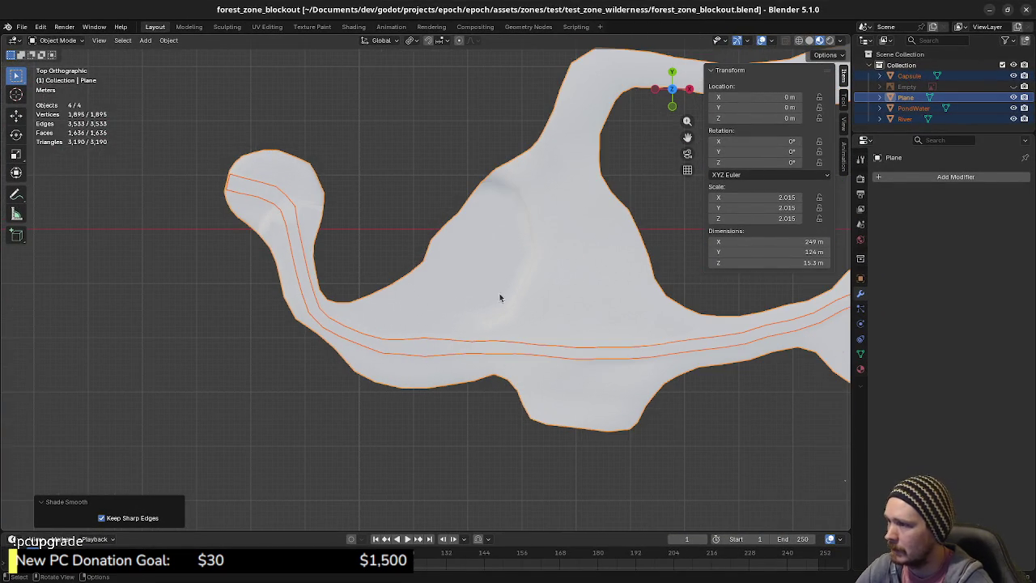
click(447, 295)
shift+click(429, 346)
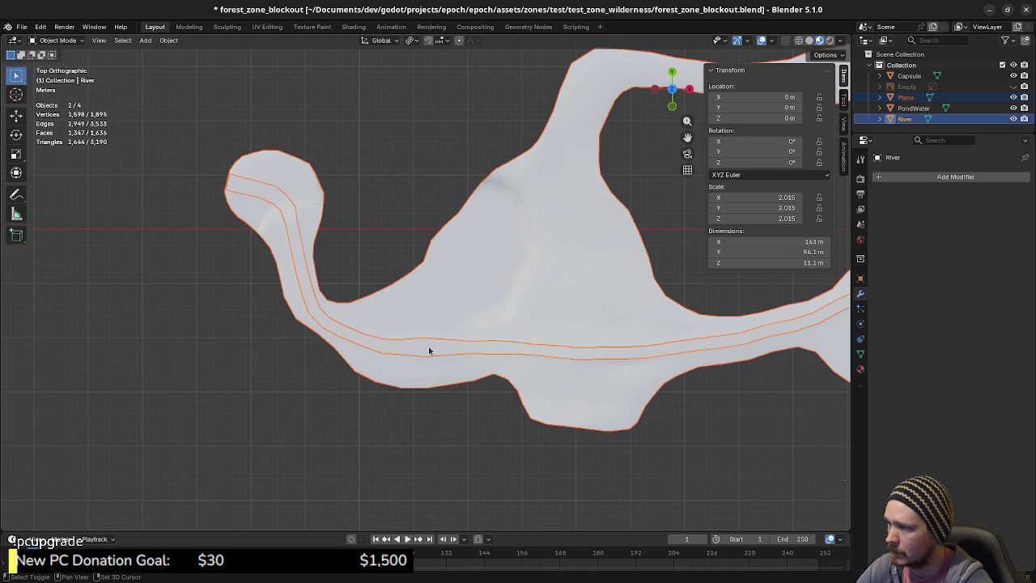
key(Tab)
shift+middle_drag(416, 344, 431, 324)
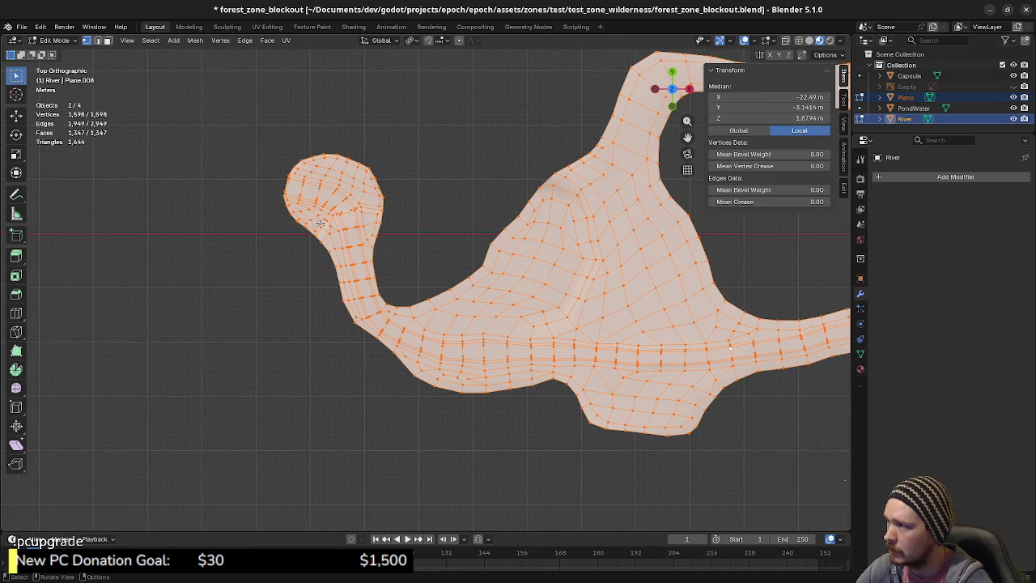
key(shift+z)
drag(241, 115, 421, 285)
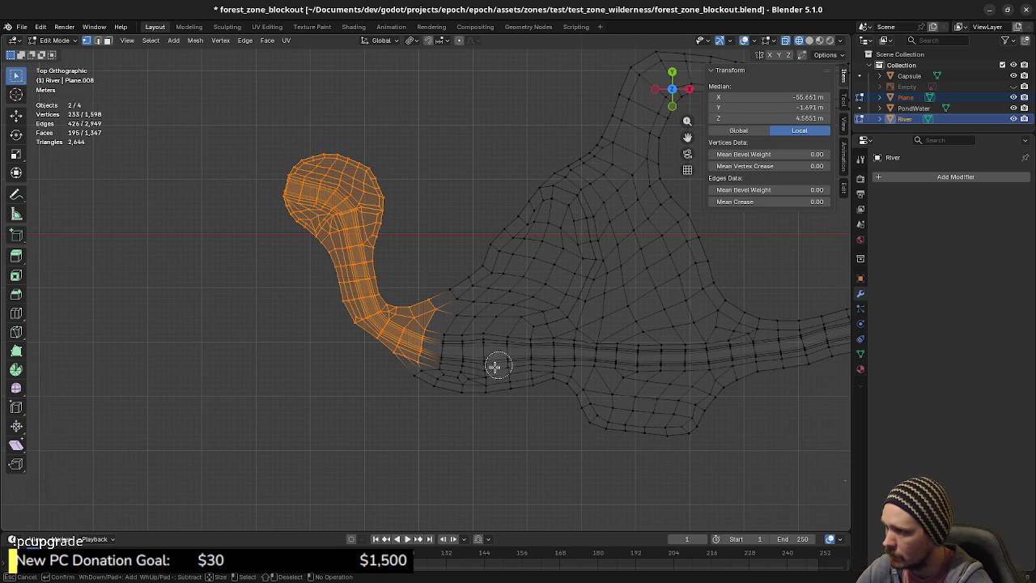
mouse_move(480, 380)
middle_down()
mouse_move(479, 278)
mouse_move(461, 302)
middle_up()
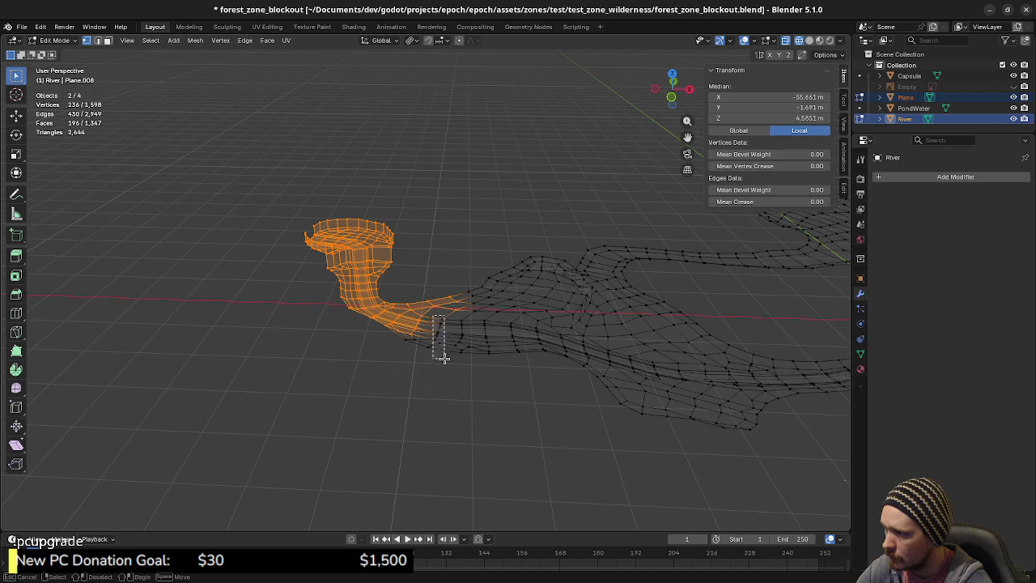
middle_drag(485, 366, 495, 352)
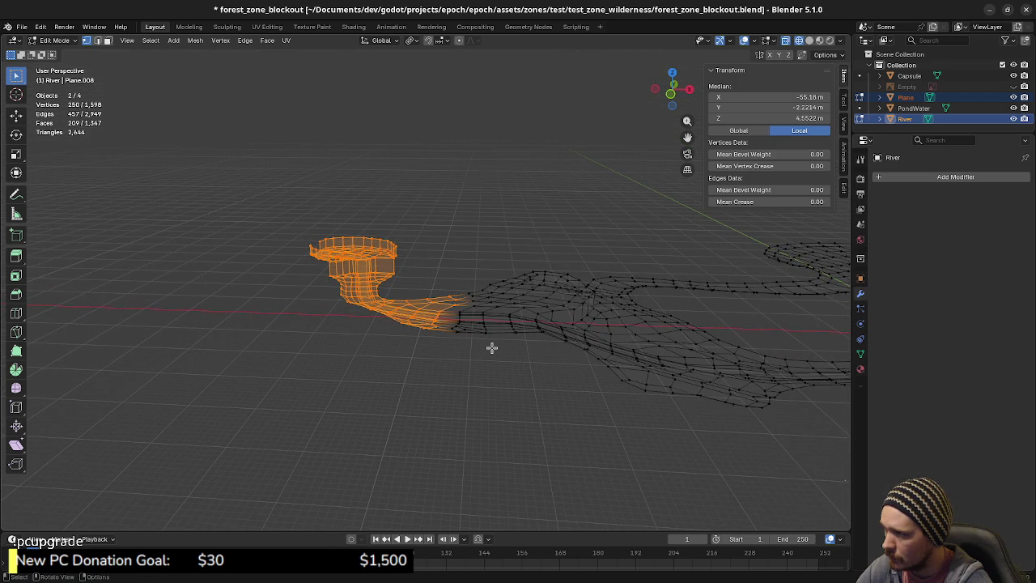
- Raise the selected basin and neck vertices about 0.66 m straight up
key(g)
key(z)
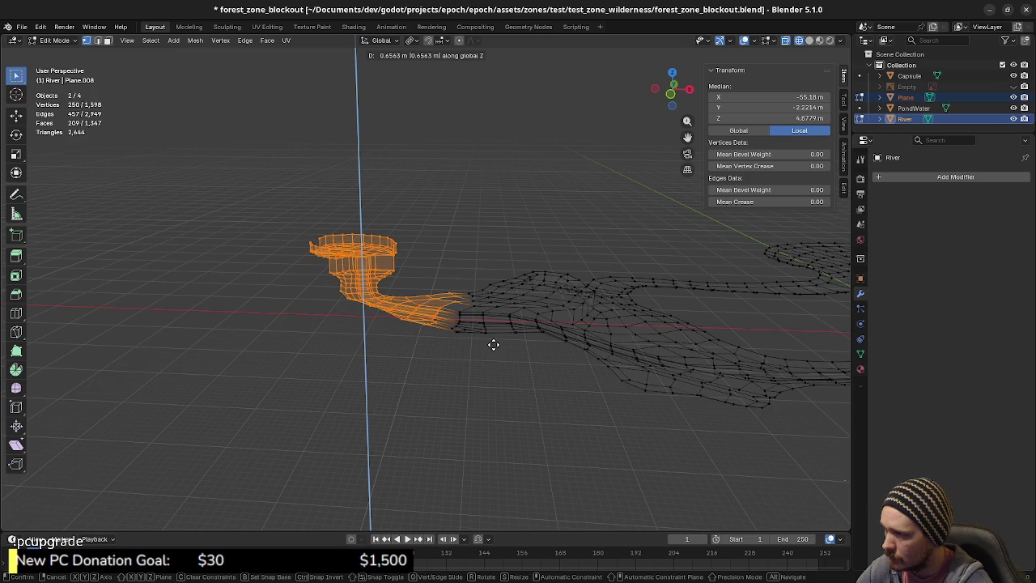
click(493, 345)
mouse_move(493, 342)
middle_down()
mouse_move(467, 331)
mouse_move(550, 344)
mouse_move(518, 346)
middle_up()
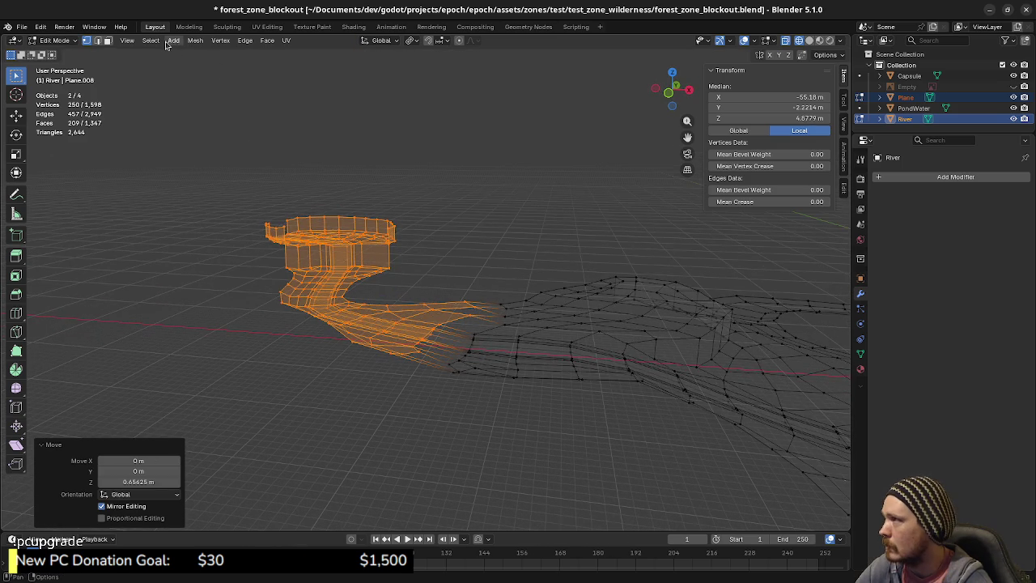
- Shrink the selection one ring and lift it, twice, terracing the bank upward
click(152, 40)
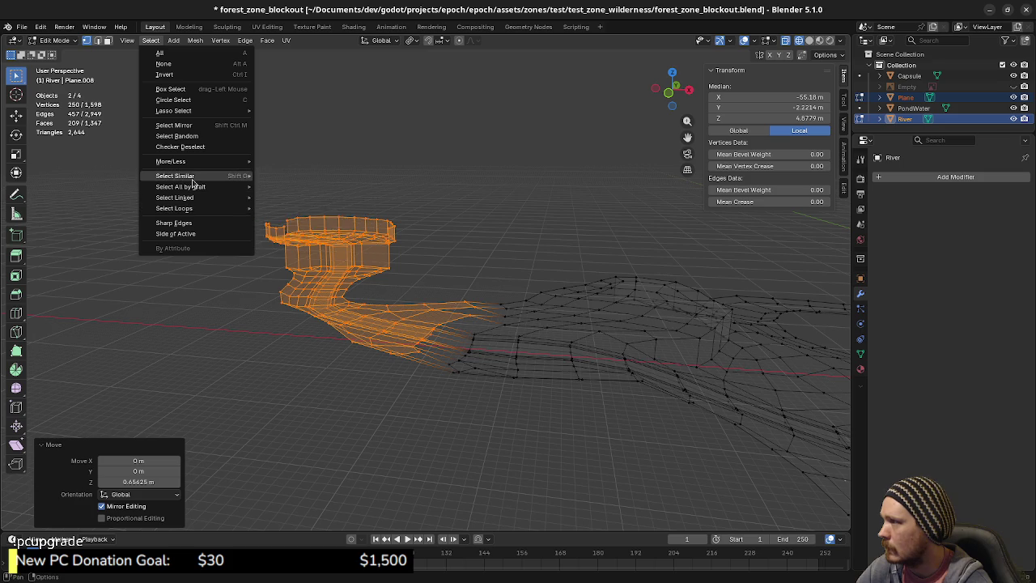
mouse_move(194, 161)
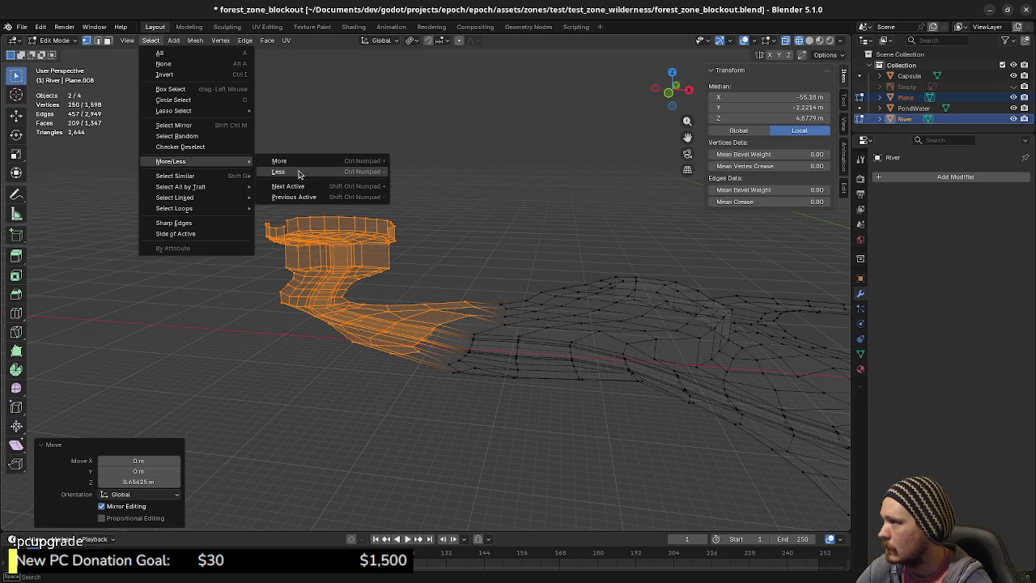
click(298, 172)
key(z)
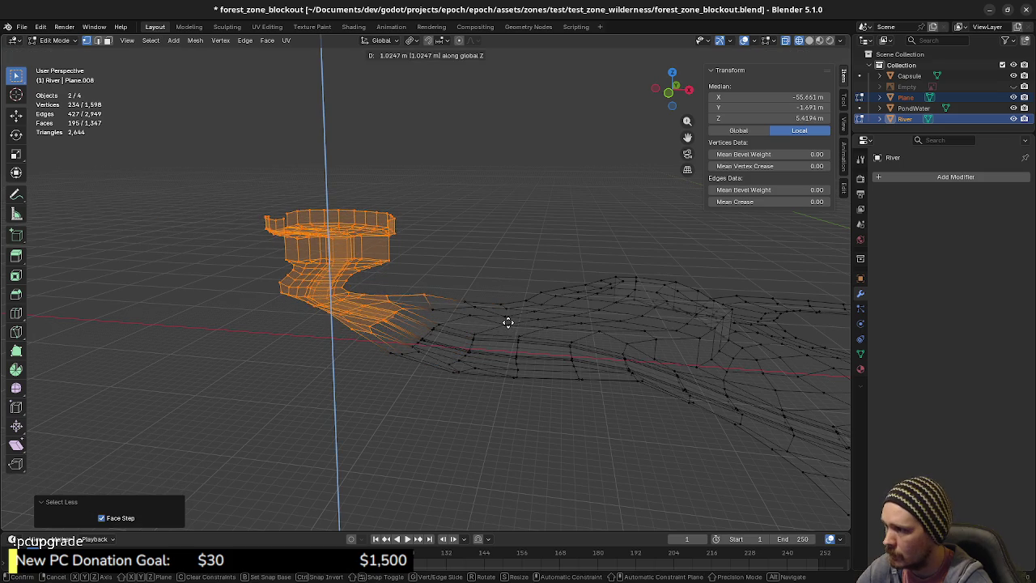
click(505, 323)
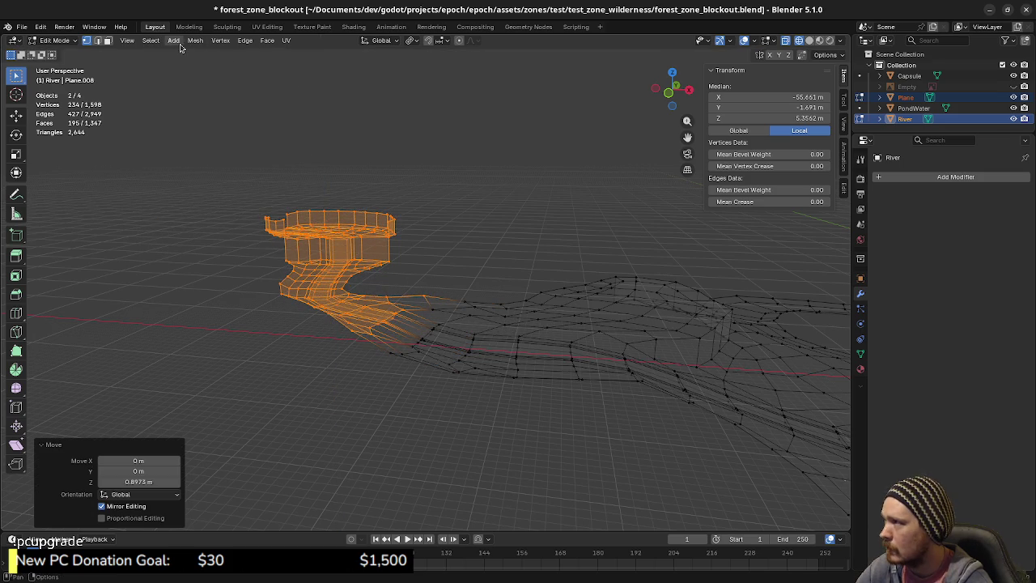
click(151, 41)
mouse_move(170, 161)
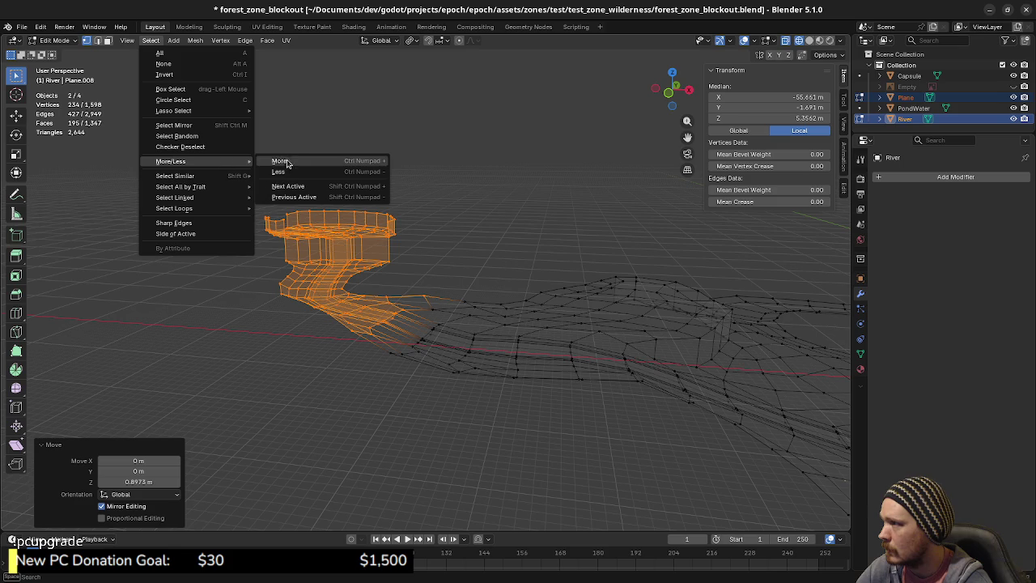
click(289, 172)
key(g)
key(z)
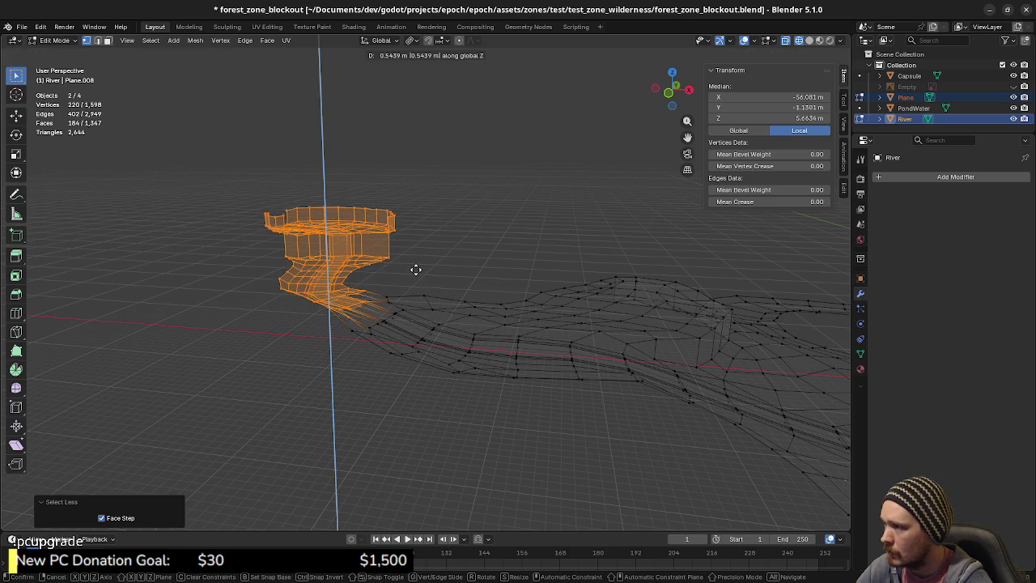
click(415, 267)
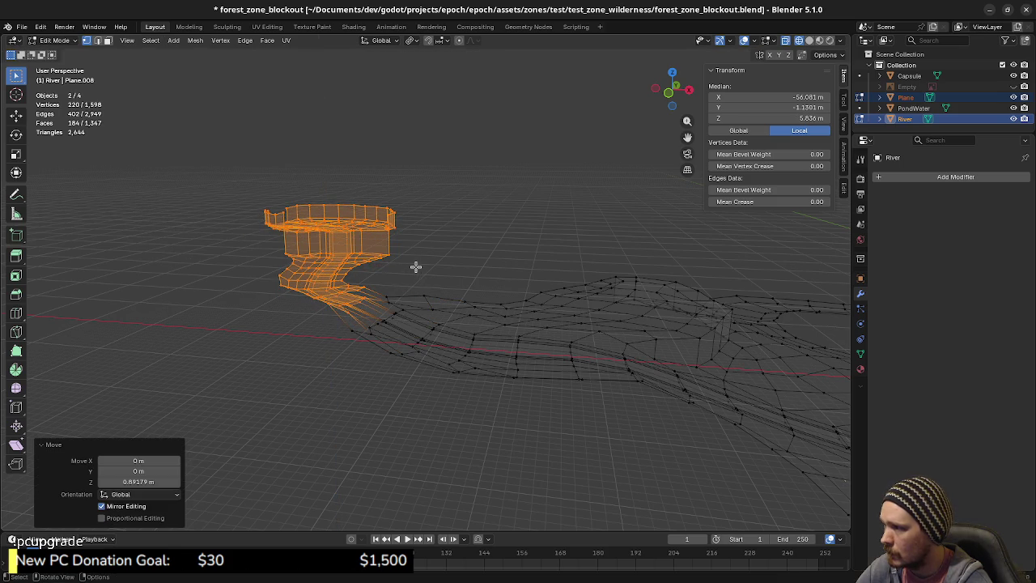
- Shrink by two more rings, lifting the remaining region higher after each
click(196, 42)
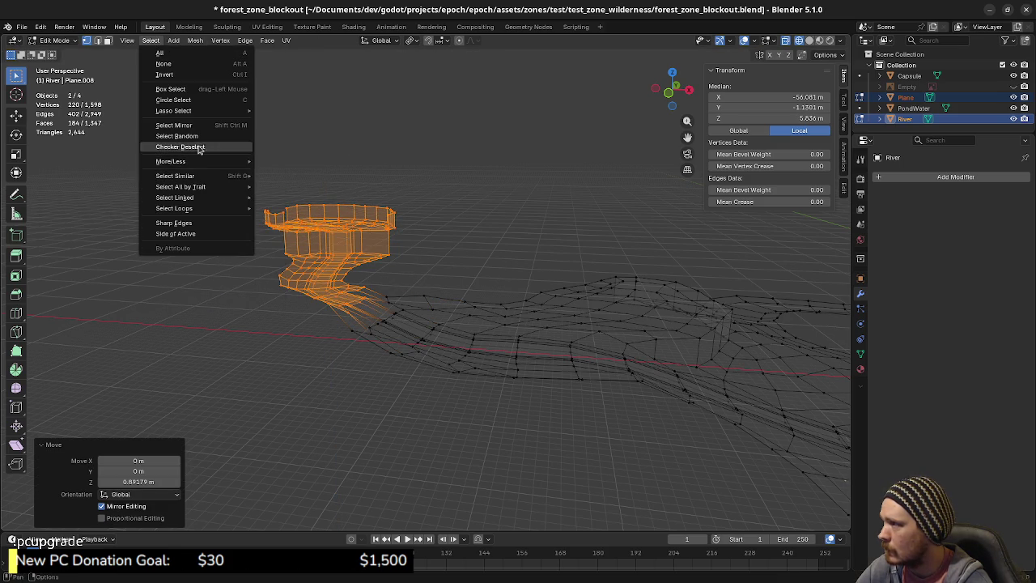
click(293, 172)
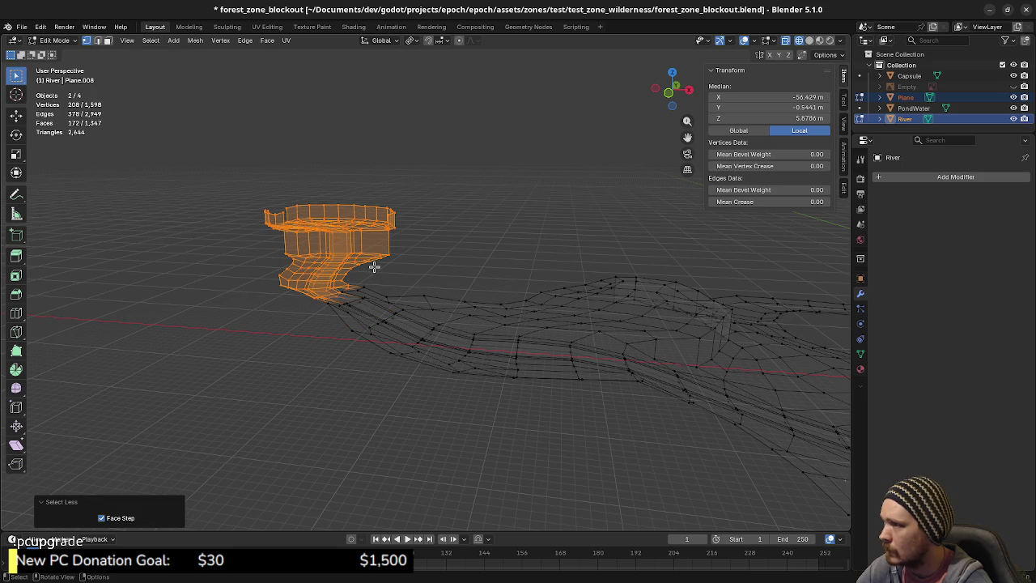
key(g)
key(z)
click(379, 264)
mouse_move(383, 298)
middle_down()
mouse_move(395, 314)
mouse_move(456, 316)
mouse_move(391, 324)
mouse_move(358, 296)
mouse_move(395, 319)
middle_up()
click(151, 40)
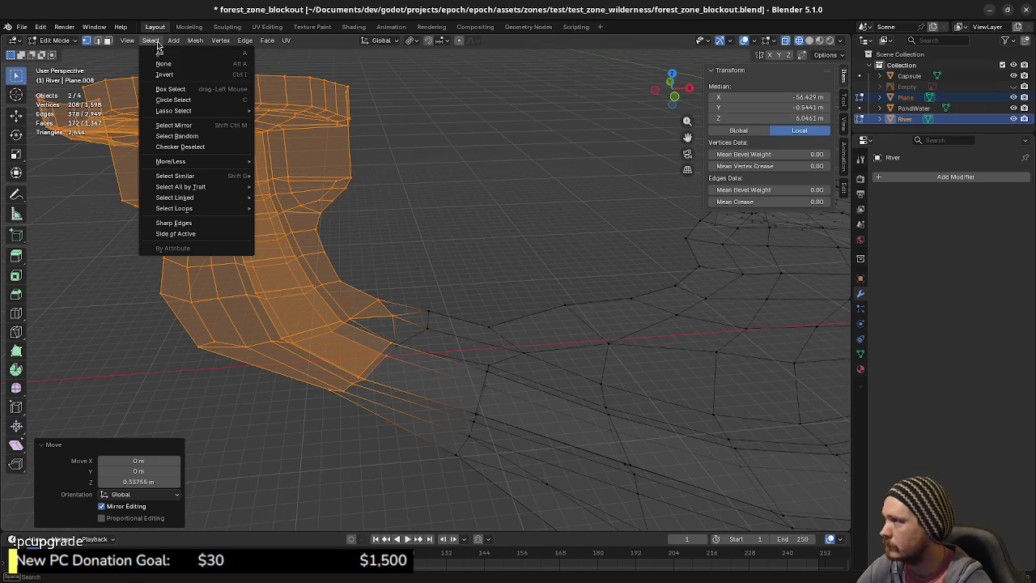
mouse_move(171, 161)
click(280, 171)
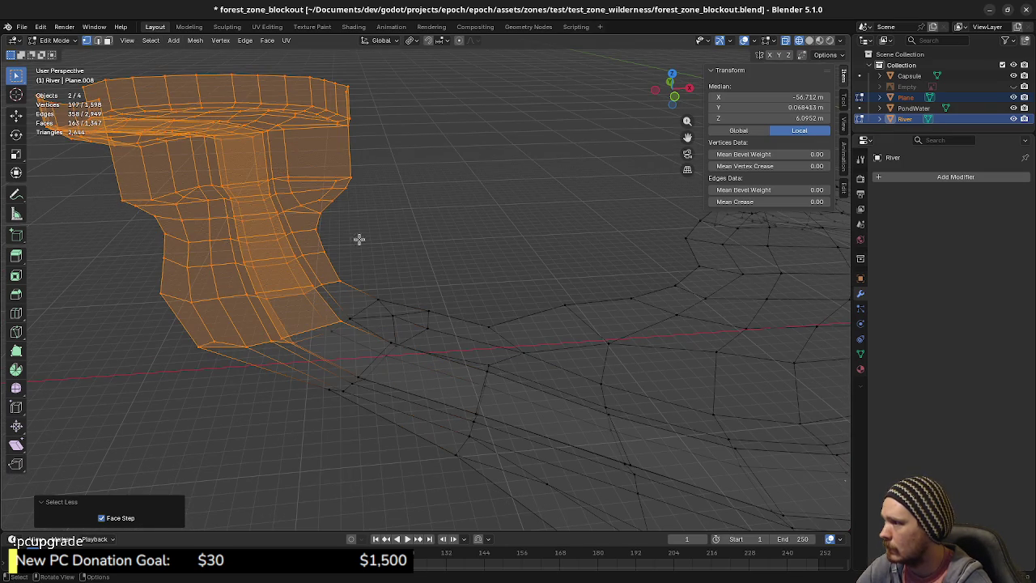
key(g)
key(z)
click(385, 258)
- Add two bank vertices to the selection and lift them along Z
mouse_move(386, 257)
middle_down()
mouse_move(377, 294)
mouse_move(369, 277)
middle_up()
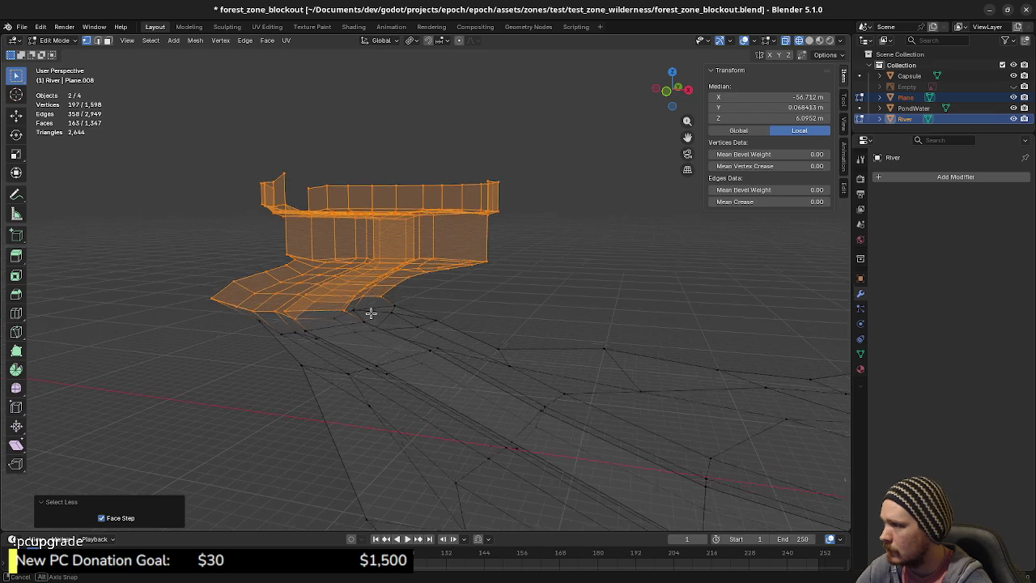
scroll(370, 306, up, 3)
shift+click(359, 298)
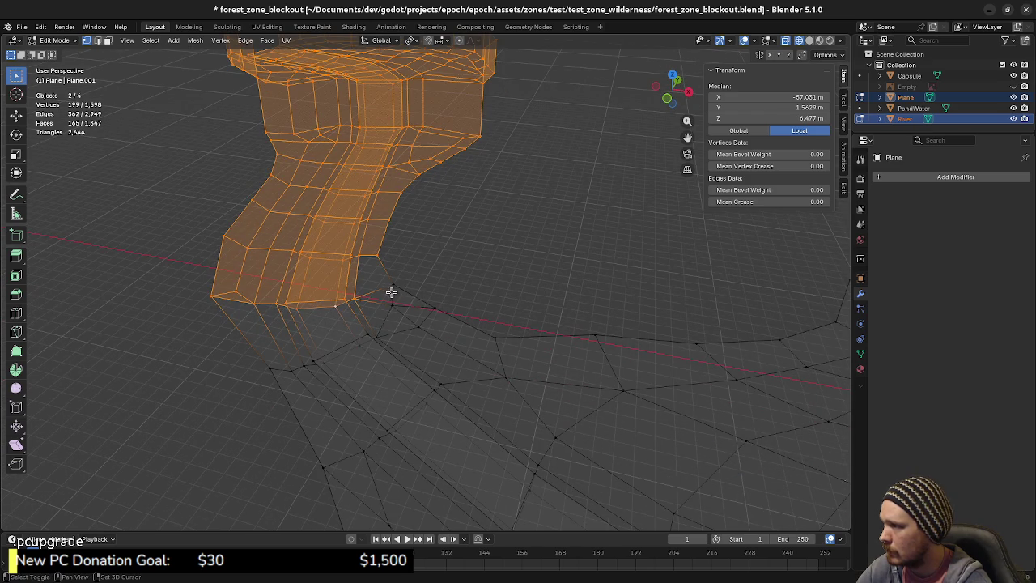
shift+click(396, 292)
middle_drag(397, 291, 392, 296)
key(g)
key(z)
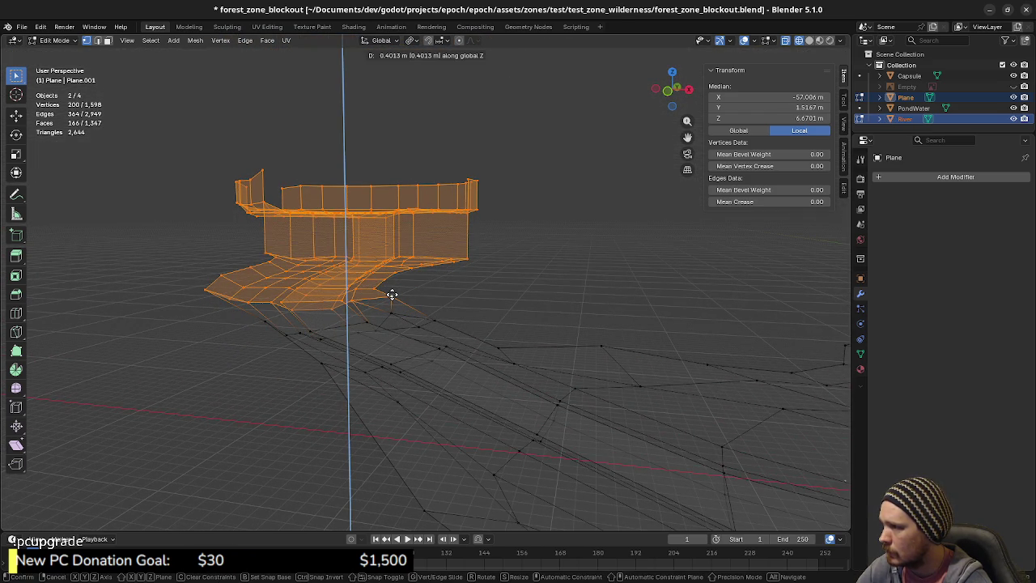
click(393, 290)
- Deselect the lower bank face rows and raise the remaining faces, twice
mouse_move(394, 290)
middle_down()
mouse_move(455, 307)
mouse_move(354, 296)
mouse_move(424, 329)
mouse_move(399, 373)
mouse_move(365, 381)
mouse_move(319, 346)
middle_up()
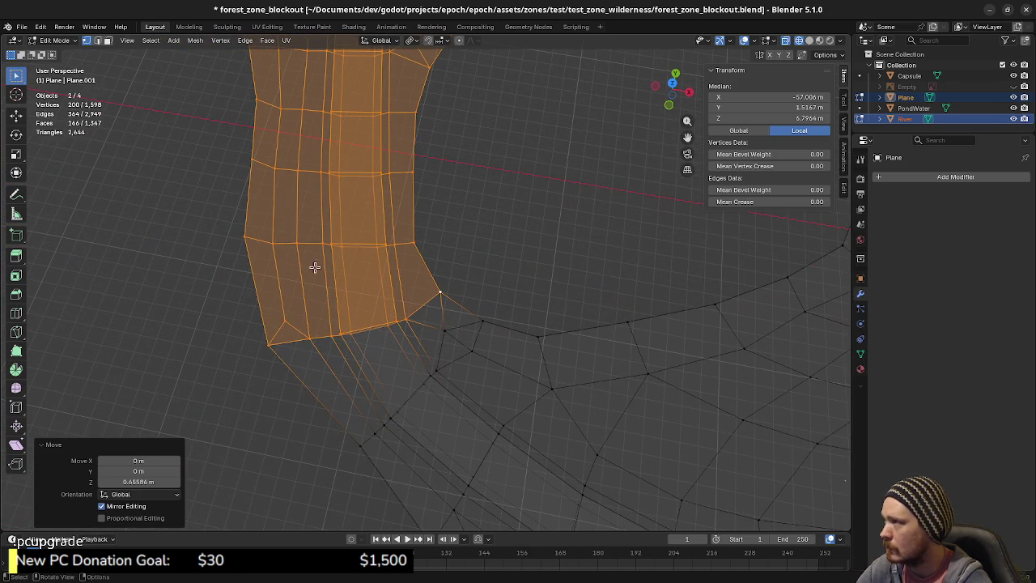
mouse_move(269, 341)
middle_down()
mouse_move(308, 324)
mouse_move(402, 325)
mouse_move(447, 260)
mouse_move(425, 303)
mouse_move(371, 349)
middle_up()
key(Escape)
key(g)
key(z)
click(410, 297)
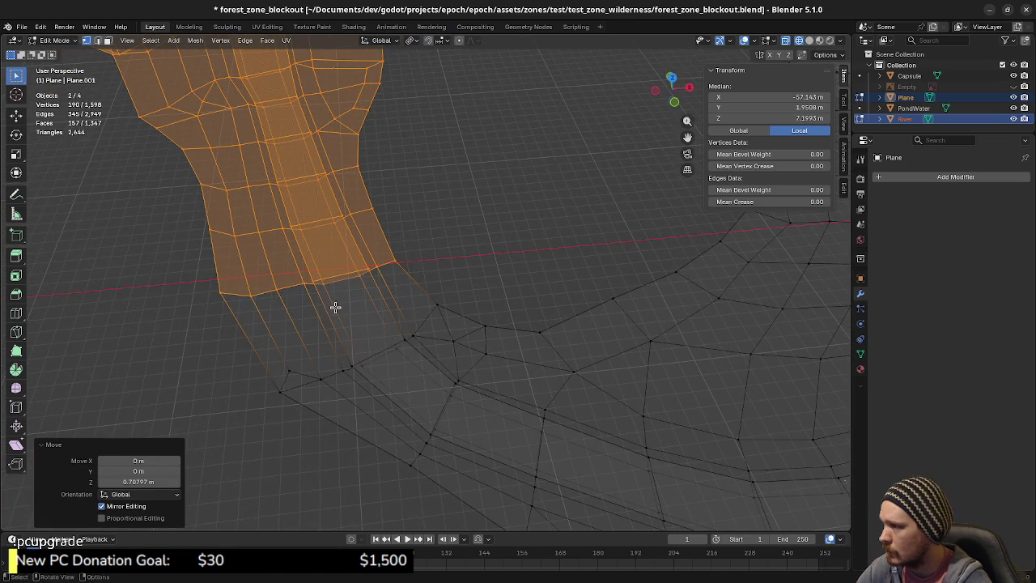
mouse_move(210, 296)
middle_down()
mouse_move(361, 275)
mouse_move(351, 286)
mouse_move(464, 294)
mouse_move(361, 268)
mouse_move(435, 307)
mouse_move(411, 352)
mouse_move(371, 336)
middle_up()
key(Escape)
key(g)
key(z)
click(358, 275)
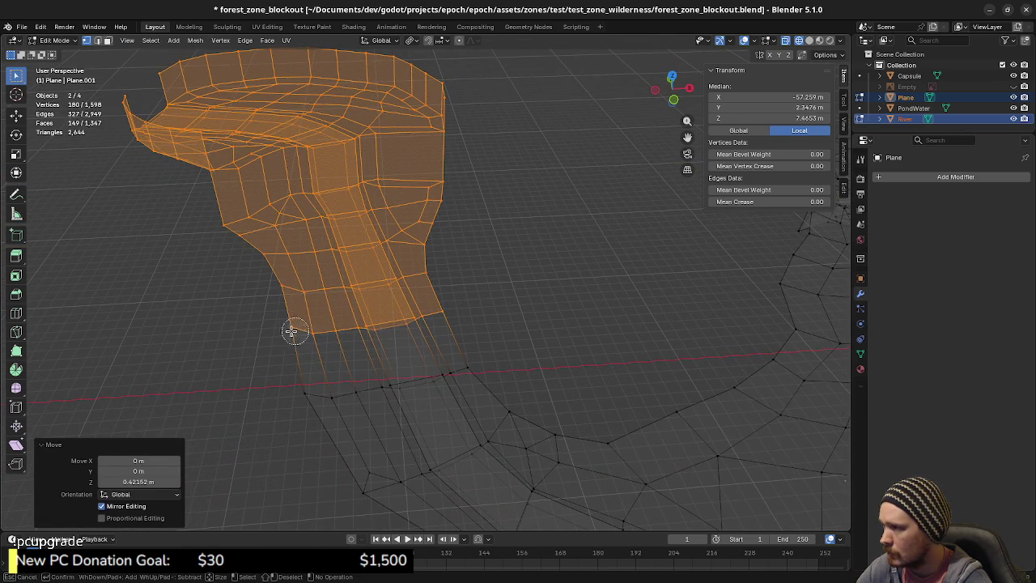
- Lift the faces again, then drop the bottom vertex row and raise the rest about 0.48 m
key(Escape)
mouse_move(433, 356)
middle_down()
mouse_move(448, 302)
mouse_move(486, 313)
mouse_move(397, 346)
mouse_move(389, 340)
mouse_move(397, 395)
middle_up()
key(g)
key(z)
click(456, 321)
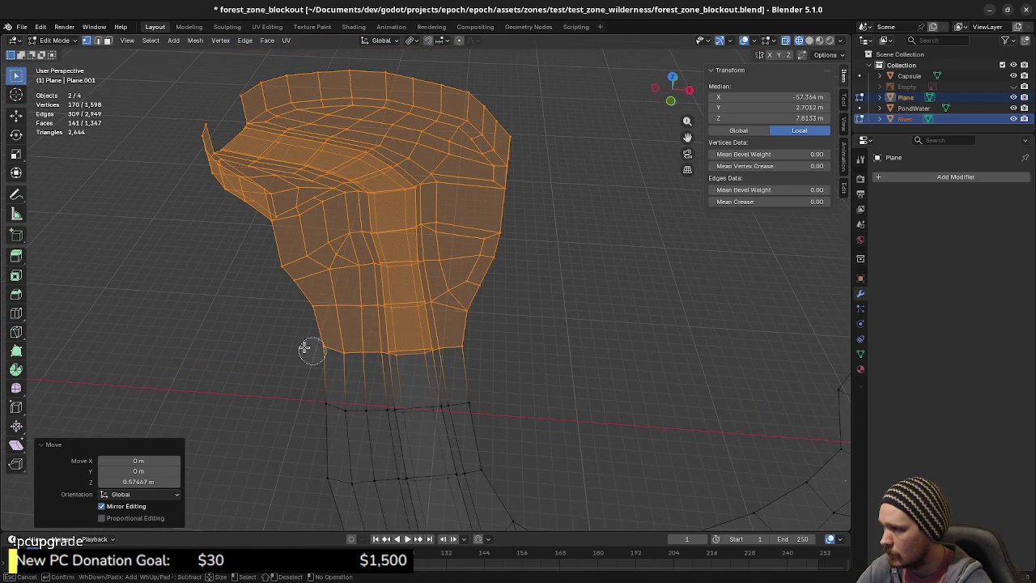
middle_drag(307, 348, 476, 348)
key(Escape)
mouse_move(418, 410)
middle_down()
mouse_move(454, 342)
mouse_move(458, 361)
mouse_move(464, 327)
mouse_move(412, 422)
mouse_move(434, 326)
mouse_move(392, 356)
middle_up()
key(g)
key(z)
click(462, 317)
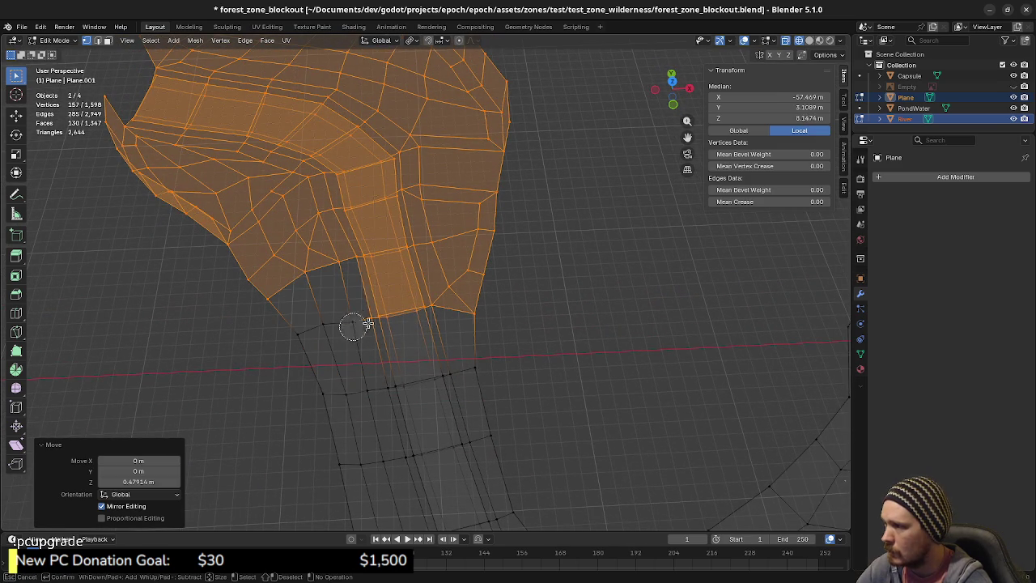
- Deselect the lowest bank faces and raise the remaining faces along Z
middle_drag(353, 325, 411, 315)
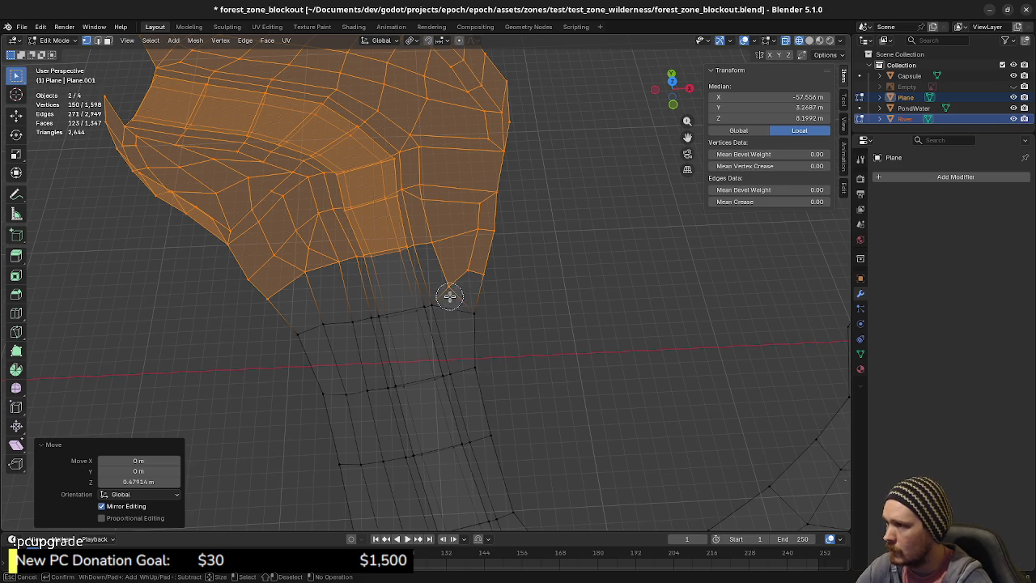
mouse_move(488, 333)
middle_down()
mouse_move(523, 361)
mouse_move(481, 434)
mouse_move(475, 402)
mouse_move(465, 407)
middle_up()
key(g)
key(z)
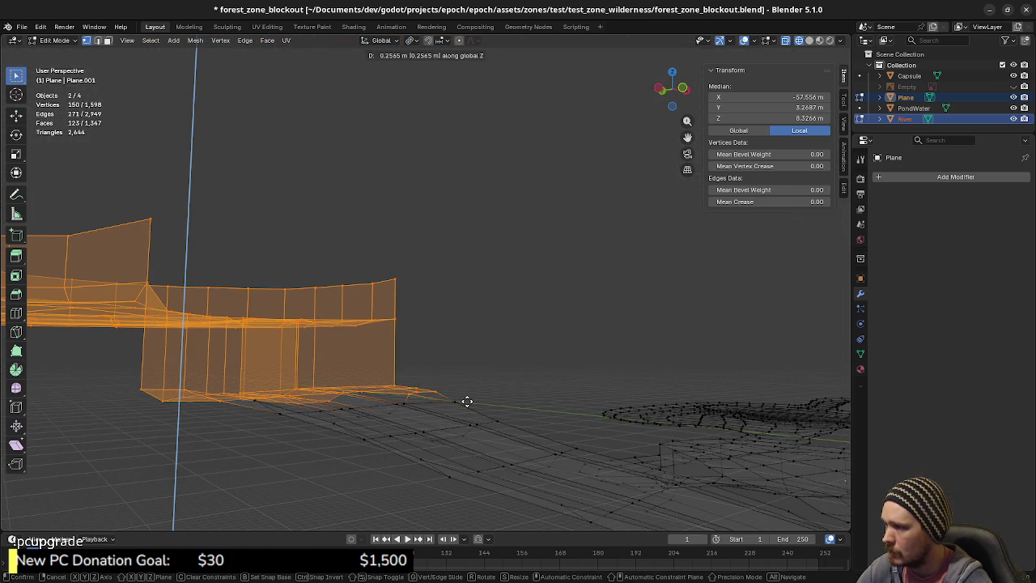
click(467, 398)
- Drop a stray vertex and the bank's lower edge, then lift the rest about 0.52 m
middle_drag(483, 375, 438, 389)
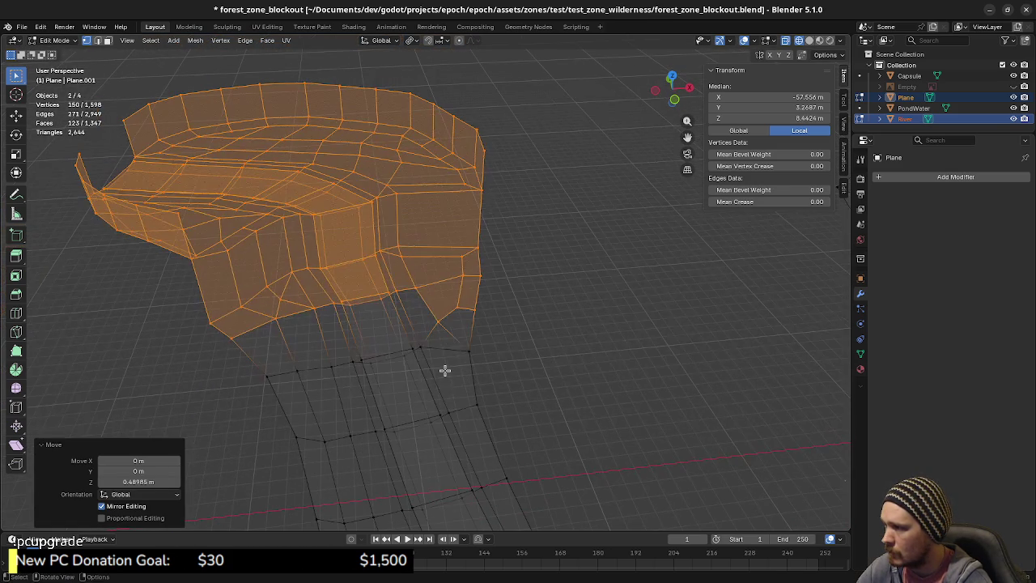
shift+click(438, 326)
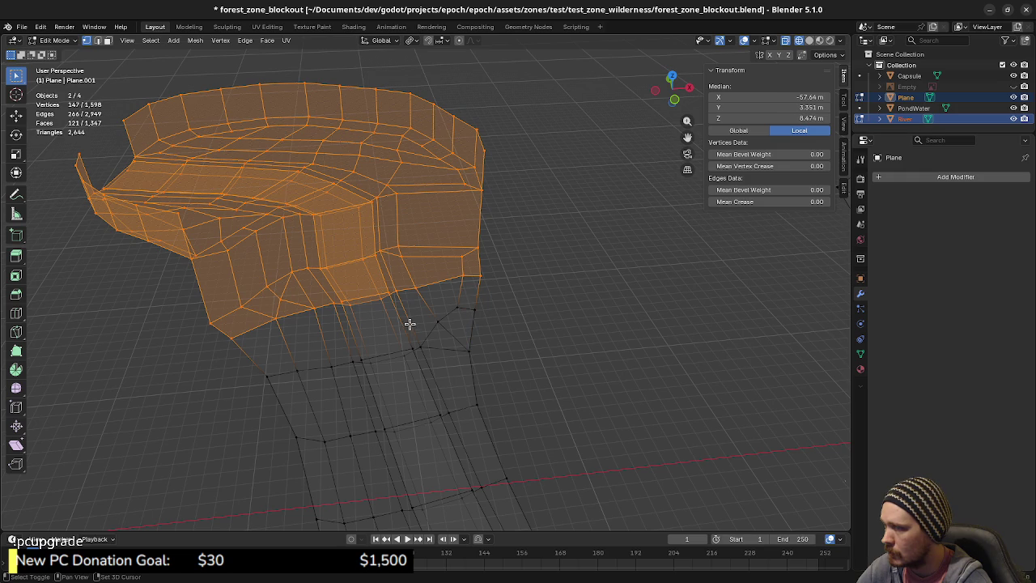
mouse_move(358, 315)
middle_down()
mouse_move(398, 393)
mouse_move(430, 370)
mouse_move(484, 391)
mouse_move(509, 380)
mouse_move(447, 406)
mouse_move(426, 440)
mouse_move(333, 352)
middle_up()
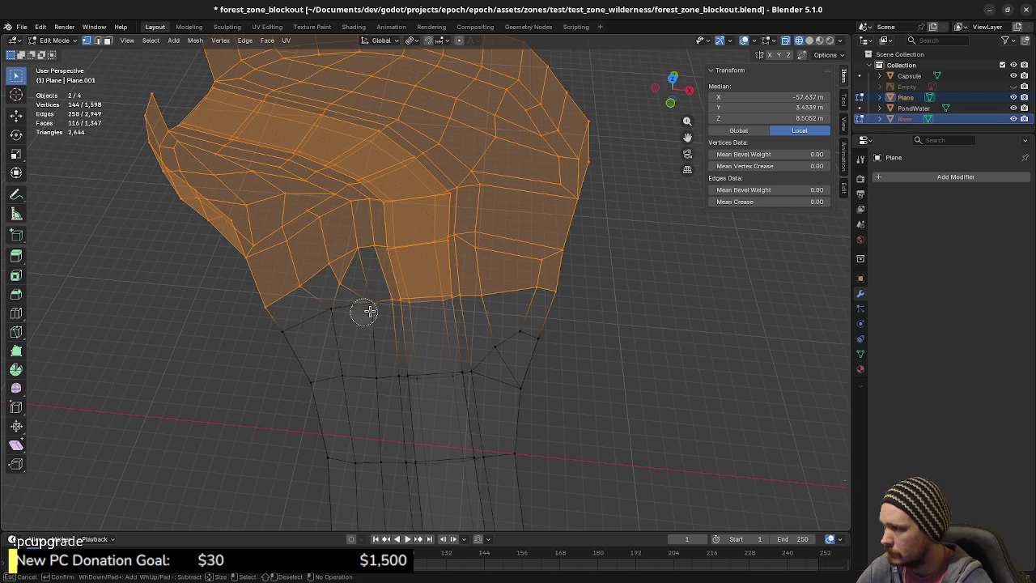
middle_drag(440, 303, 528, 296)
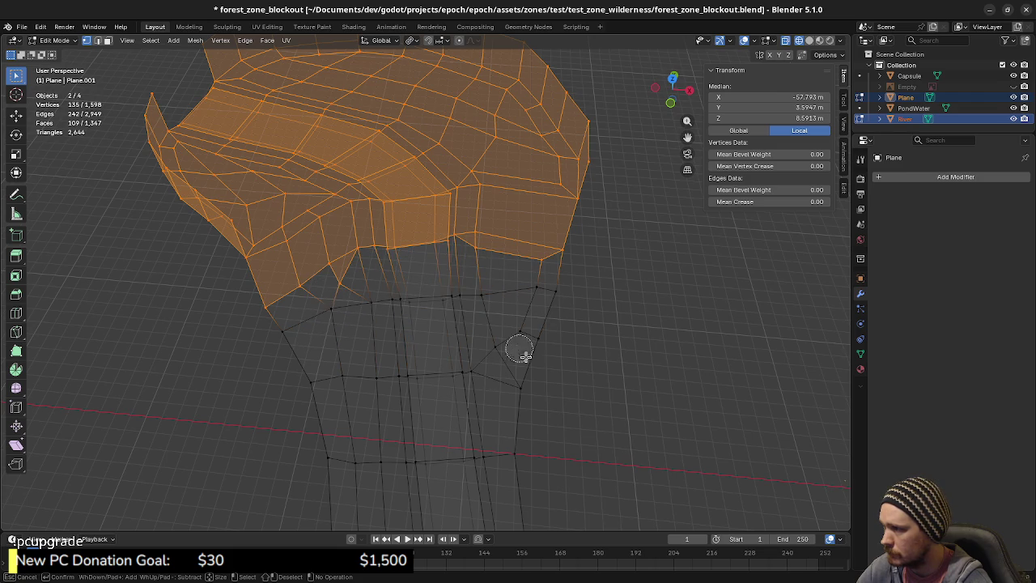
mouse_move(461, 407)
middle_down()
mouse_move(451, 405)
mouse_move(462, 388)
middle_up()
key(g)
key(z)
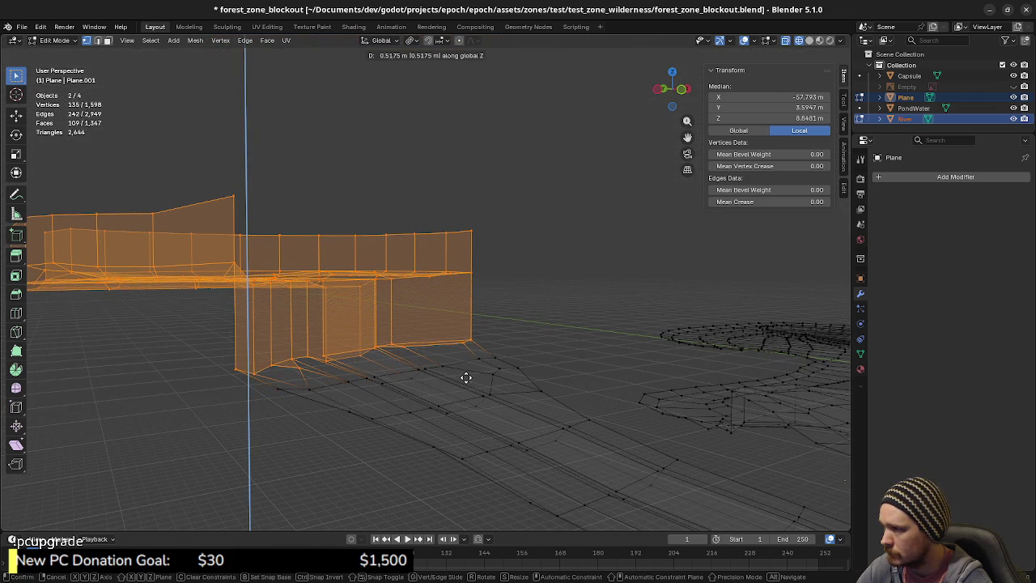
click(467, 378)
mouse_move(466, 377)
middle_down()
mouse_move(493, 386)
mouse_move(485, 397)
mouse_move(459, 397)
mouse_move(527, 416)
mouse_move(561, 354)
mouse_move(537, 356)
mouse_move(543, 400)
mouse_move(542, 363)
mouse_move(521, 350)
middle_up()
mouse_move(587, 376)
middle_down()
mouse_move(446, 342)
mouse_move(458, 366)
mouse_move(565, 358)
mouse_move(557, 402)
mouse_move(456, 367)
mouse_move(481, 421)
mouse_move(464, 354)
mouse_move(551, 303)
mouse_move(553, 366)
middle_up()
- Switch to material preview and adjust the height of one vertex on the path
click(553, 436)
mouse_move(552, 436)
middle_down()
mouse_move(497, 377)
mouse_move(484, 382)
mouse_move(504, 388)
middle_up()
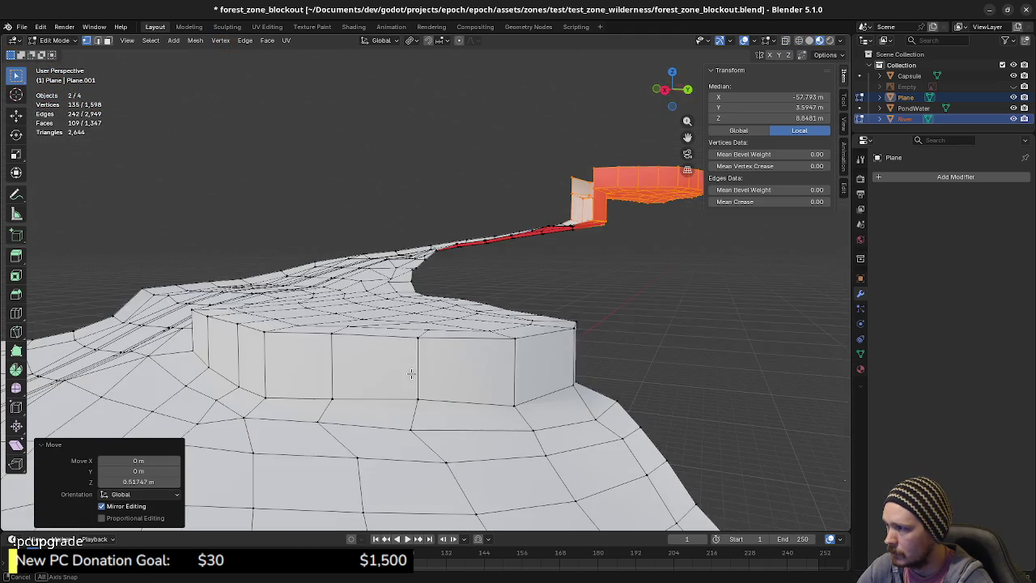
mouse_move(503, 388)
middle_down()
mouse_move(488, 370)
mouse_move(321, 335)
mouse_move(345, 308)
middle_up()
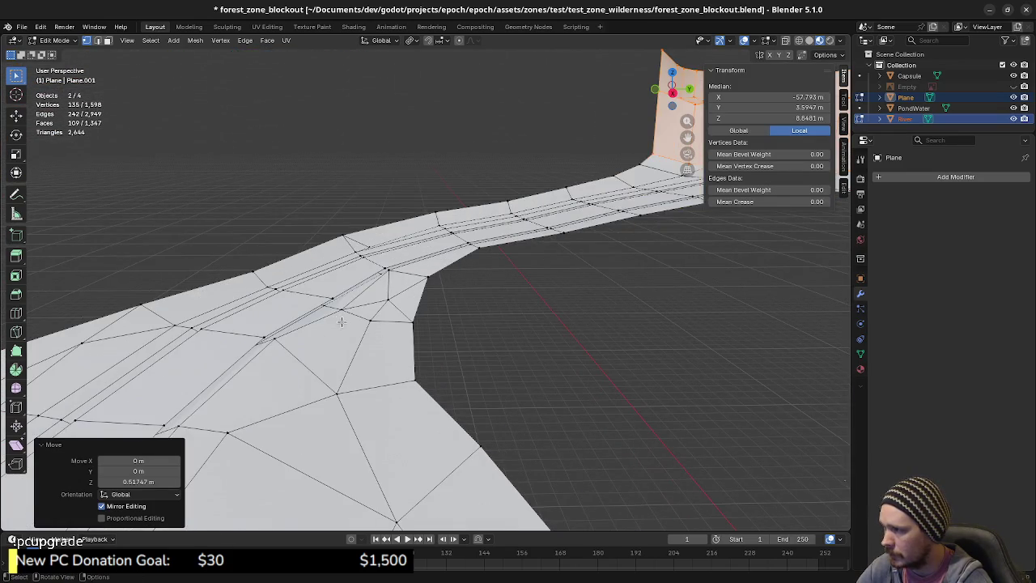
click(345, 308)
key(g)
key(z)
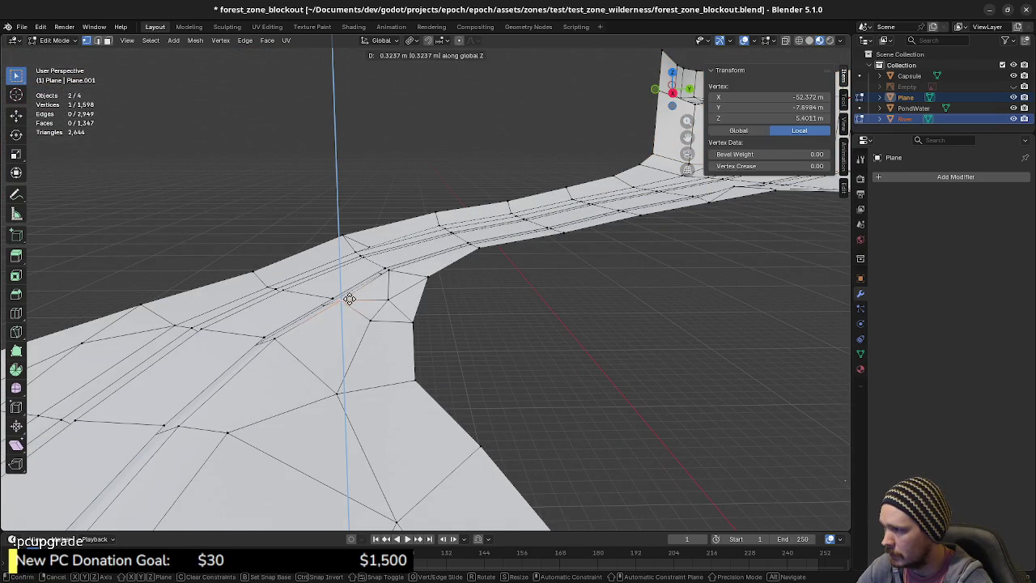
click(349, 300)
middle_drag(349, 300, 402, 326)
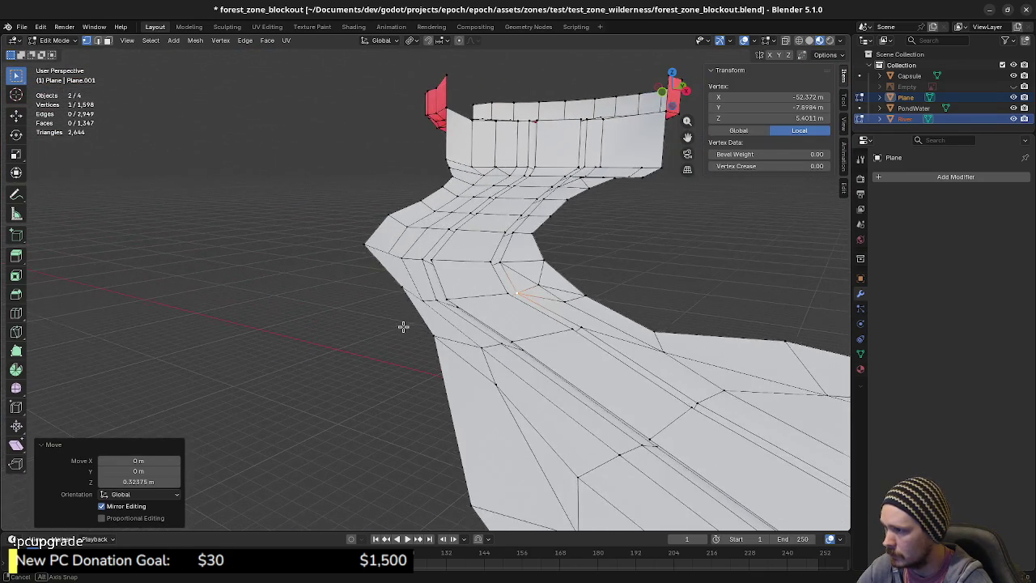
mouse_move(403, 326)
middle_down()
mouse_move(556, 398)
mouse_move(708, 444)
mouse_move(553, 376)
middle_up()
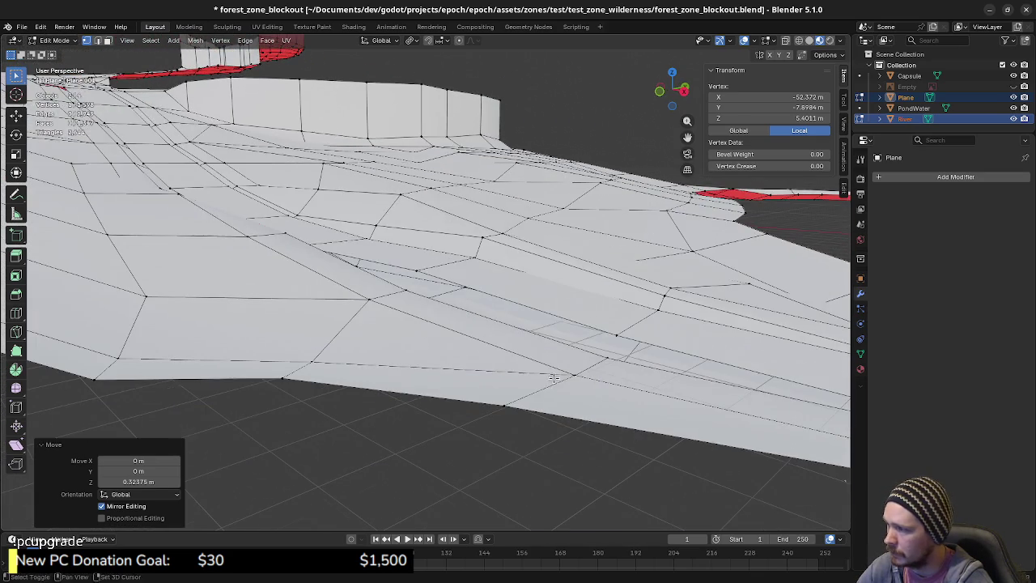
- Look along the river channel and reshape one bank vertex's height over several vertical moves
alt+click(648, 402)
key(KP_6)
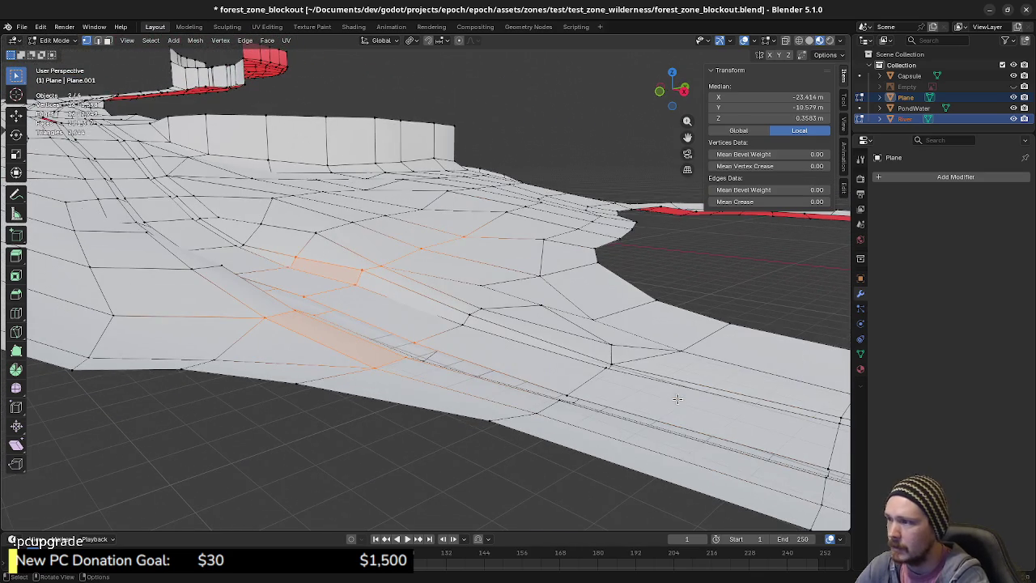
mouse_move(547, 307)
middle_down()
mouse_move(519, 335)
mouse_move(342, 318)
mouse_move(381, 256)
middle_up()
click(369, 240)
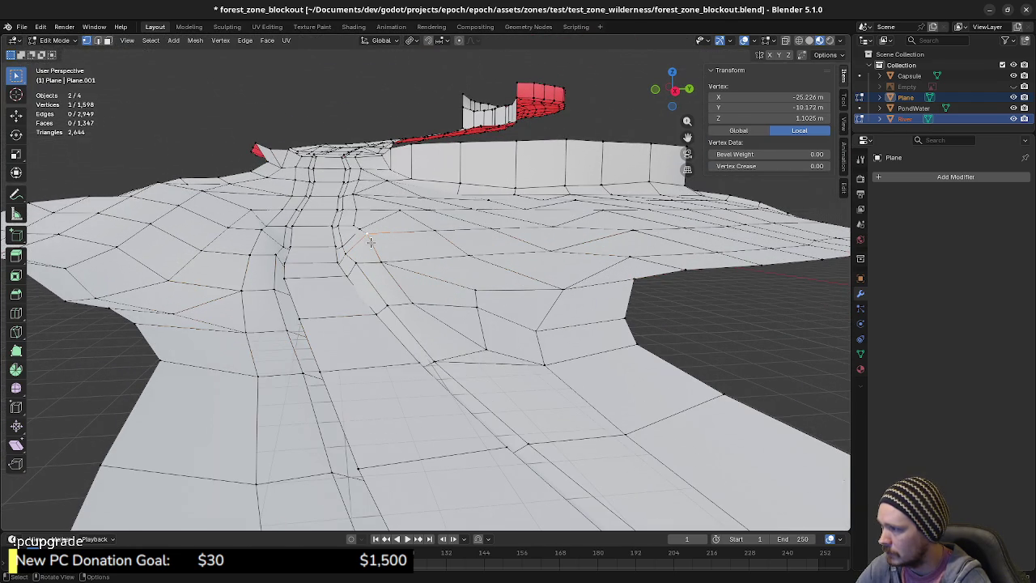
key(g)
click(369, 250)
key(g)
key(z)
click(377, 225)
key(g)
key(z)
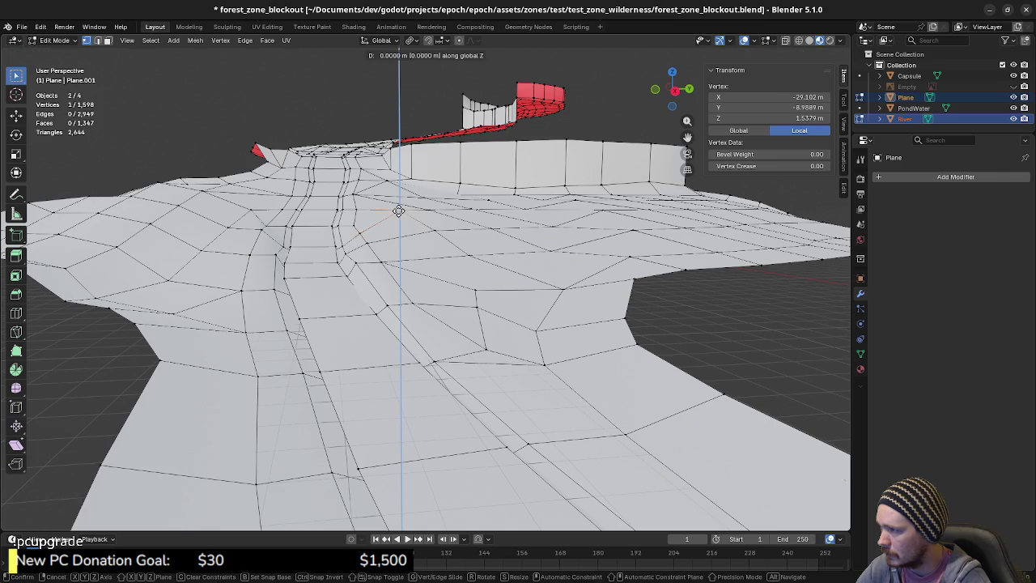
click(397, 215)
- Lower a riverbed vertex about 0.15 m and two bank vertices, one about 0.11 m
click(434, 233)
key(g)
key(z)
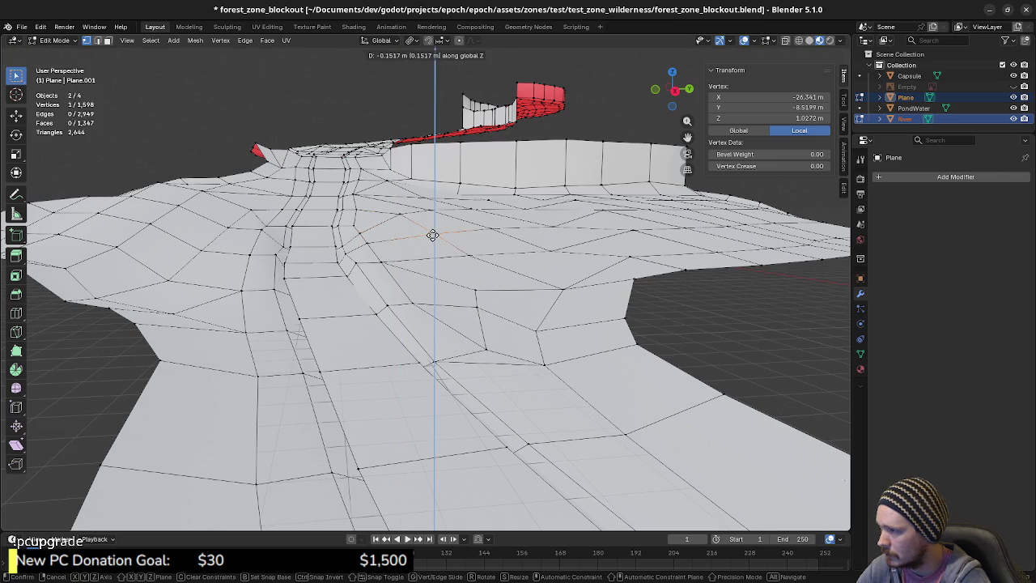
click(432, 234)
click(354, 267)
key(g)
key(z)
click(358, 273)
click(344, 254)
key(g)
key(z)
click(343, 256)
- Lower that bank vertex slightly more and raise another riverbed vertex to its new height
mouse_move(410, 259)
middle_down()
mouse_move(431, 280)
mouse_move(382, 283)
middle_up()
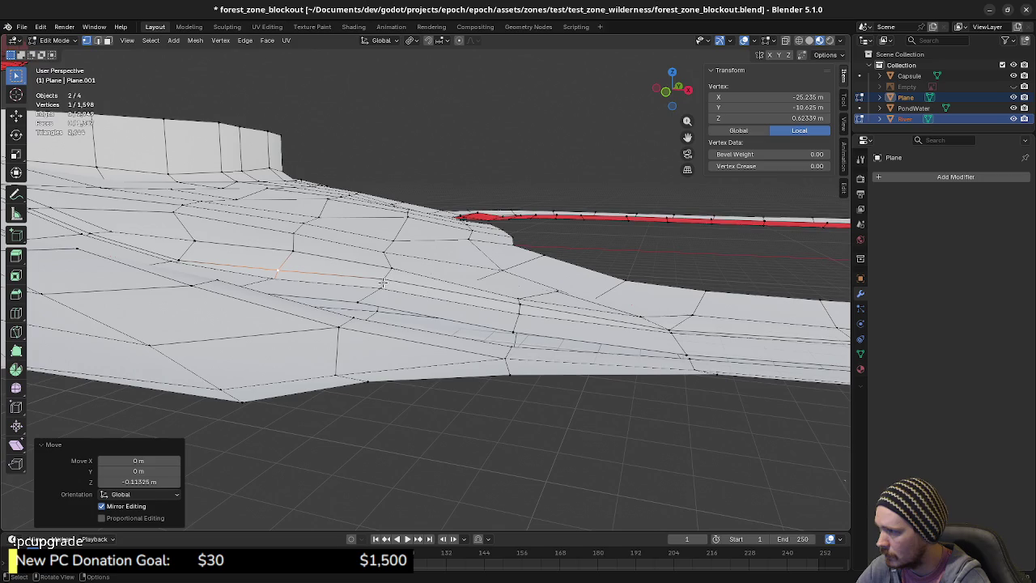
key(g)
key(z)
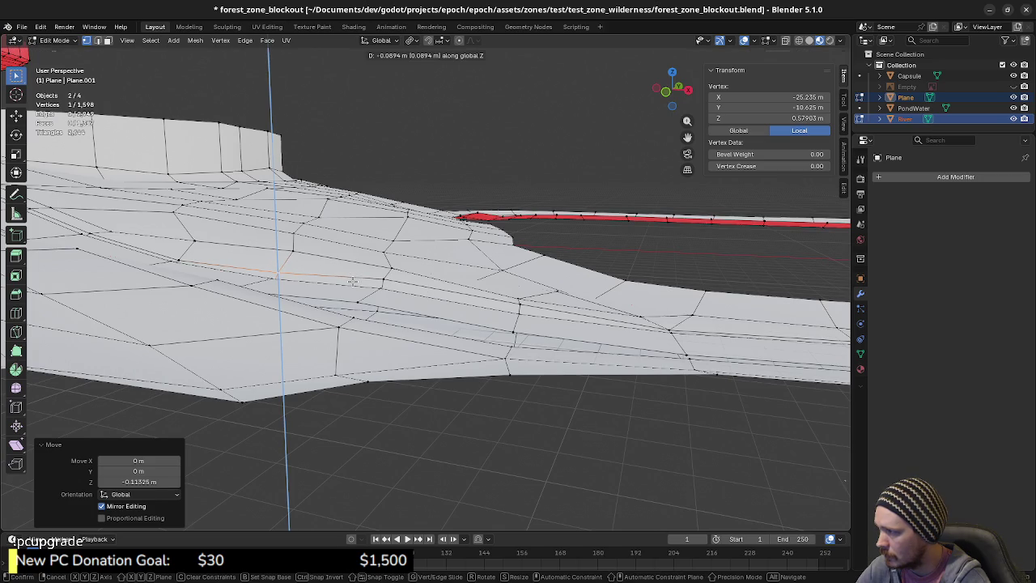
click(353, 280)
middle_drag(186, 257, 310, 305)
click(315, 308)
key(g)
key(z)
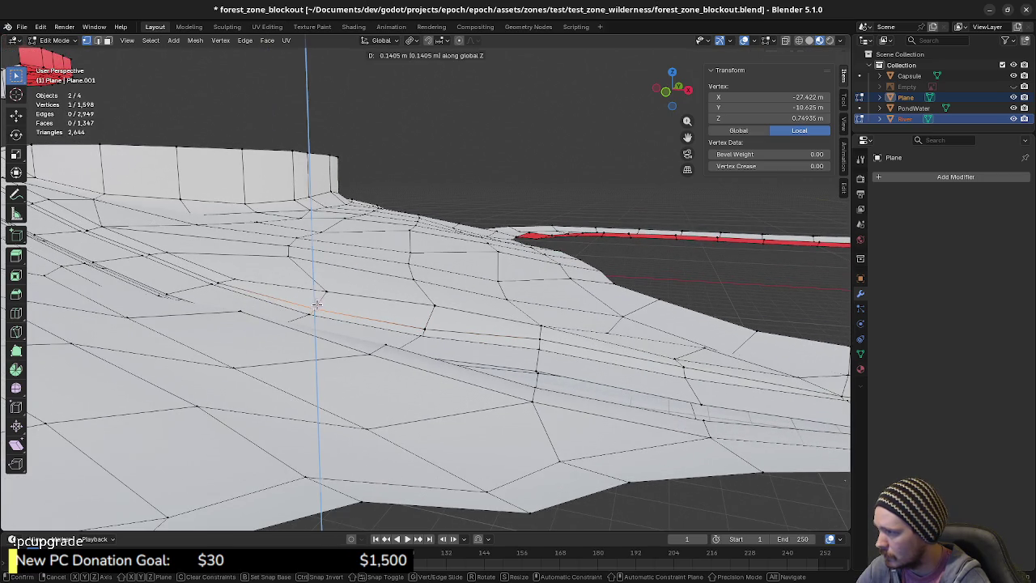
click(317, 306)
mouse_move(390, 337)
middle_down()
mouse_move(575, 335)
mouse_move(348, 330)
middle_up()
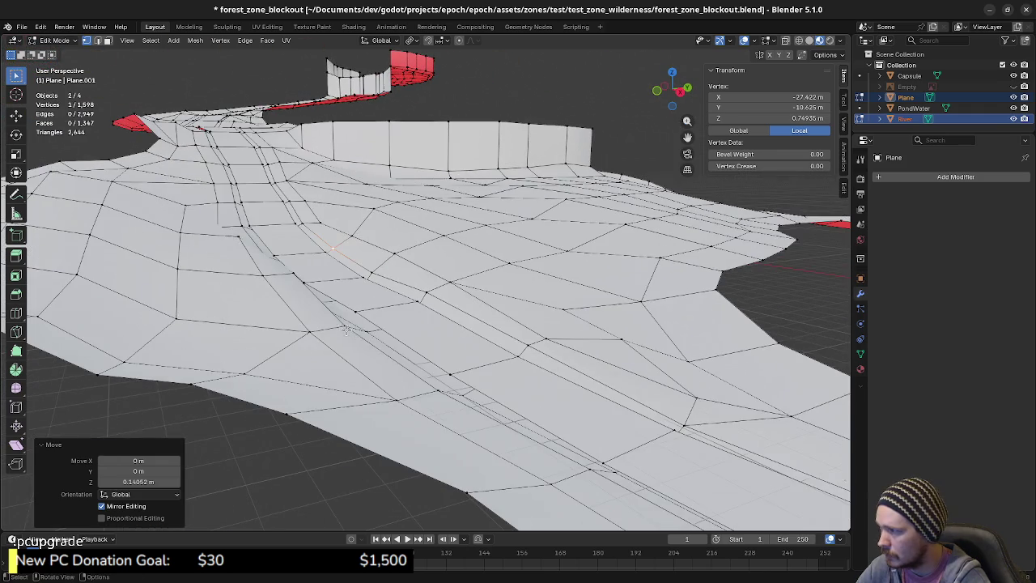
- Readjust another riverbed vertex's height in two vertical moves
click(348, 329)
key(g)
key(z)
click(340, 316)
middle_drag(341, 316, 478, 327)
key(g)
key(z)
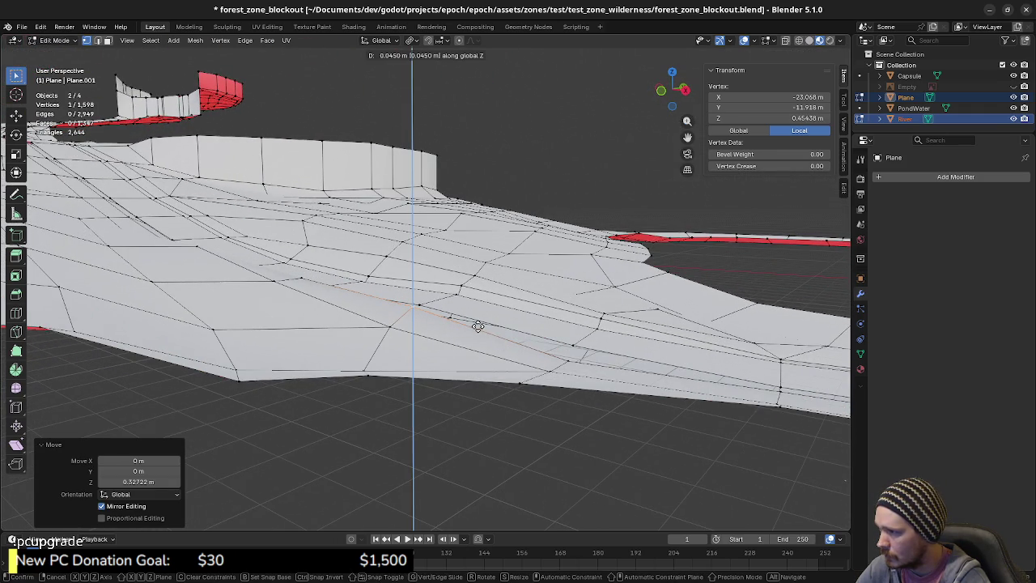
click(479, 325)
- Raise the next bank vertex, about 0.2 m in total
click(555, 344)
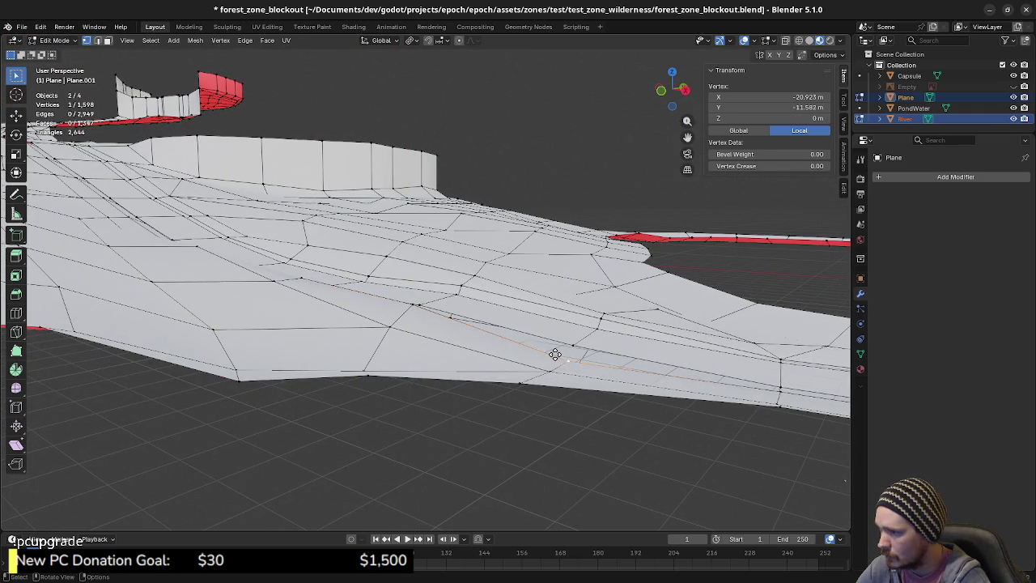
key(g)
key(z)
click(553, 338)
middle_drag(554, 337, 396, 395)
key(g)
key(z)
click(521, 337)
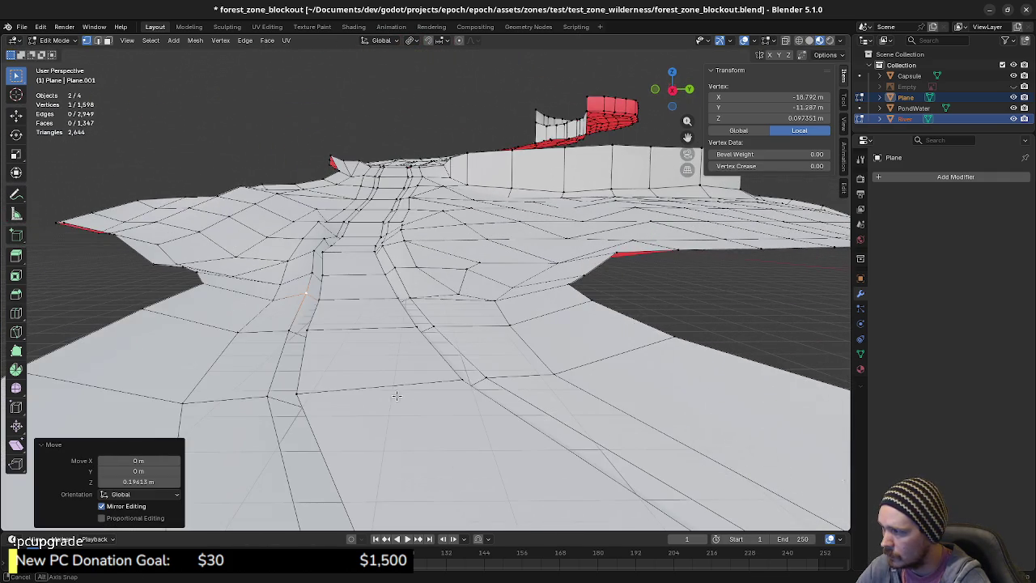
- Raise a ground-level riverbed vertex slightly, then lift a pair of bank vertices together
click(292, 337)
key(g)
key(z)
click(294, 331)
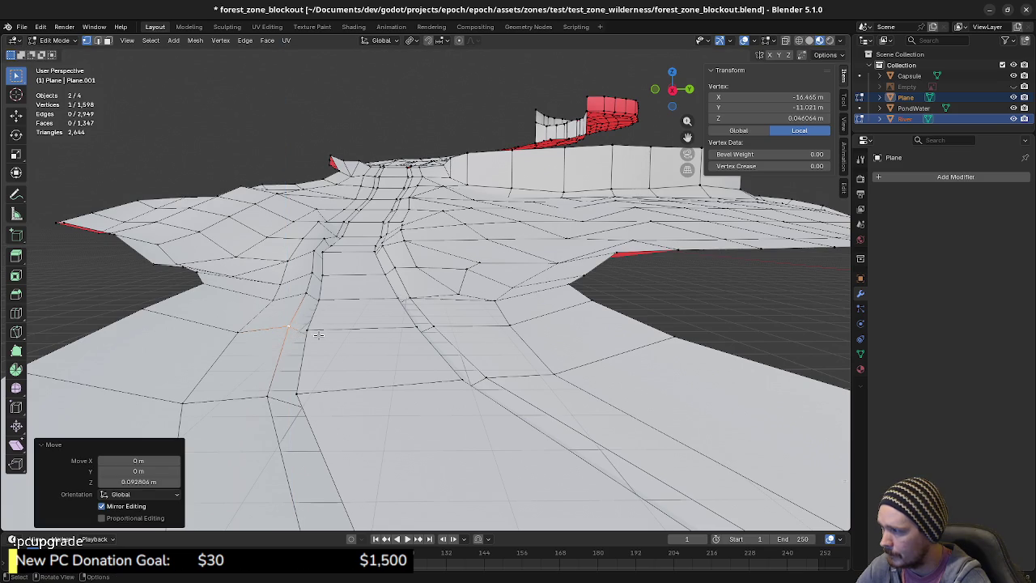
middle_drag(418, 328, 458, 325)
click(520, 308)
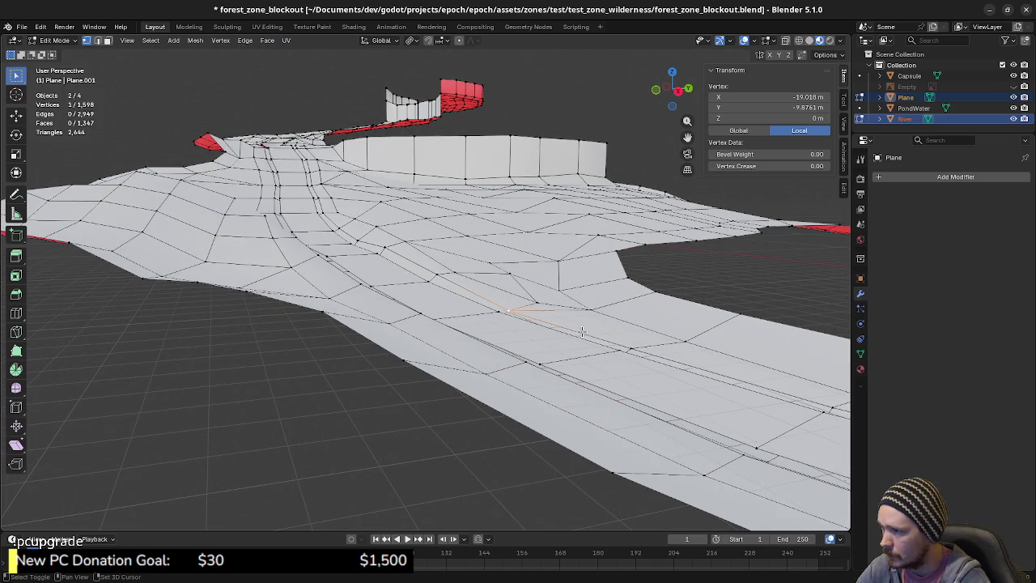
shift+click(631, 344)
key(g)
key(z)
click(630, 338)
- Raise a bank crest vertex, then lower it about 0.12 m
mouse_move(631, 339)
middle_down()
mouse_move(405, 312)
mouse_move(385, 356)
mouse_move(335, 350)
mouse_move(366, 300)
mouse_move(392, 375)
middle_up()
click(512, 409)
key(g)
key(z)
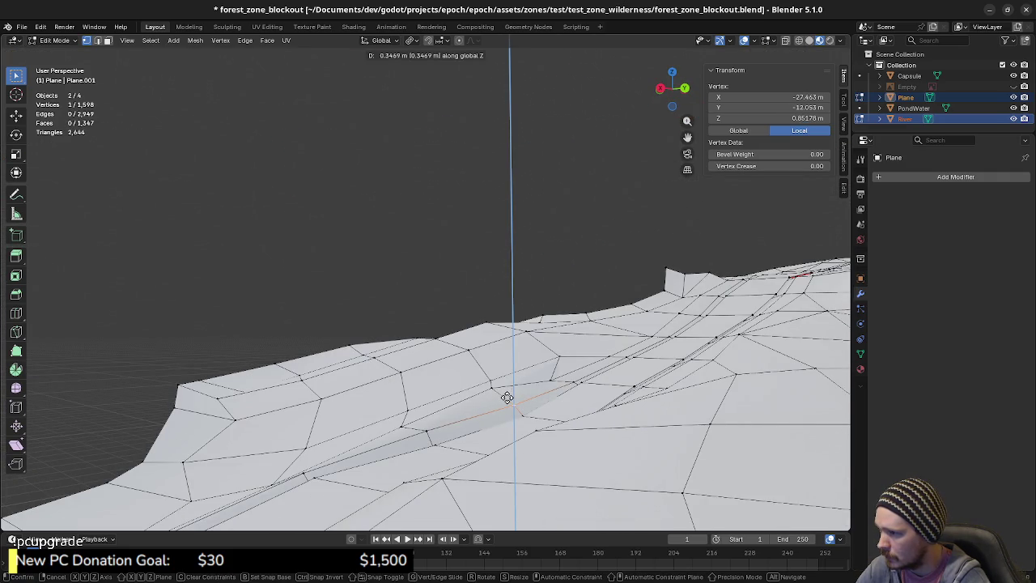
click(507, 397)
middle_drag(507, 397, 561, 413)
key(g)
key(z)
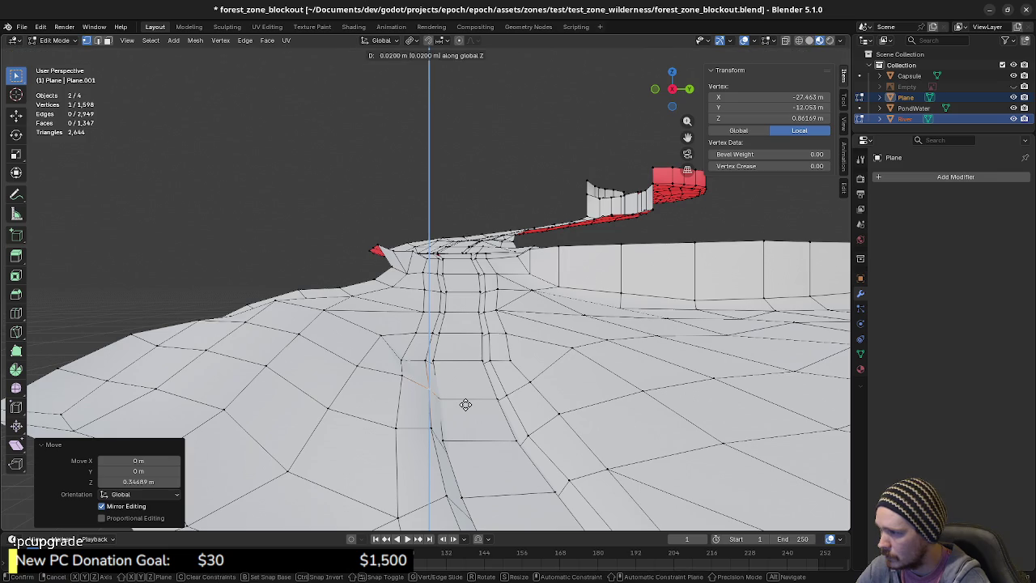
click(462, 407)
- Frame the plateau beside the wall and raise one plateau face about 0.6 m
mouse_move(490, 403)
middle_down()
mouse_move(505, 413)
mouse_move(538, 395)
mouse_move(557, 426)
middle_up()
shift+middle_drag(685, 440, 582, 429)
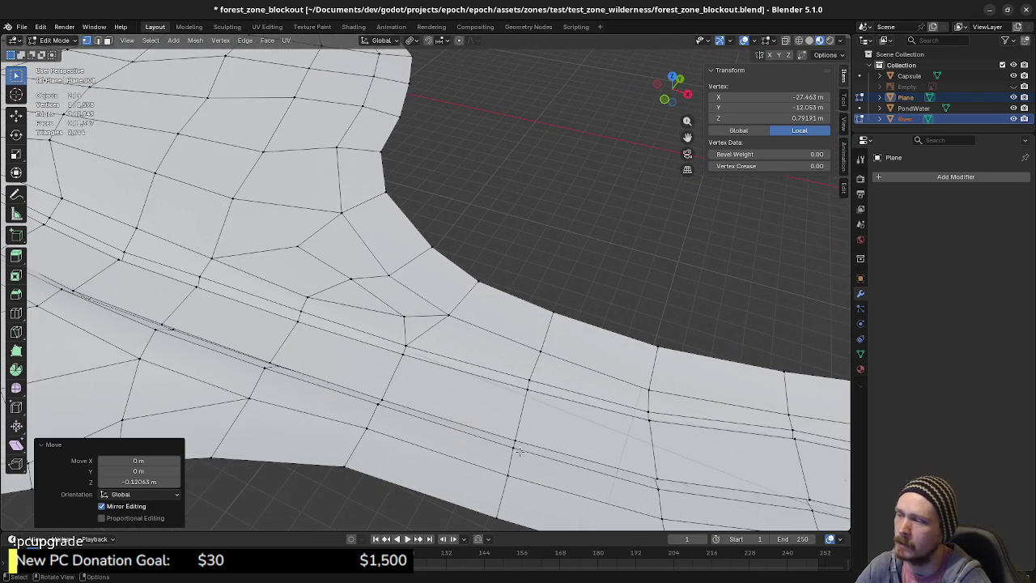
scroll(484, 441, down, 3)
shift+middle_drag(502, 429, 541, 412)
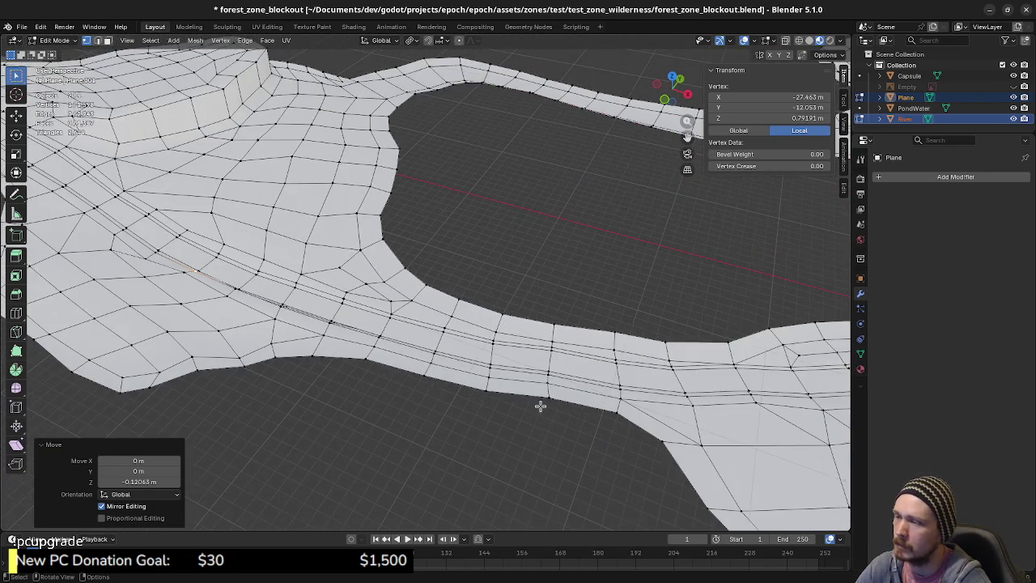
scroll(541, 412, up, 3)
scroll(539, 416, up, 3)
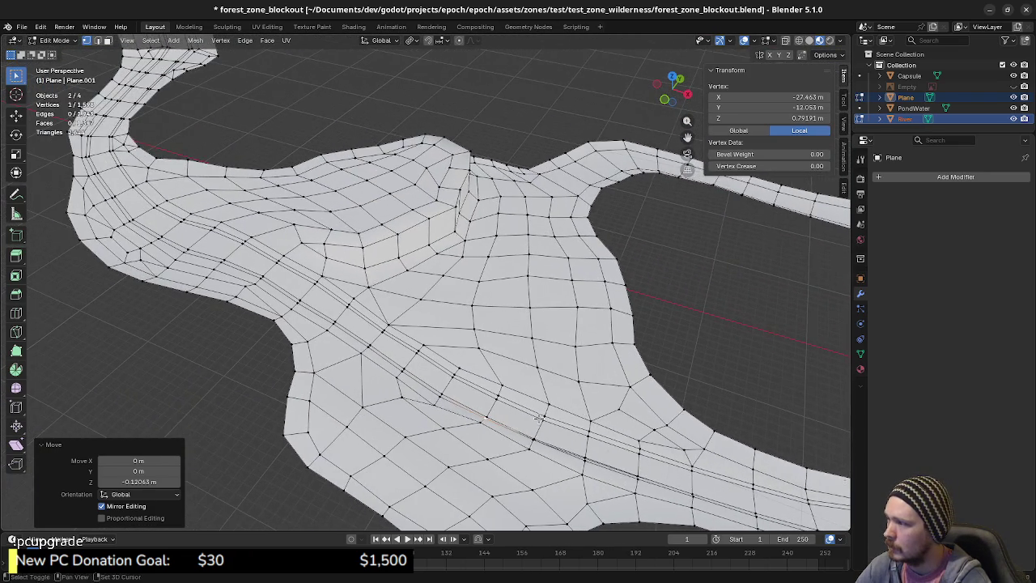
scroll(539, 418, down, 3)
shift+middle_drag(490, 461, 503, 479)
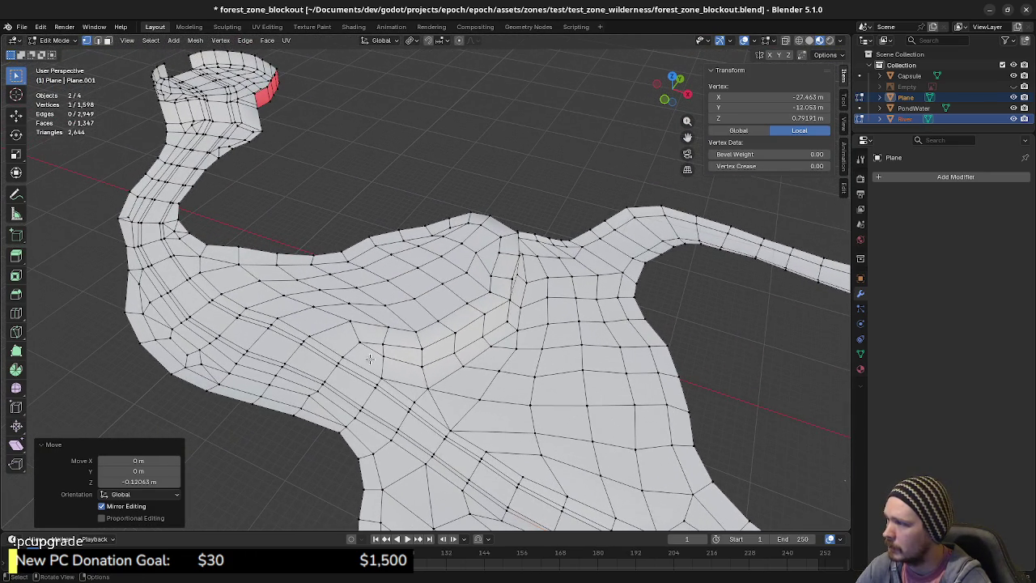
mouse_move(442, 440)
middle_down()
mouse_move(414, 401)
mouse_move(483, 385)
middle_up()
scroll(453, 392, up, 2)
click(486, 386)
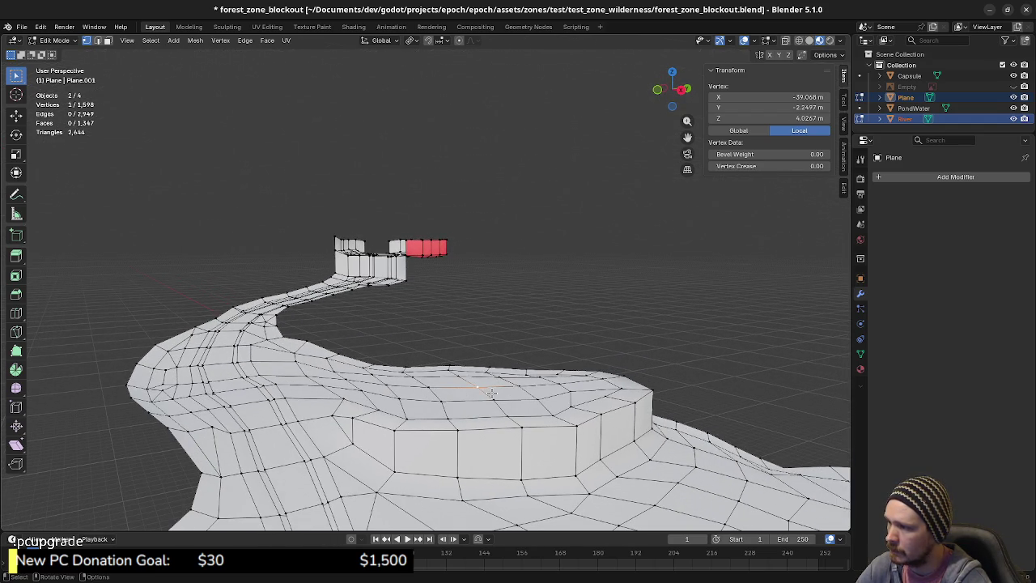
key(3)
click(464, 387)
key(g)
key(z)
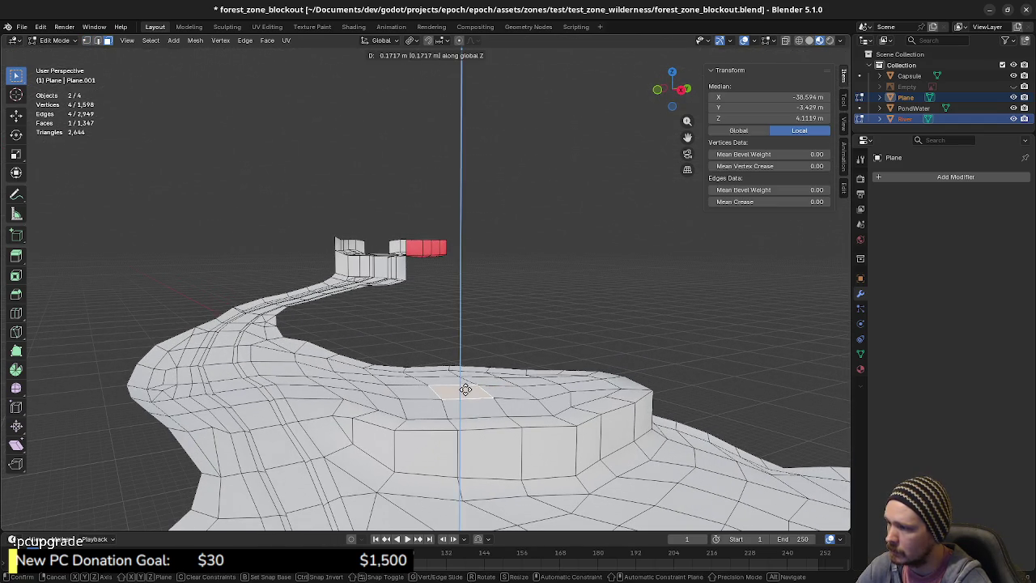
click(468, 384)
- Reposition that face and lift two more plateau faces, one about 0.35 m
middle_drag(468, 384, 475, 384)
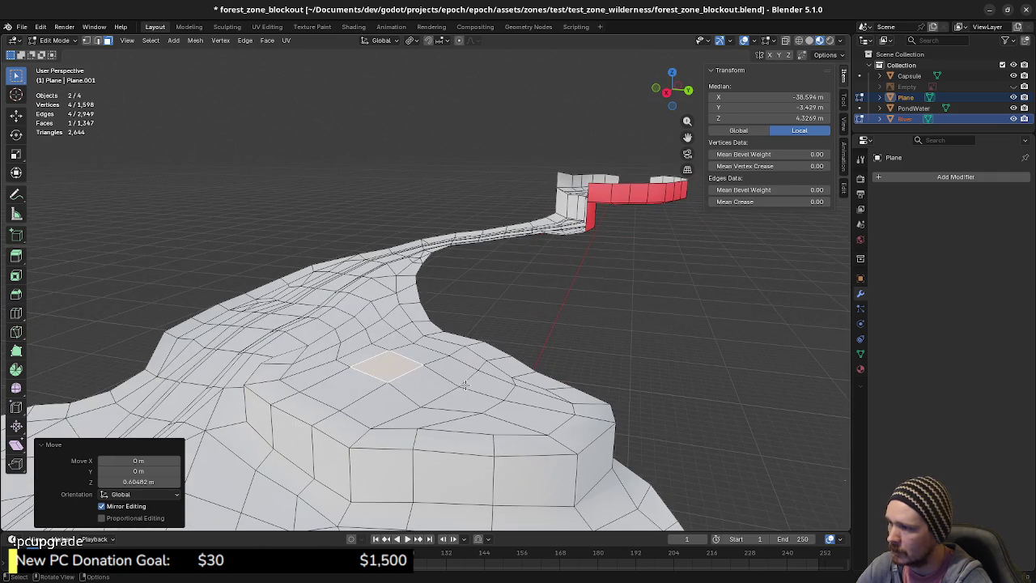
key(g)
click(478, 376)
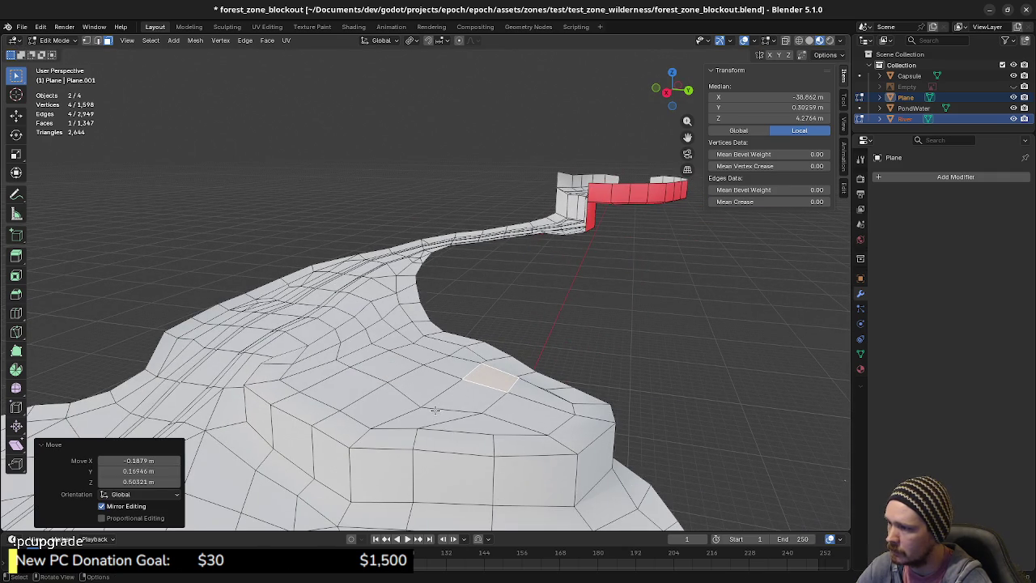
click(387, 366)
key(g)
key(z)
click(440, 411)
key(g)
key(z)
click(474, 377)
click(425, 387)
key(g)
key(z)
click(444, 397)
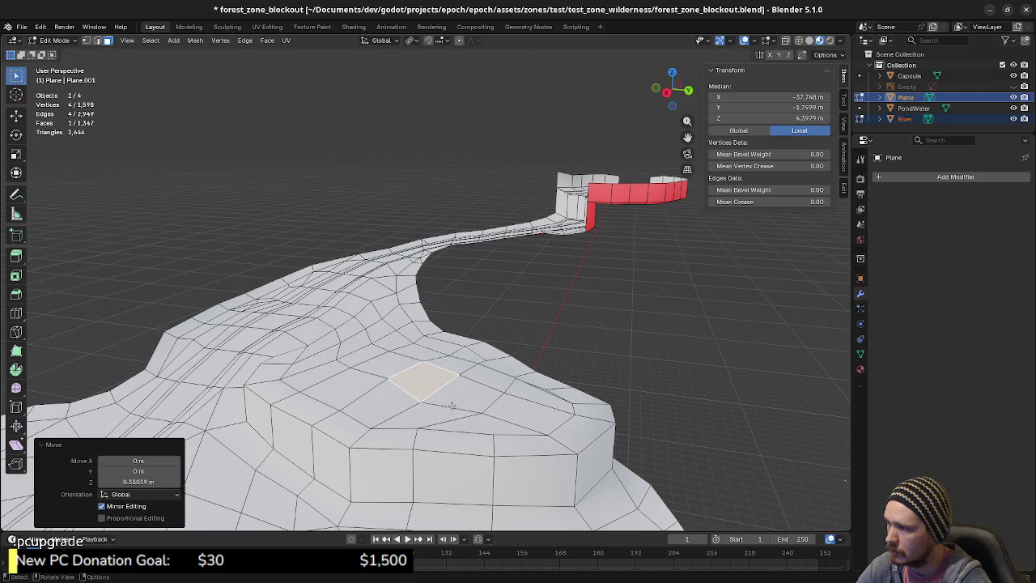
- Raise a plateau vertex in repeated moves (about 0.43 m, 0.5 m, then 0.29 m)
key(1)
mouse_move(484, 413)
middle_down()
mouse_move(488, 401)
mouse_move(539, 394)
mouse_move(482, 423)
mouse_move(497, 392)
mouse_move(466, 408)
mouse_move(518, 401)
mouse_move(551, 413)
mouse_move(491, 407)
middle_up()
click(488, 401)
key(g)
key(z)
click(488, 380)
key(g)
key(z)
click(497, 391)
key(g)
key(z)
click(519, 401)
key(g)
key(z)
click(552, 412)
- Raise an edge on the plateau rim about 0.3 m
key(2)
click(491, 406)
key(g)
key(z)
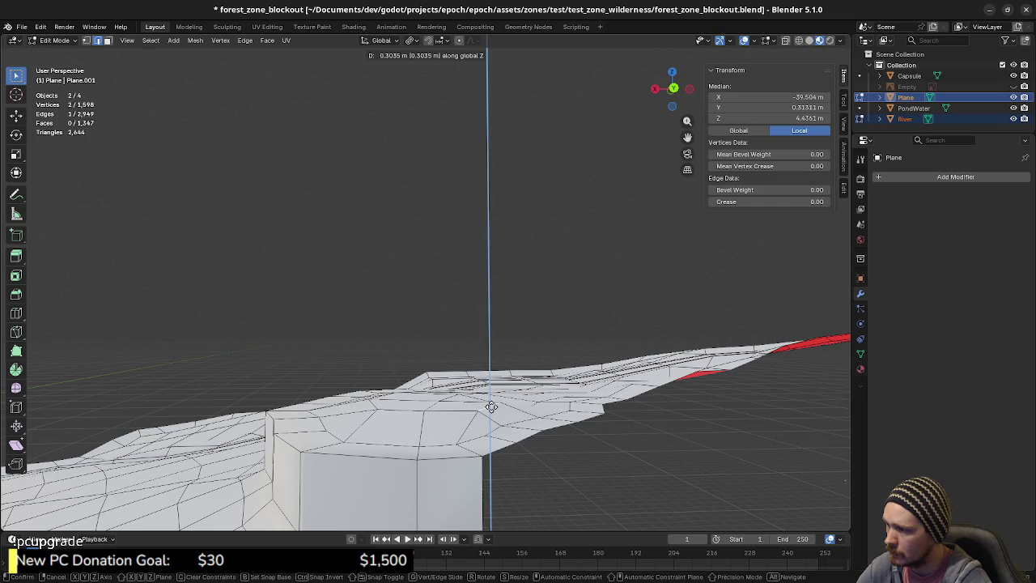
click(502, 415)
- Lift two more plateau faces, one about 1.06 m, and select another plateau-top face
click(525, 419)
key(3)
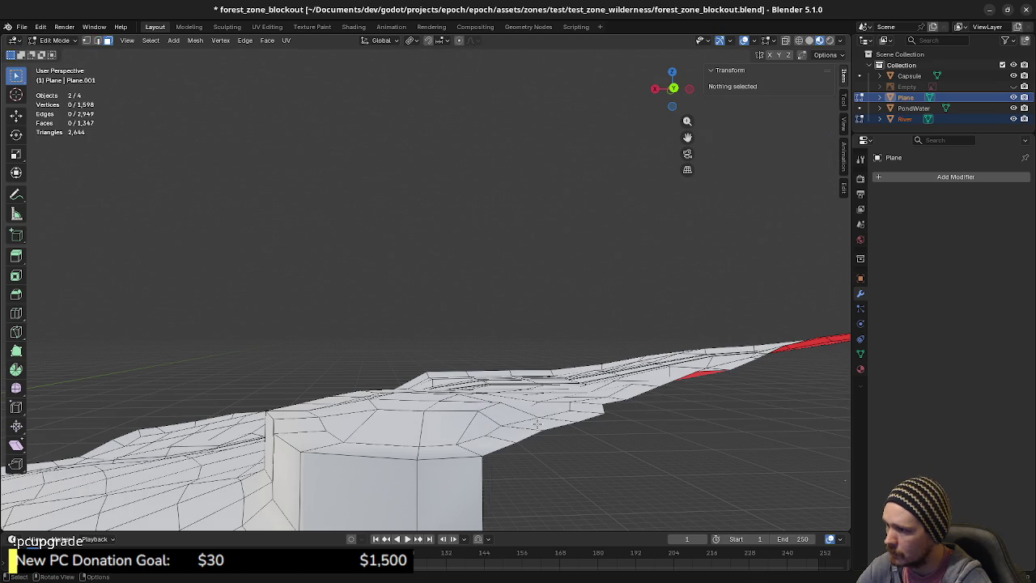
click(548, 421)
key(g)
key(z)
click(553, 414)
mouse_move(552, 415)
middle_down()
mouse_move(536, 460)
mouse_move(662, 454)
mouse_move(471, 450)
mouse_move(454, 438)
mouse_move(498, 450)
middle_up()
click(536, 460)
key(g)
key(z)
click(544, 442)
click(430, 424)
- Raise two plateau faces vertically by about 0.92 m and 0.56 m
key(g)
key(z)
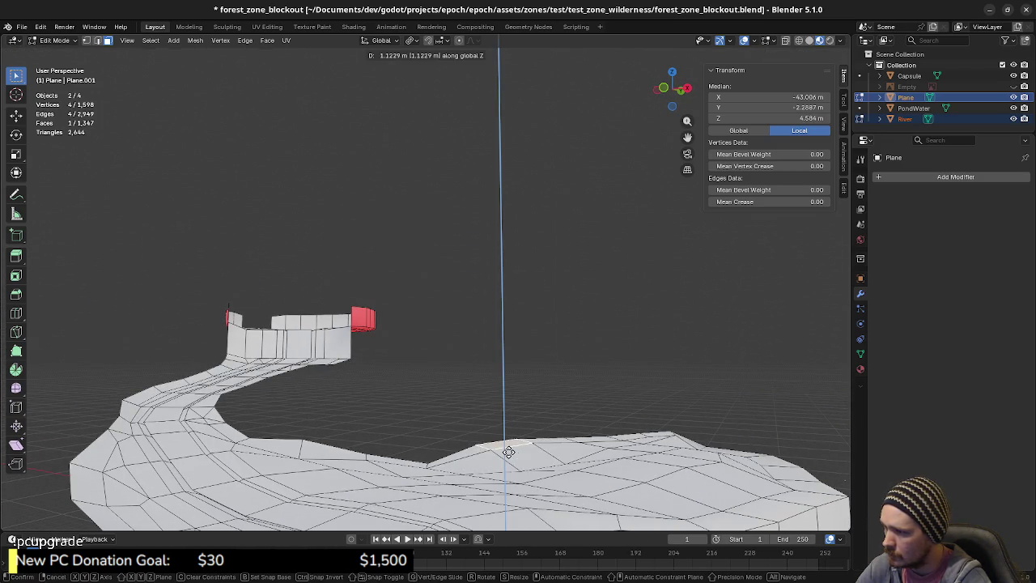
click(515, 454)
click(429, 462)
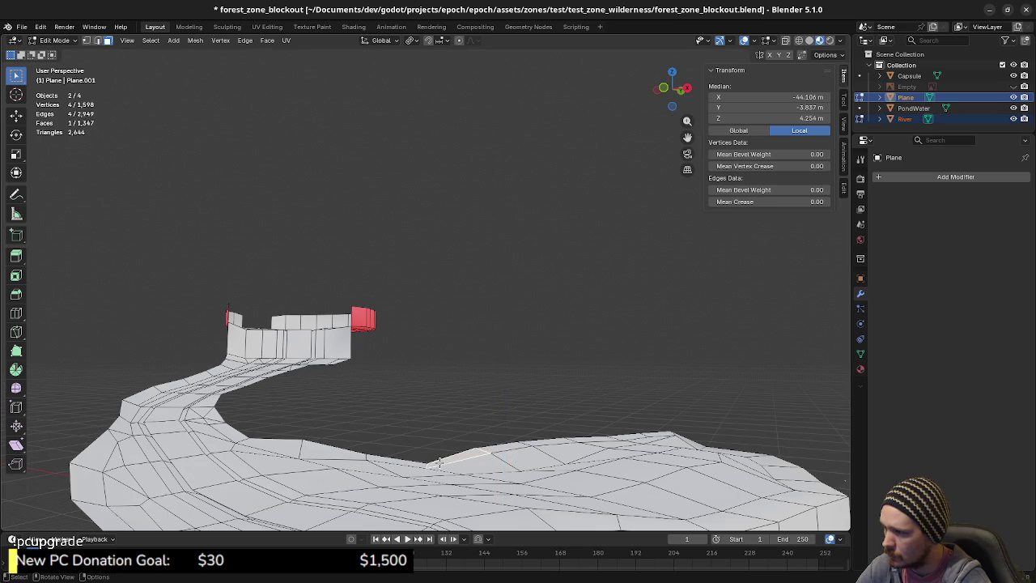
key(g)
key(z)
click(449, 454)
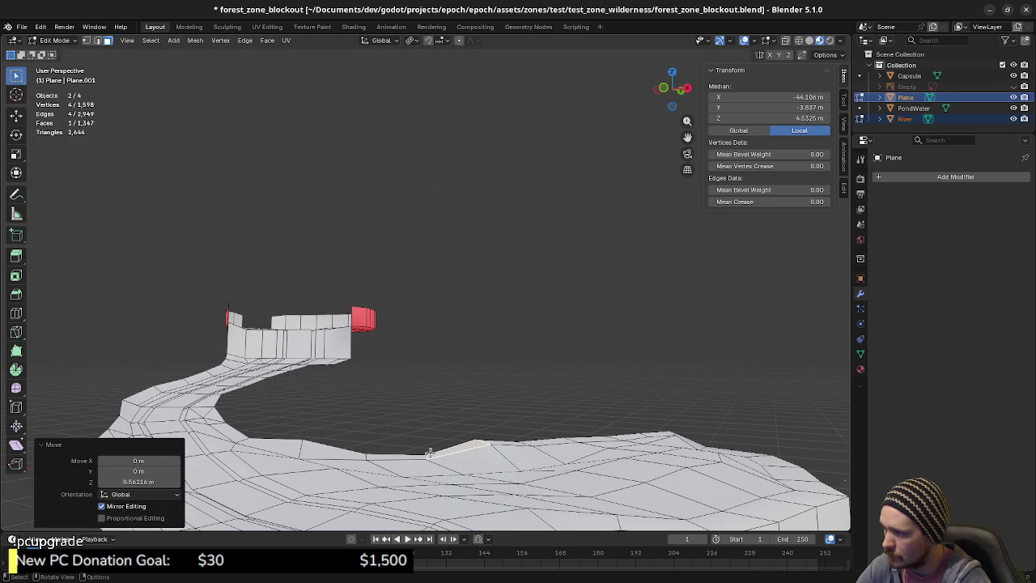
- Raise two more plateau faces vertically, the first by about 0.49 m
mouse_move(573, 457)
middle_down()
mouse_move(587, 447)
mouse_move(567, 429)
mouse_move(323, 431)
middle_up()
click(587, 445)
key(g)
key(z)
click(594, 444)
click(567, 427)
key(g)
key(z)
click(567, 426)
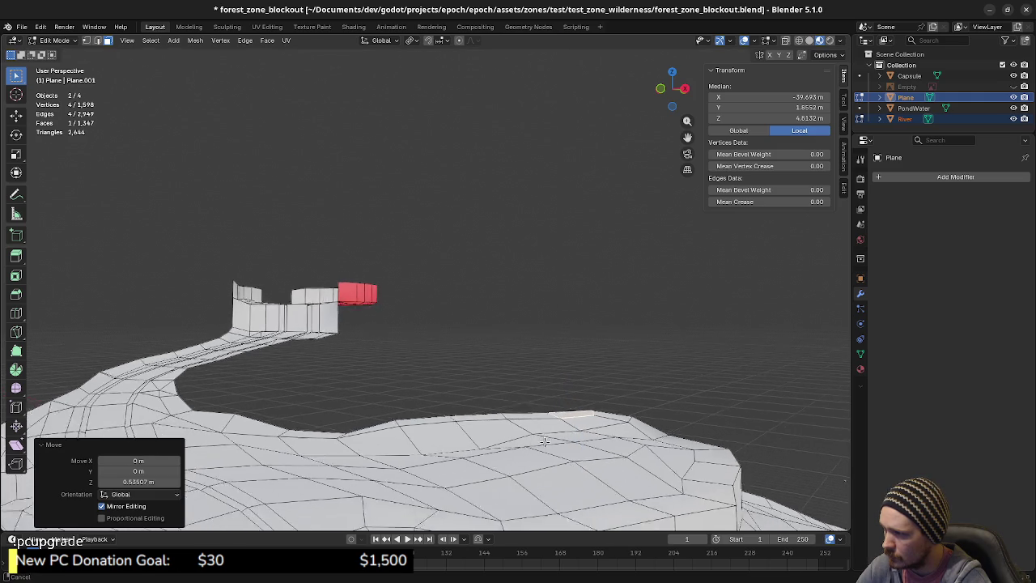
- Raise a single bank face about 0.6 m after clearing the selection
key(alt+a)
click(323, 431)
key(g)
key(z)
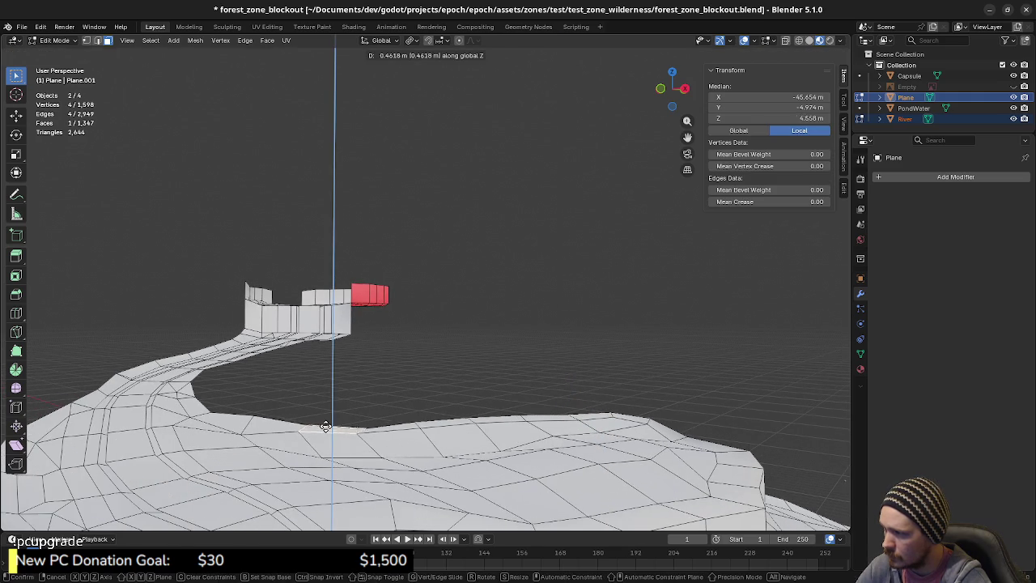
click(324, 426)
middle_drag(401, 455, 402, 408)
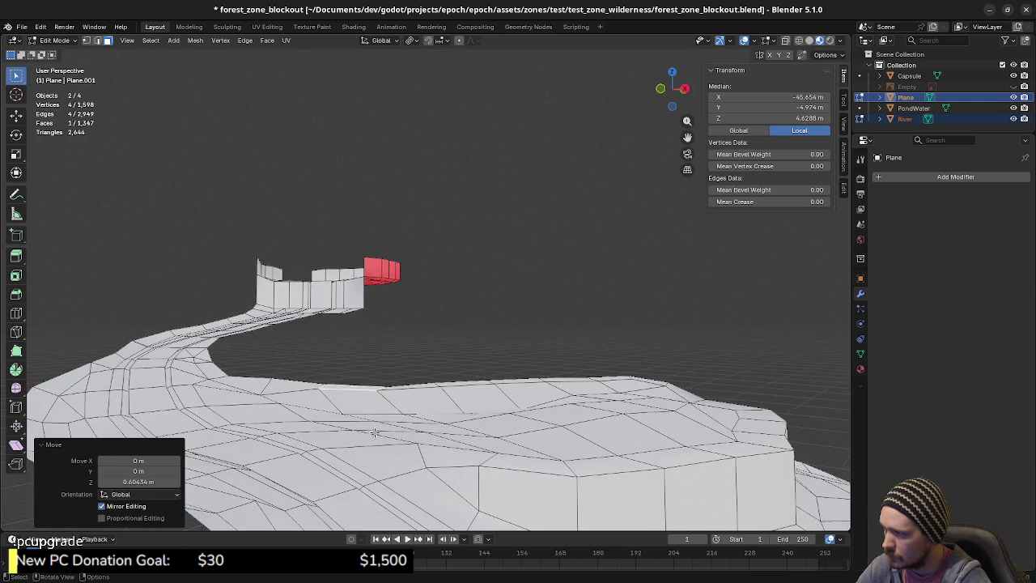
- Lower a bank-edge vertex about 0.5 m, then readjust its height
key(1)
click(366, 402)
key(g)
key(z)
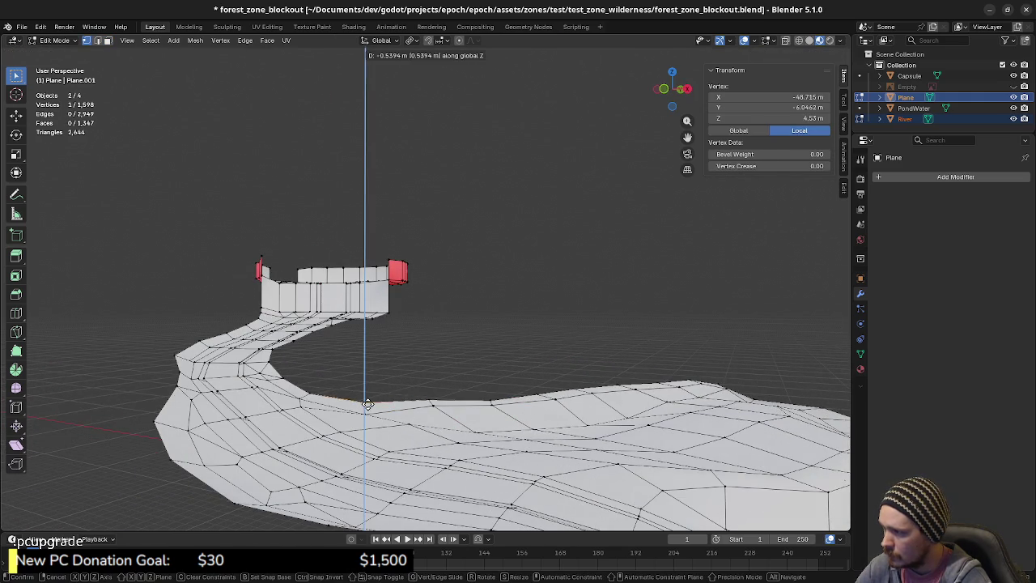
click(409, 418)
mouse_move(409, 418)
middle_down()
mouse_move(544, 427)
mouse_move(453, 416)
mouse_move(436, 433)
middle_up()
key(g)
key(z)
click(453, 416)
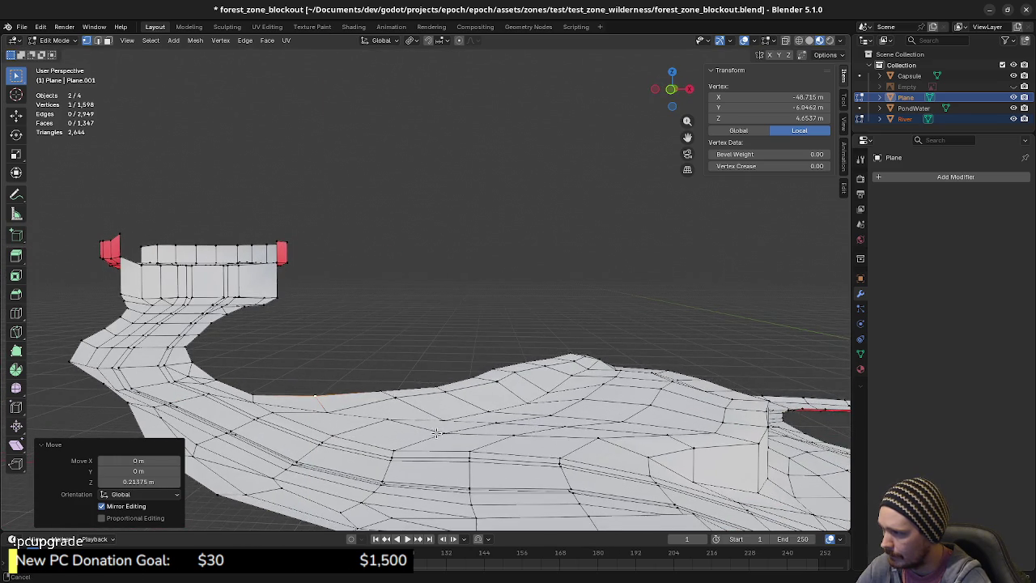
middle_drag(462, 400, 468, 383)
- Raise a selected edge along the bank vertically
key(2)
click(468, 384)
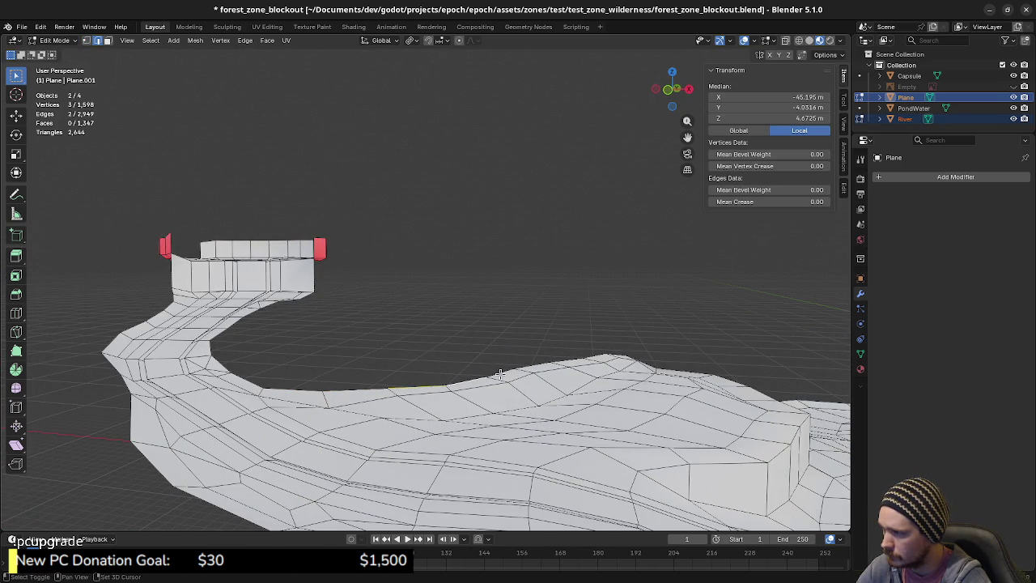
middle_drag(537, 393, 484, 427)
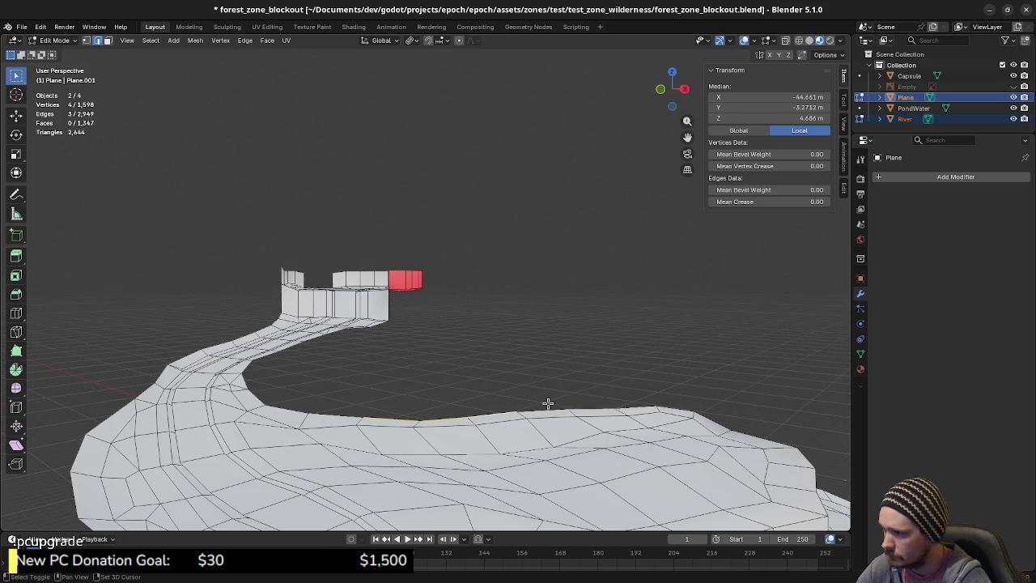
mouse_move(670, 455)
middle_down()
mouse_move(490, 430)
mouse_move(402, 451)
mouse_move(437, 478)
mouse_move(524, 457)
mouse_move(395, 445)
mouse_move(330, 413)
middle_up()
key(g)
key(z)
click(483, 456)
- Raise a single bank vertex about 0.35 m, then pick further bank vertices
click(328, 409)
key(g)
key(z)
click(344, 421)
shift+click(400, 391)
mouse_move(400, 392)
middle_down()
mouse_move(527, 424)
mouse_move(498, 437)
mouse_move(506, 481)
middle_up()
click(491, 399)
- Slide a bank corner vertex sideways in top view
key(KP_7)
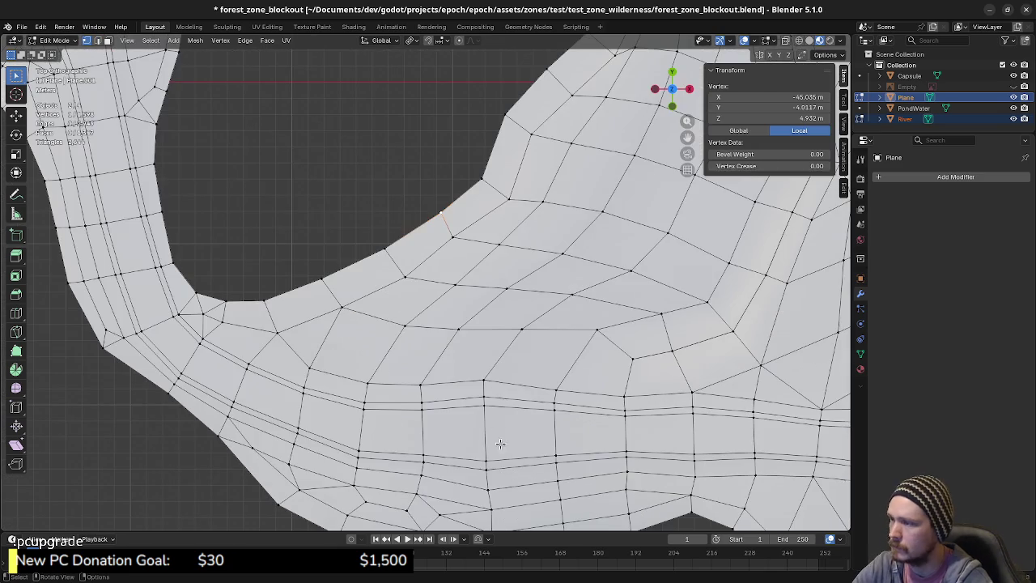
key(g)
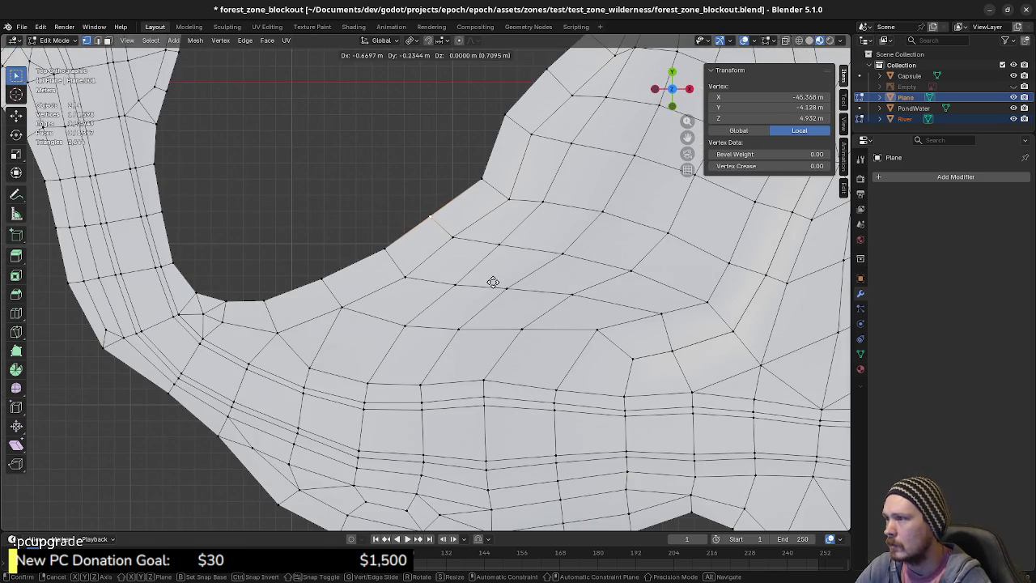
click(497, 285)
mouse_move(515, 293)
middle_down()
mouse_move(539, 312)
mouse_move(559, 357)
middle_up()
- Raise that vertex vertically about 0.28 m
key(g)
key(z)
click(558, 354)
mouse_move(696, 442)
middle_down()
mouse_move(610, 402)
mouse_move(623, 445)
mouse_move(548, 398)
mouse_move(433, 425)
mouse_move(396, 419)
mouse_move(284, 330)
middle_up()
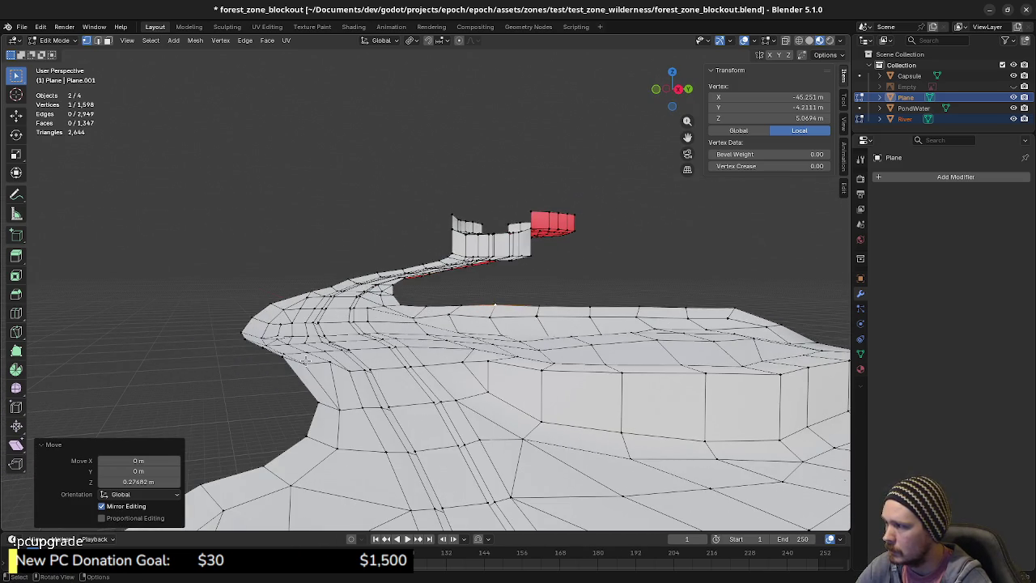
- Raise the bank corner face about 0.47 m
shift+click(281, 328)
key(ctrl+Tab)
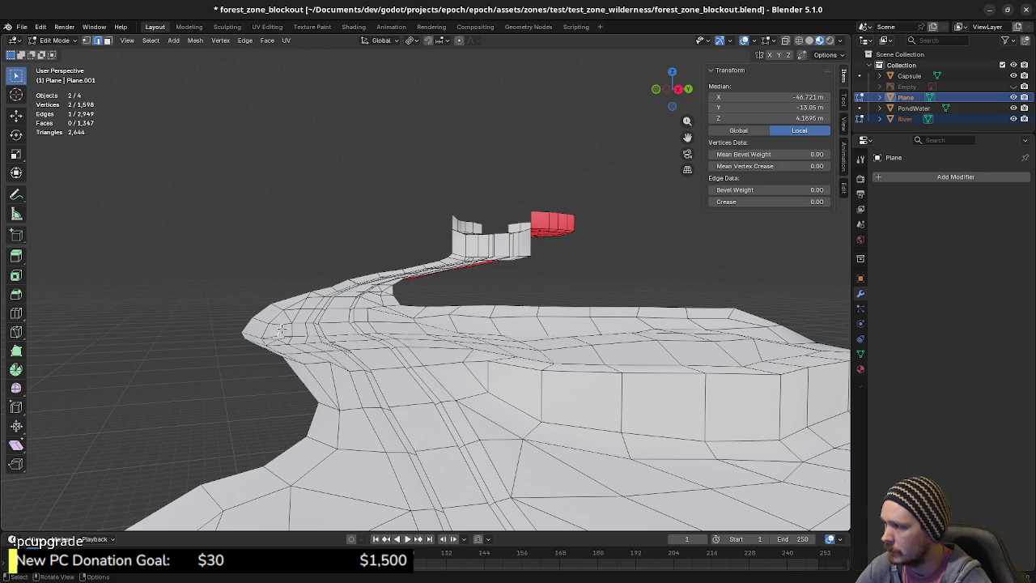
click(274, 329)
key(g)
key(z)
click(275, 323)
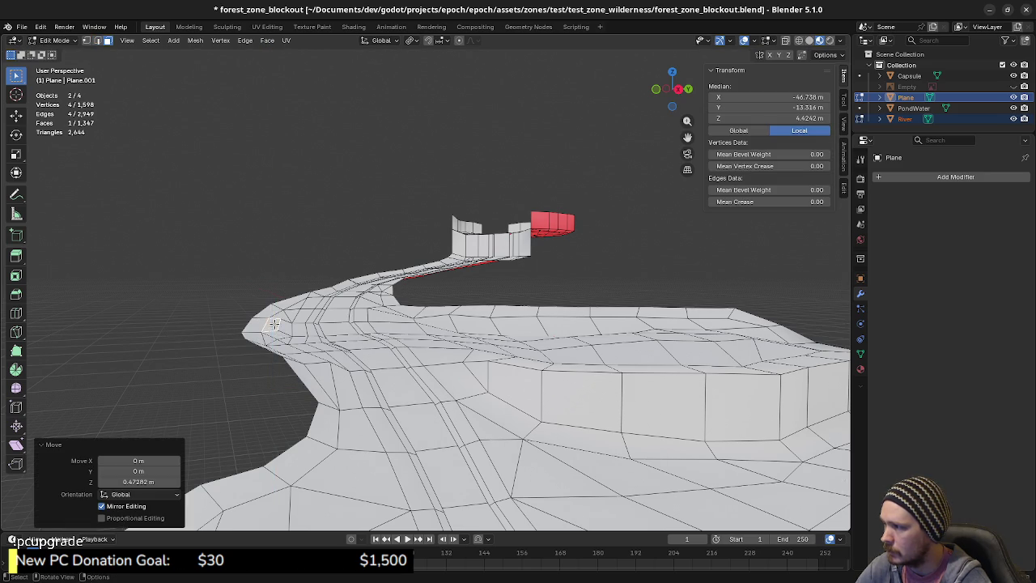
mouse_move(275, 324)
middle_down()
mouse_move(288, 350)
mouse_move(267, 314)
middle_up()
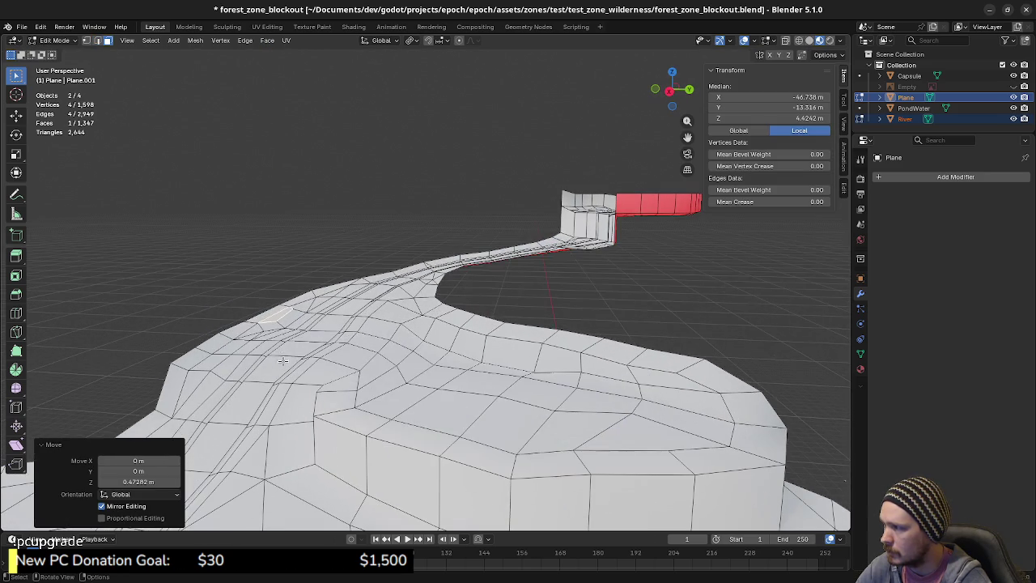
- Raise the selected bank edge about 0.56 m
key(2)
key(g)
key(z)
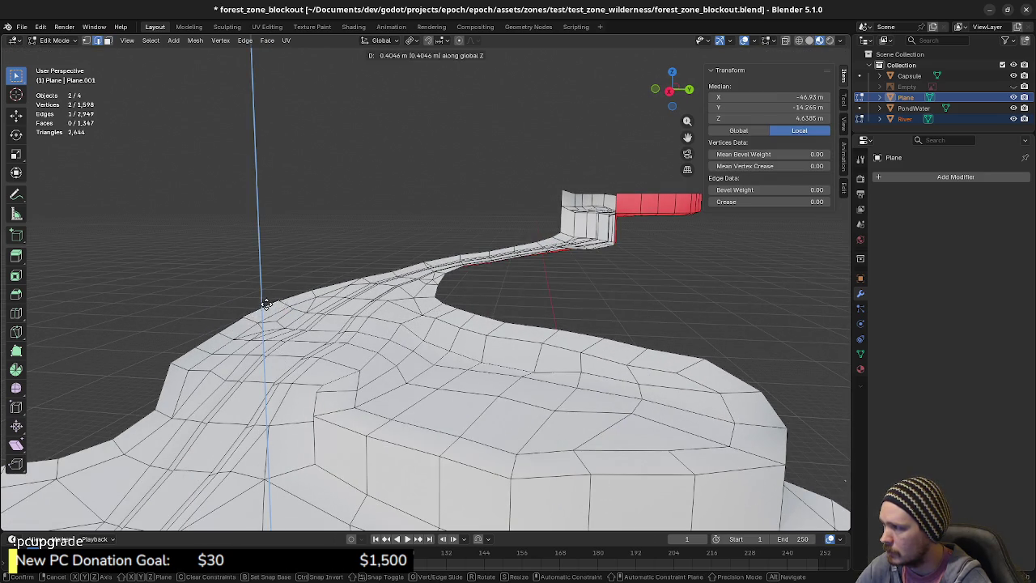
click(264, 296)
mouse_move(265, 295)
middle_down()
mouse_move(336, 354)
mouse_move(451, 379)
mouse_move(430, 405)
middle_up()
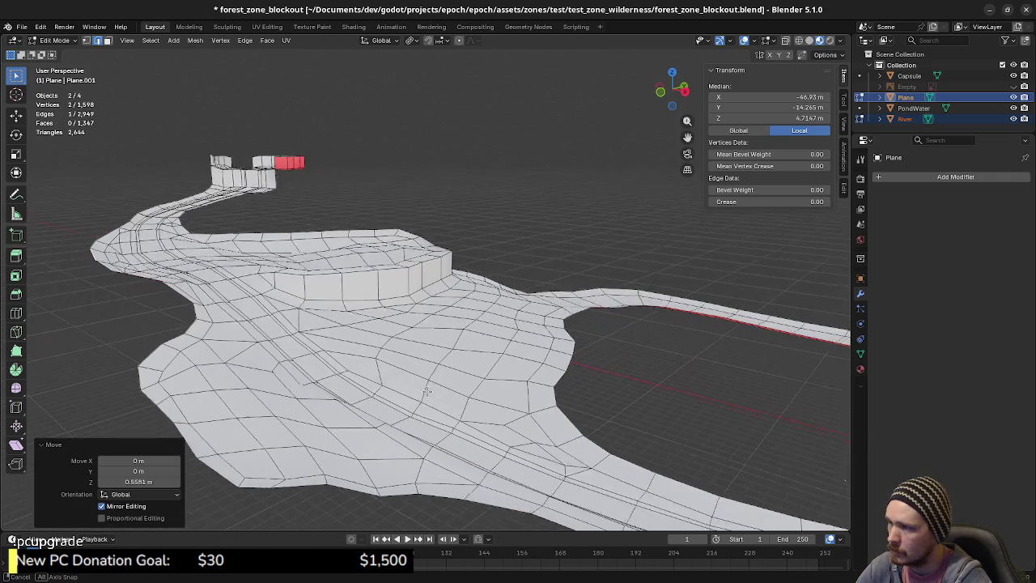
mouse_move(455, 442)
middle_down()
mouse_move(487, 388)
mouse_move(407, 402)
mouse_move(453, 399)
mouse_move(445, 390)
mouse_move(464, 404)
mouse_move(583, 403)
mouse_move(500, 370)
mouse_move(543, 363)
mouse_move(514, 363)
mouse_move(534, 324)
mouse_move(434, 345)
mouse_move(150, 213)
middle_up()
scroll(453, 397, up, 3)
key(ctrl+z)
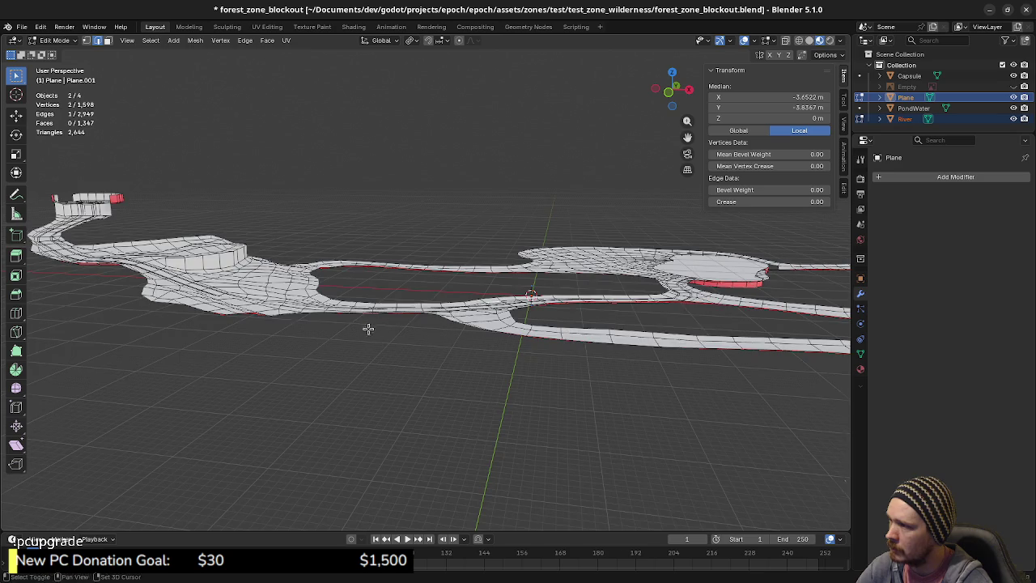
shift+middle_drag(374, 327, 299, 319)
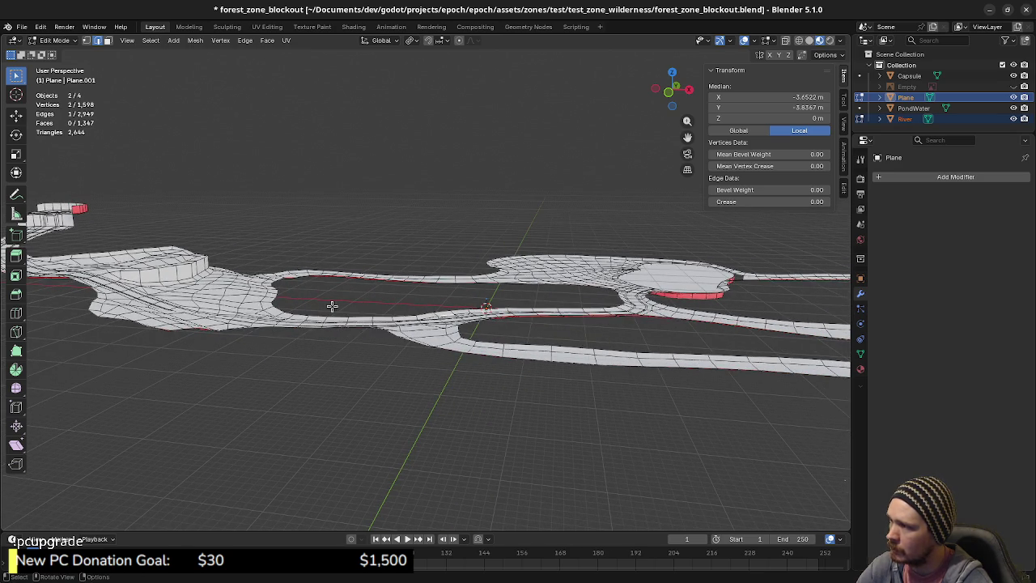
mouse_move(413, 307)
middle_down()
mouse_move(402, 298)
mouse_move(481, 321)
middle_up()
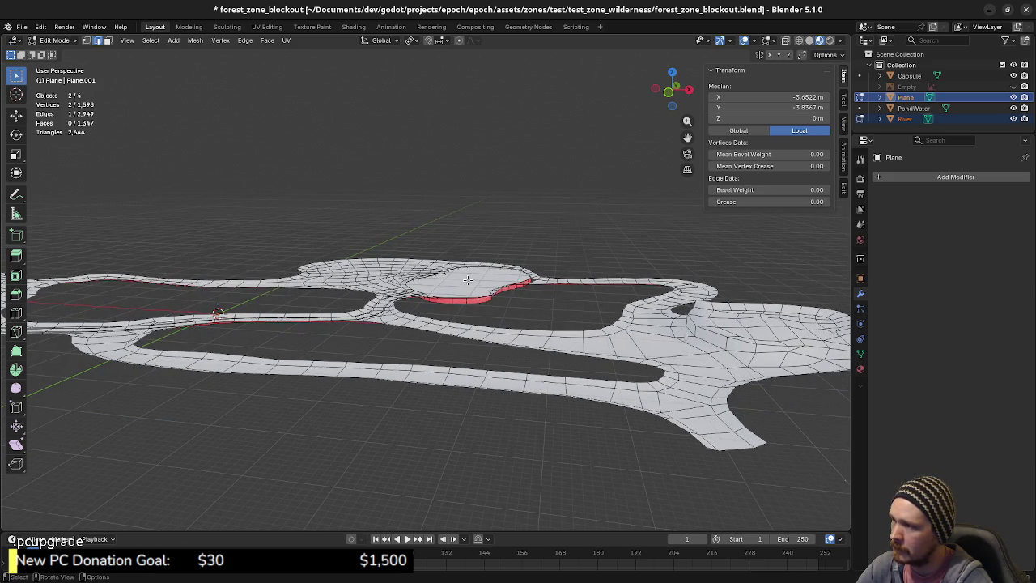
middle_drag(446, 331, 518, 333)
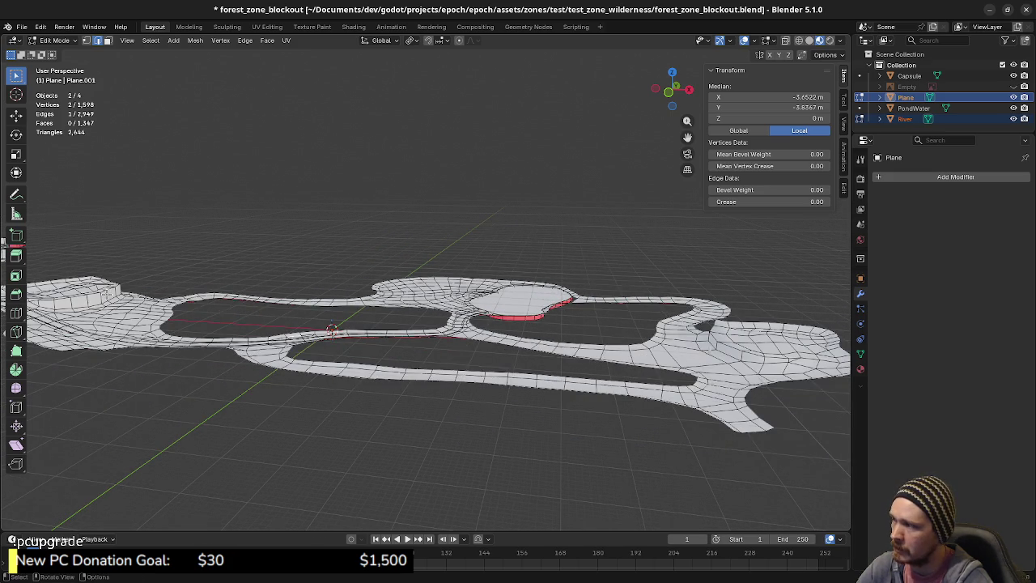
middle_drag(113, 285, 277, 345)
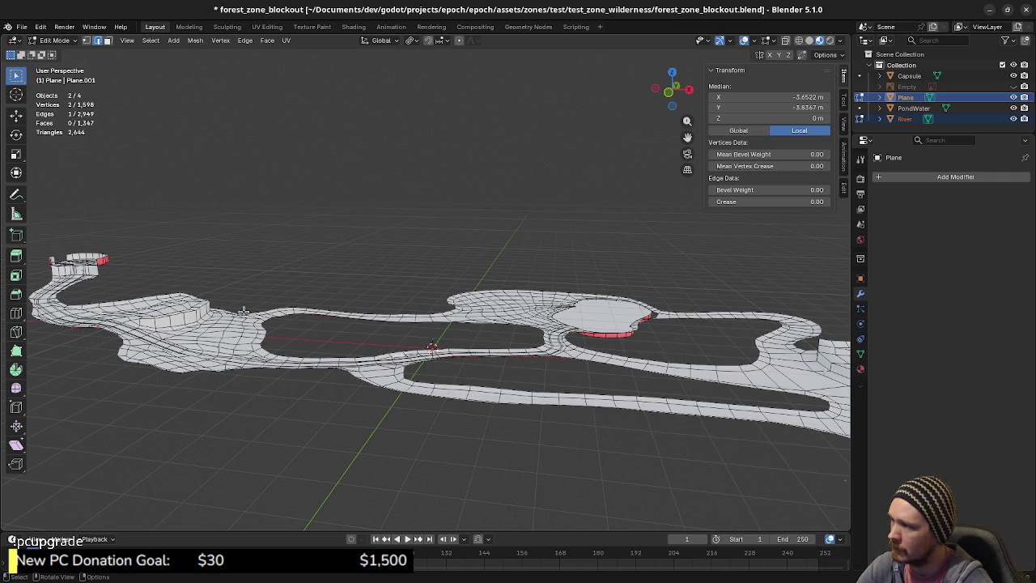
middle_drag(249, 322, 729, 324)
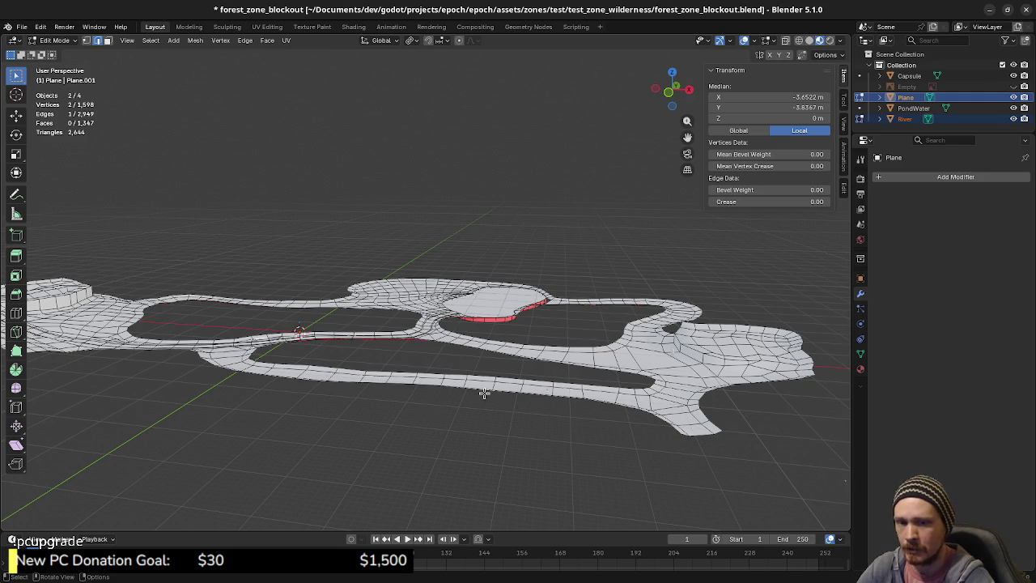
scroll(364, 375, up, 3)
middle_drag(365, 375, 639, 434)
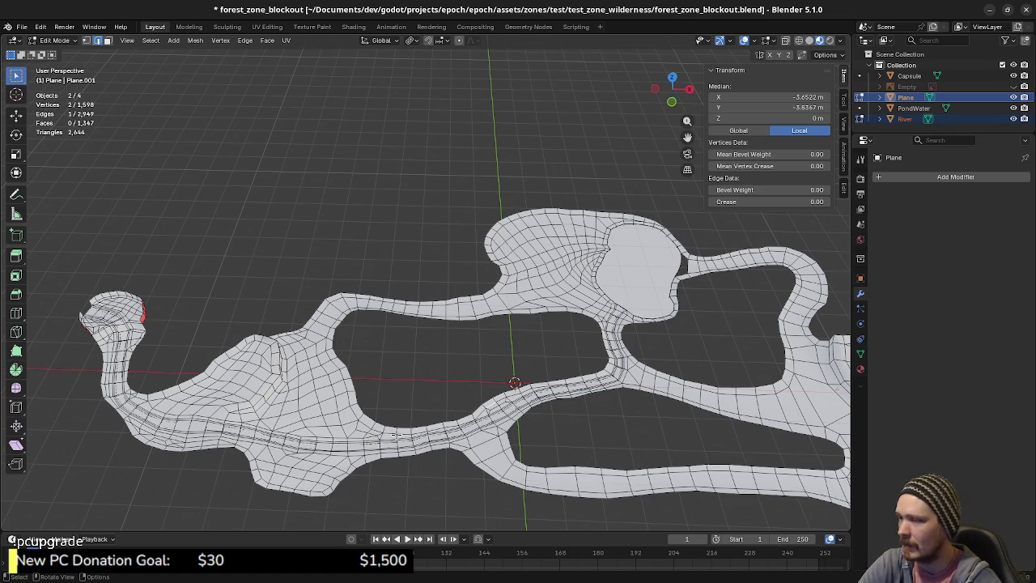
- Orbit to a high oblique overview of the level and save forest_zone_blockout.blend
mouse_move(397, 434)
middle_down()
mouse_move(373, 362)
mouse_move(377, 370)
middle_up()
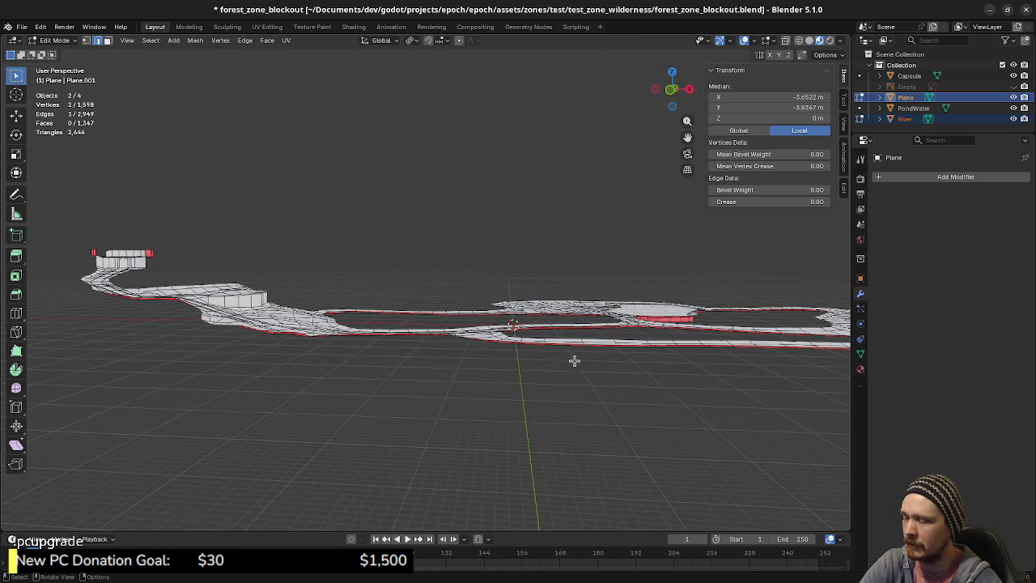
middle_drag(639, 340, 539, 336)
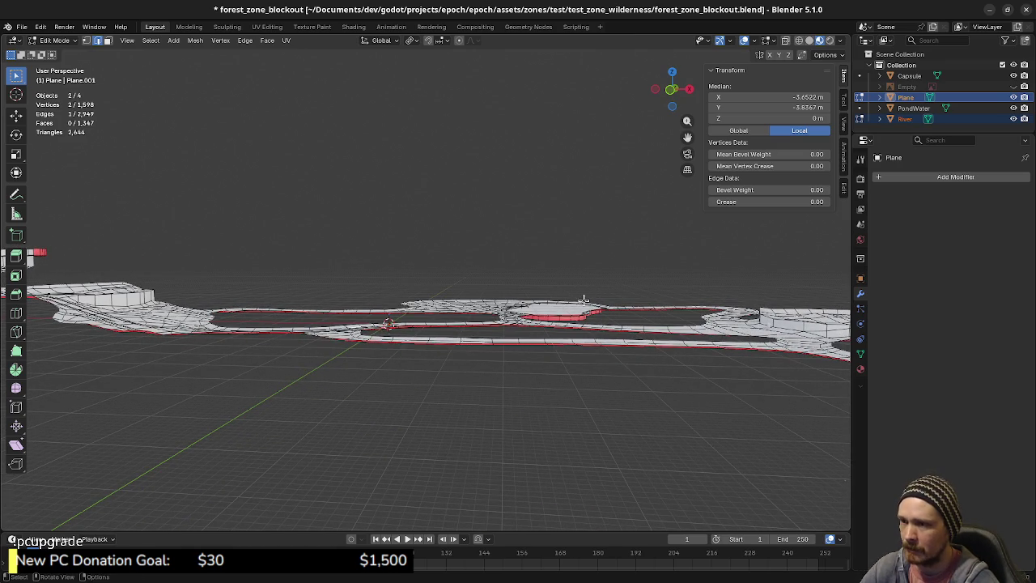
mouse_move(487, 342)
middle_down()
mouse_move(450, 385)
mouse_move(459, 366)
middle_up()
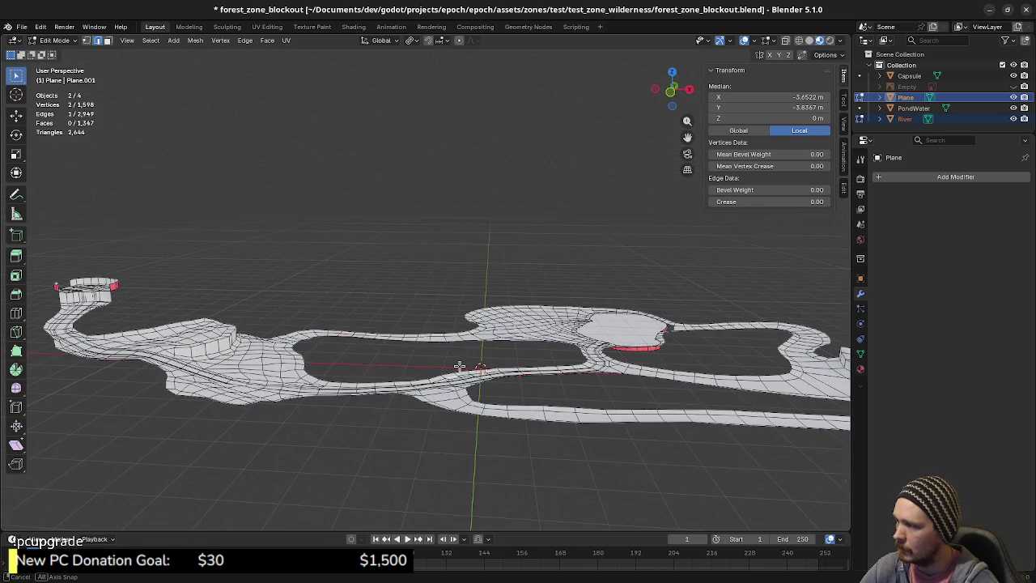
key(ctrl+s)
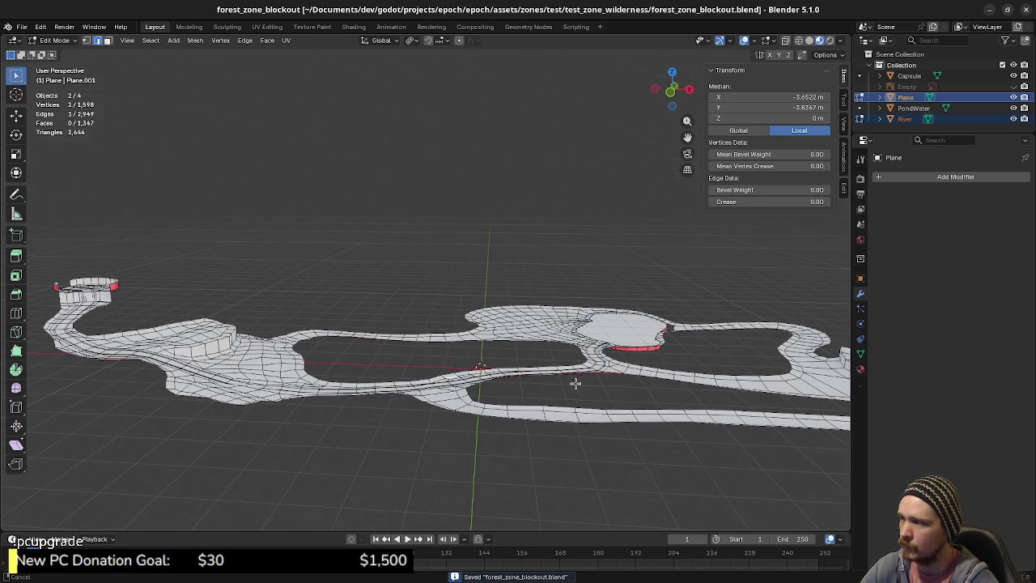
- Review the level layout from above and save the file again
middle_drag(578, 377, 497, 375)
middle_drag(583, 343, 571, 359)
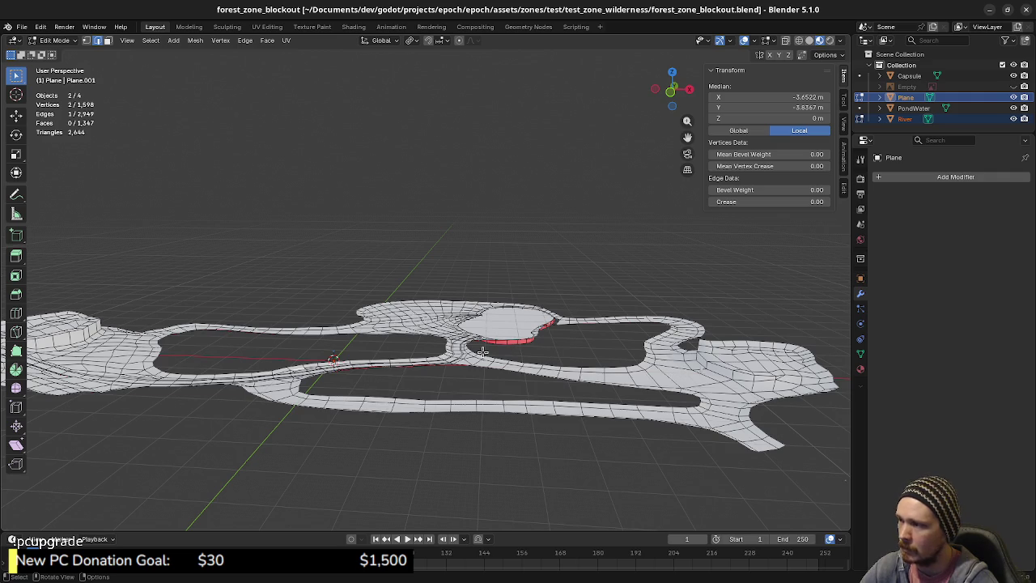
middle_drag(499, 374, 470, 400)
key(ctrl+s)
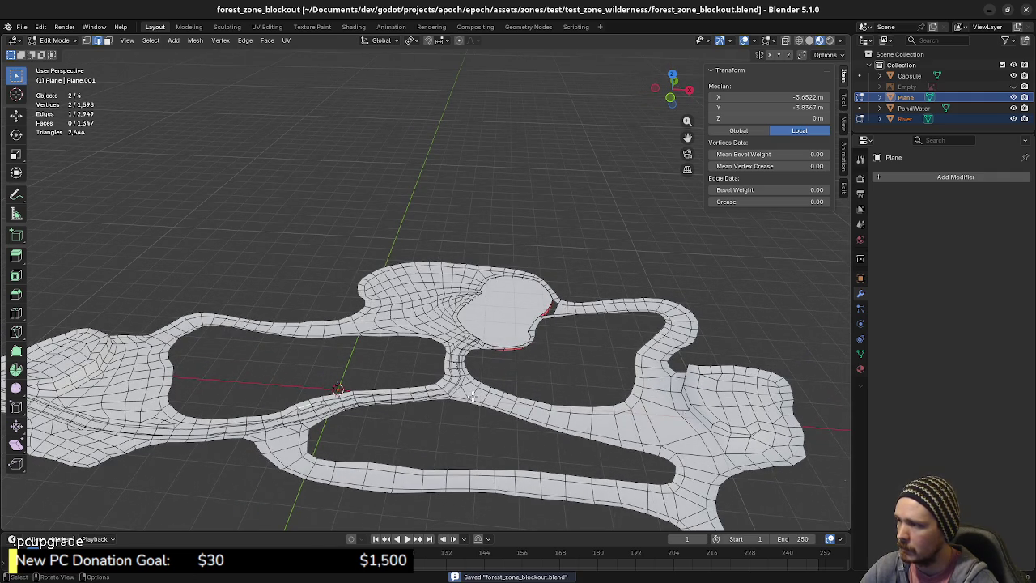
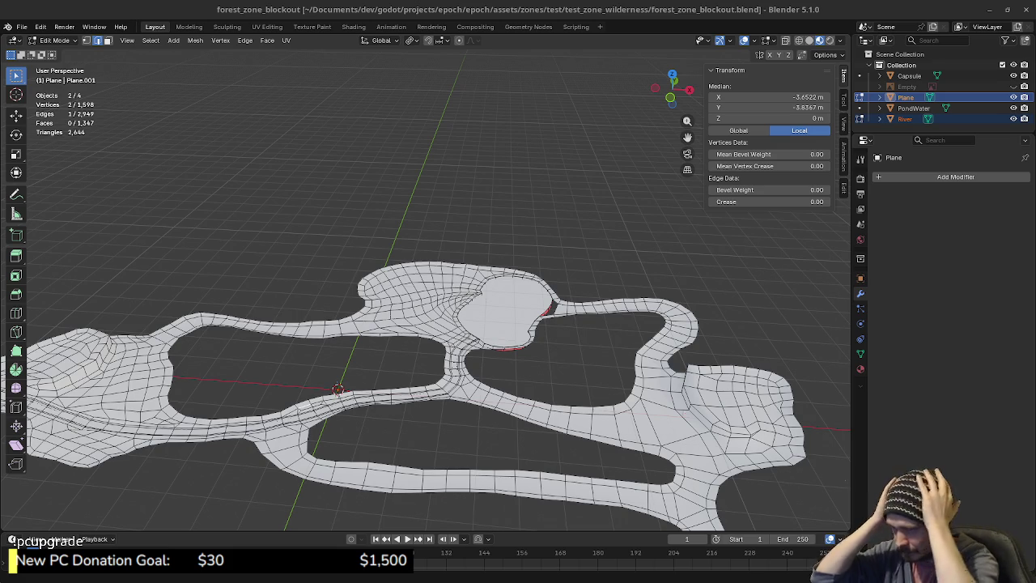
- Switch to Top Orthographic view and circle-select the faces of the lower-left lobe
mouse_move(339, 393)
shift+middle_down()
mouse_move(353, 392)
mouse_move(275, 361)
shift+middle_up()
key(KP_1)
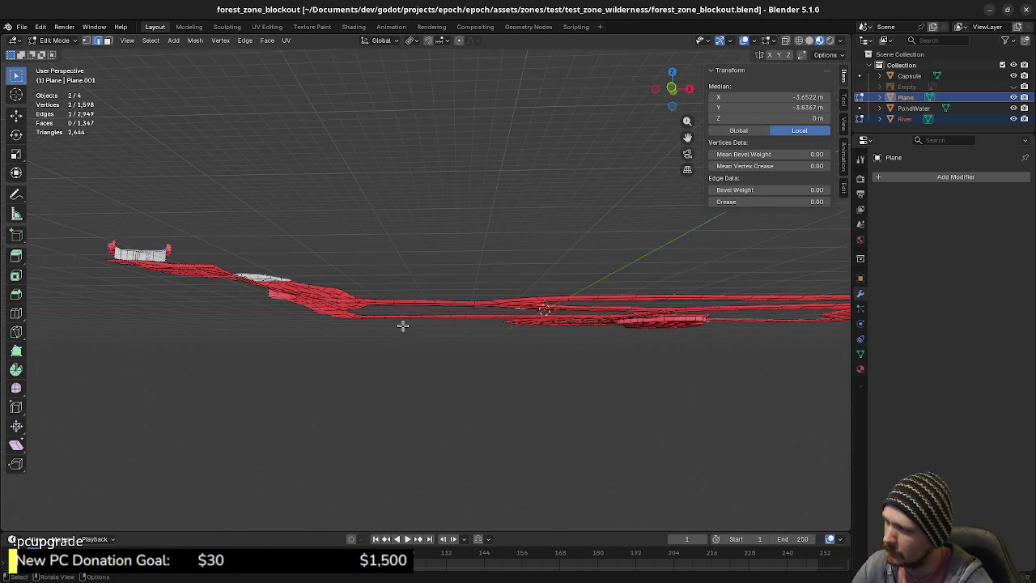
key(KP_7)
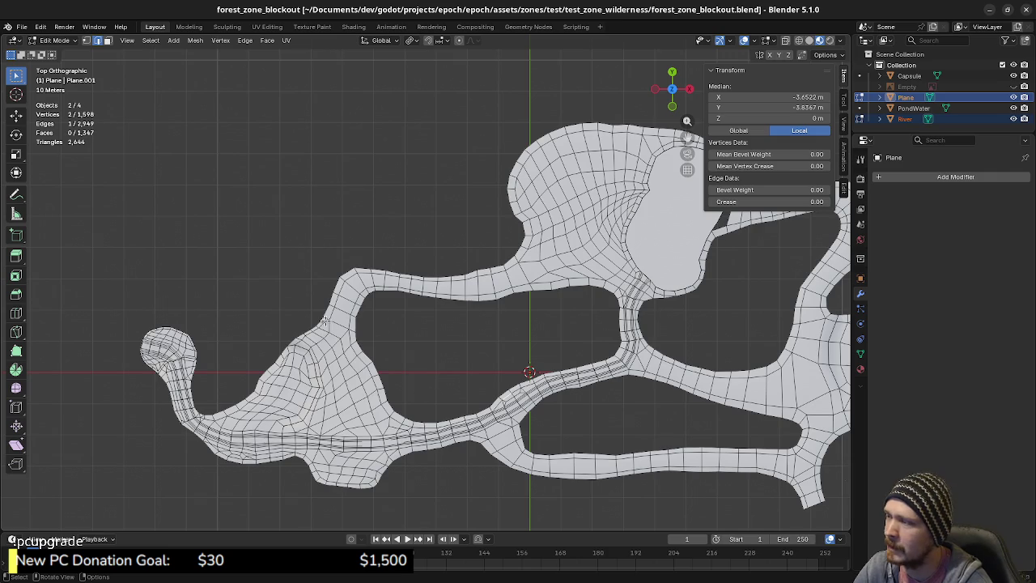
key(c)
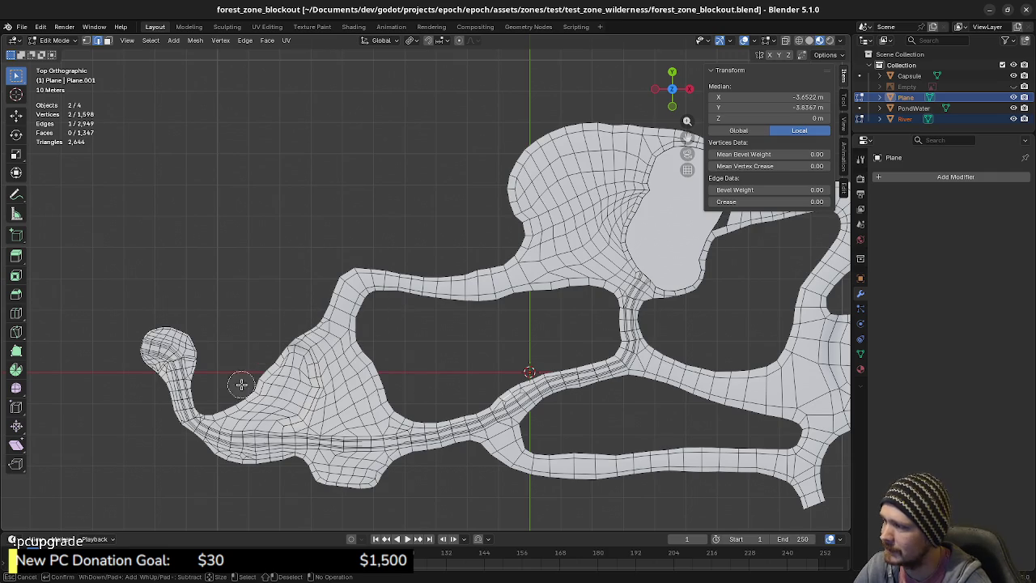
mouse_move(235, 385)
mouse_down()
mouse_move(274, 447)
mouse_move(312, 454)
mouse_move(233, 439)
mouse_up()
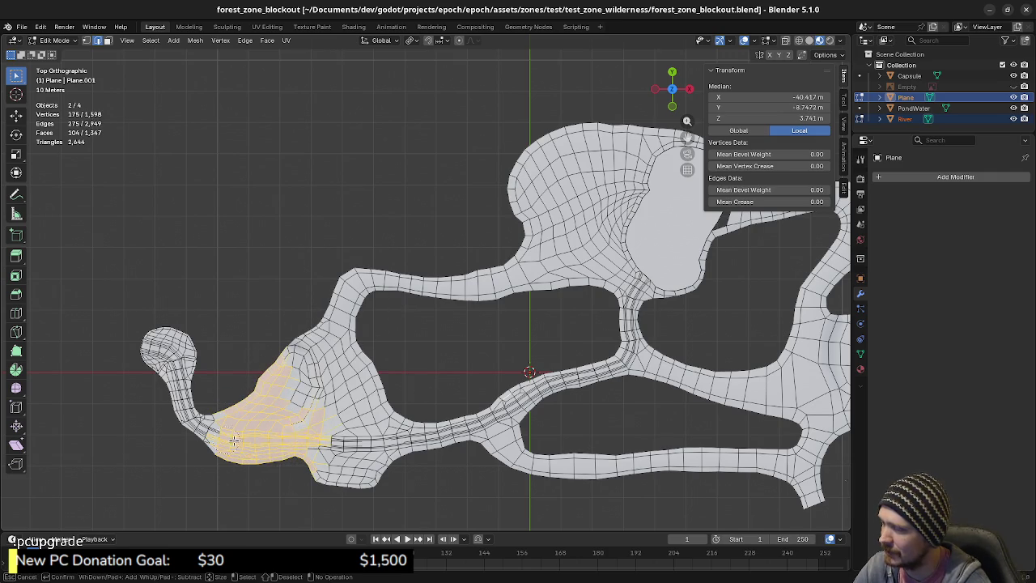
- Turn on X-ray and extend the circle selection across the rest of the left lobe
right_click(354, 418)
key(alt+z)
key(b)
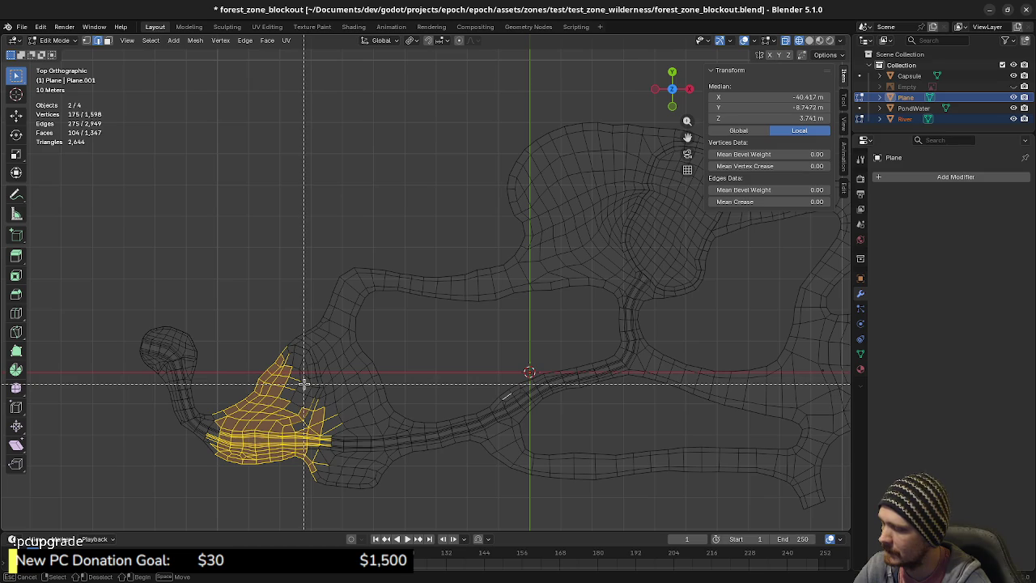
key(Escape)
key(c)
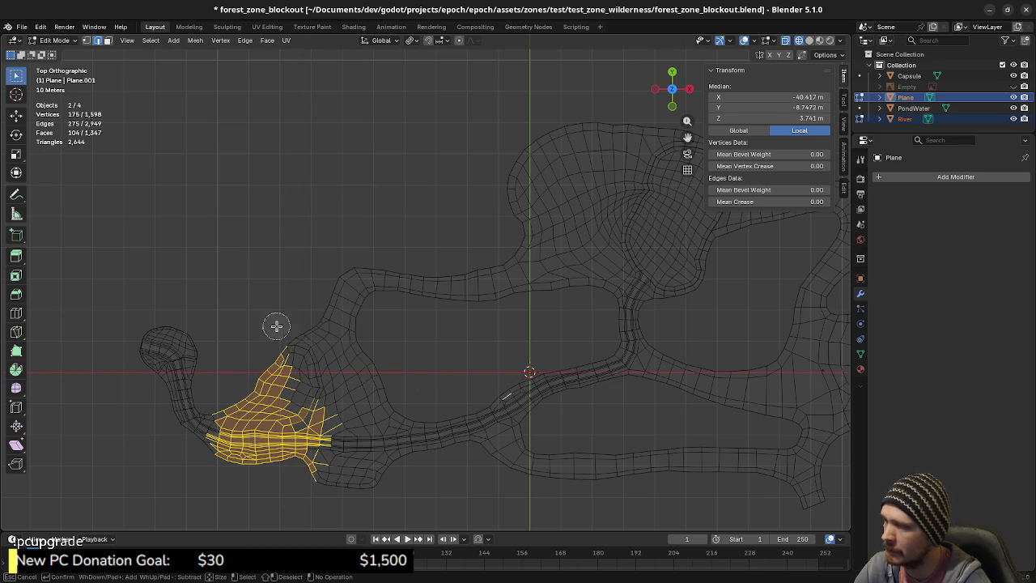
mouse_move(310, 372)
mouse_down()
mouse_move(329, 495)
mouse_move(377, 463)
mouse_move(380, 387)
mouse_move(342, 401)
mouse_move(382, 366)
mouse_move(321, 348)
mouse_move(348, 355)
mouse_move(321, 330)
mouse_up()
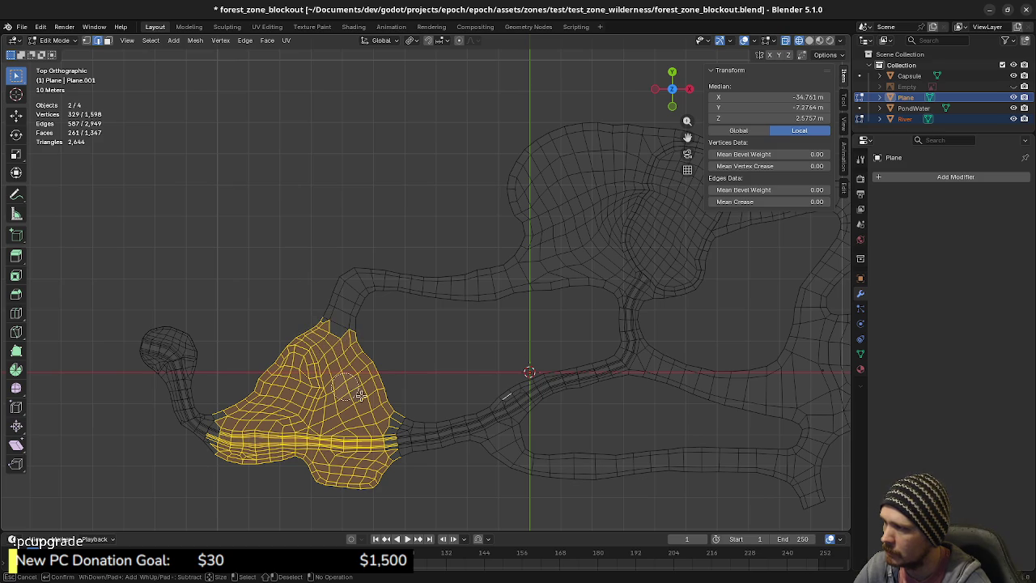
mouse_move(350, 402)
mouse_down()
mouse_move(392, 419)
mouse_move(389, 445)
mouse_up()
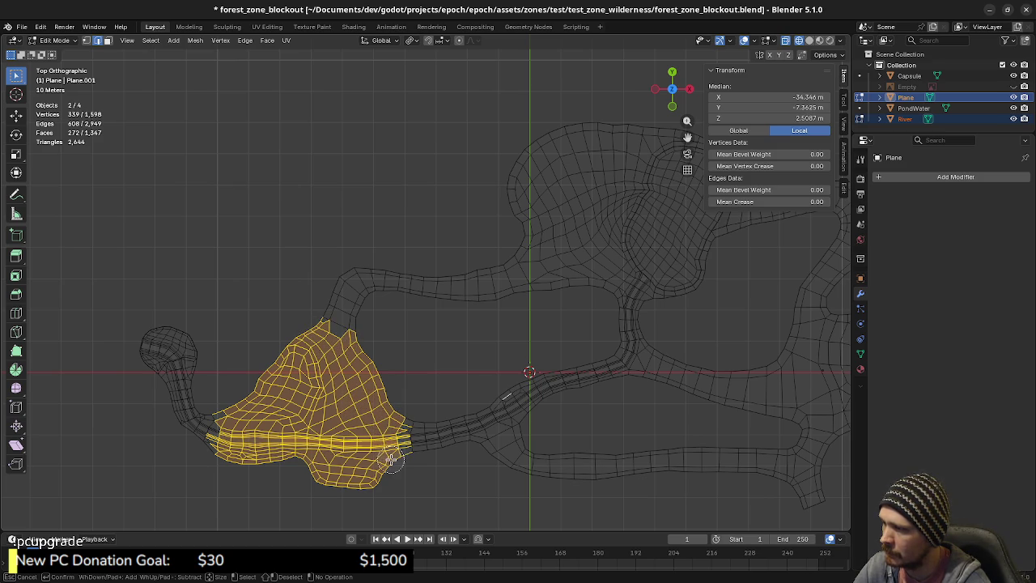
drag(349, 485, 400, 453)
key(Escape)
- In vertex mode, box-select the lobe's right-end vertex and the curled left tail
key(1)
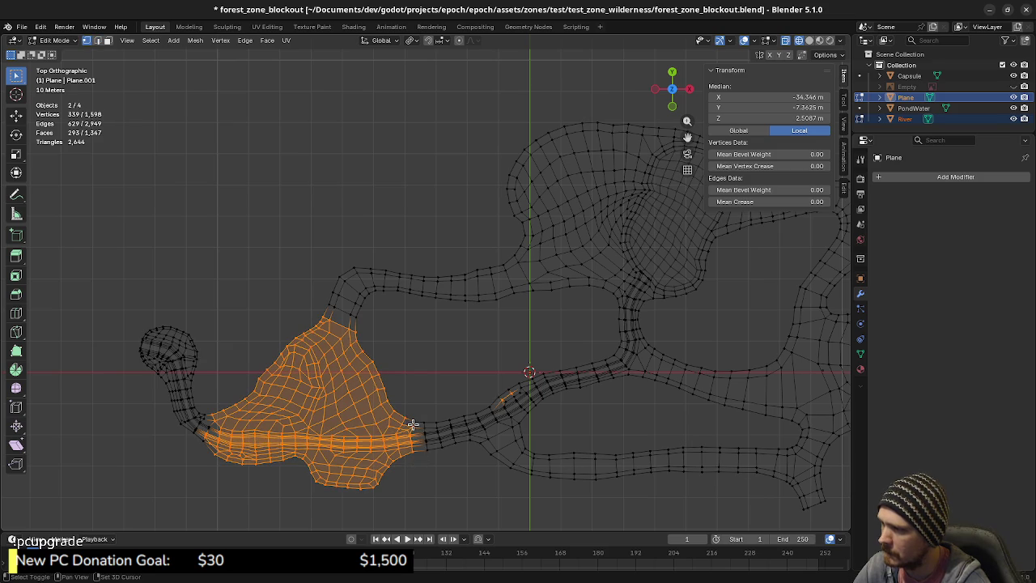
key(b)
drag(413, 443, 414, 446)
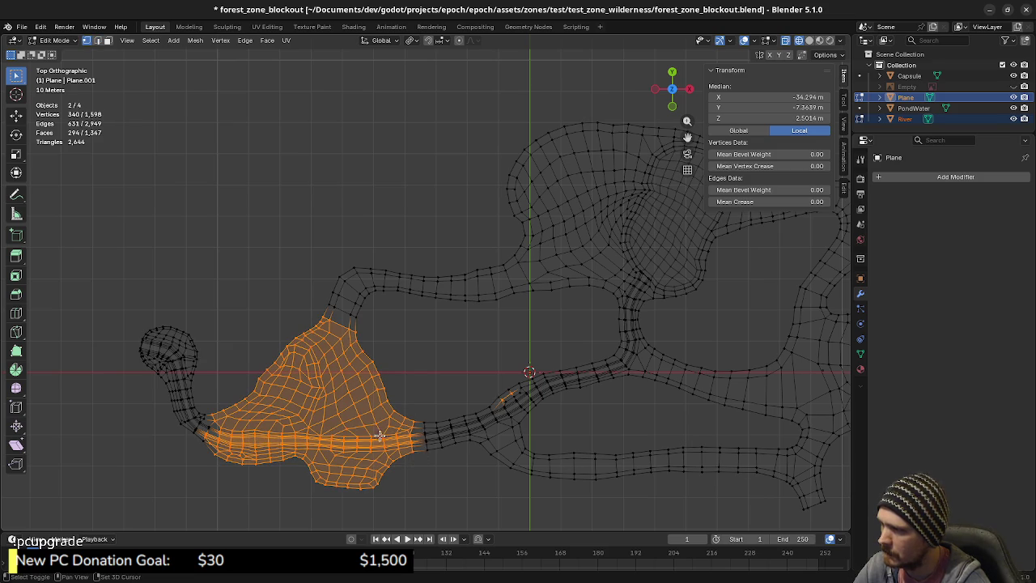
shift+drag(114, 292, 243, 492)
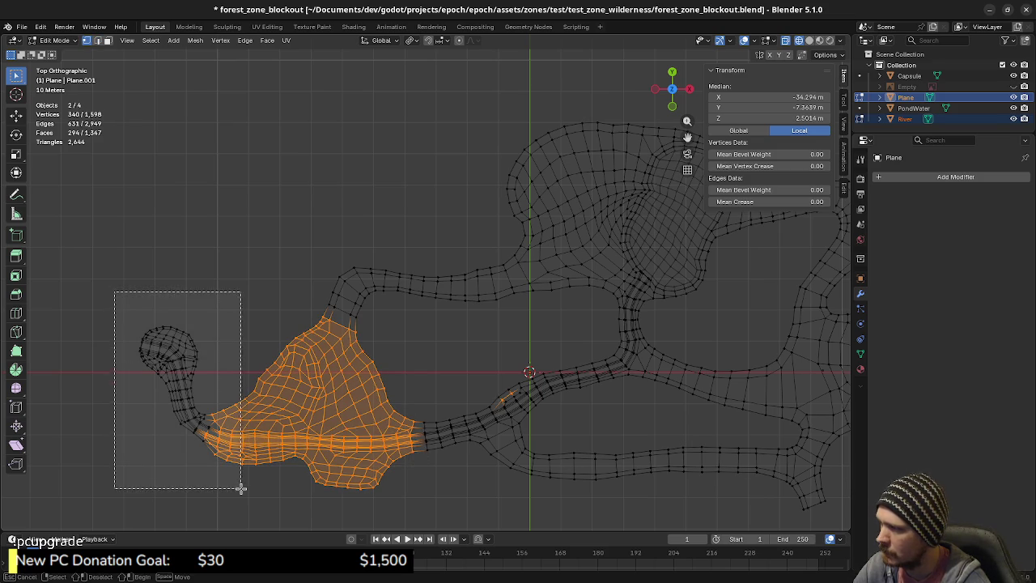
mouse_move(379, 499)
middle_down()
mouse_move(377, 383)
mouse_move(404, 389)
mouse_move(393, 398)
mouse_move(396, 434)
mouse_move(432, 469)
mouse_move(439, 447)
middle_up()
key(c)
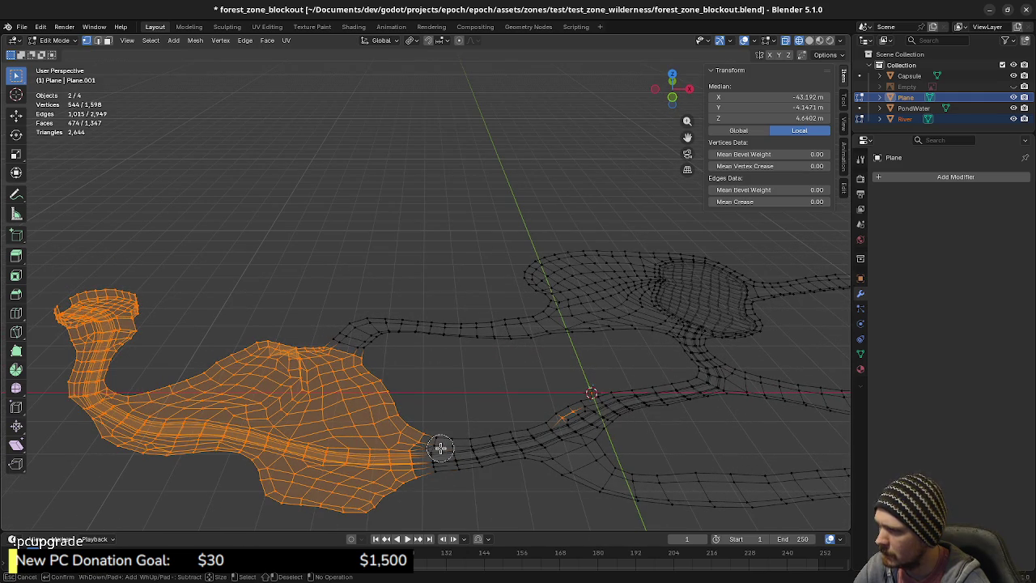
- Check the selection from Front view and deselect the small stray edge near the centre
key(Escape)
mouse_move(442, 396)
middle_down()
mouse_move(429, 372)
mouse_move(407, 384)
mouse_move(436, 378)
middle_up()
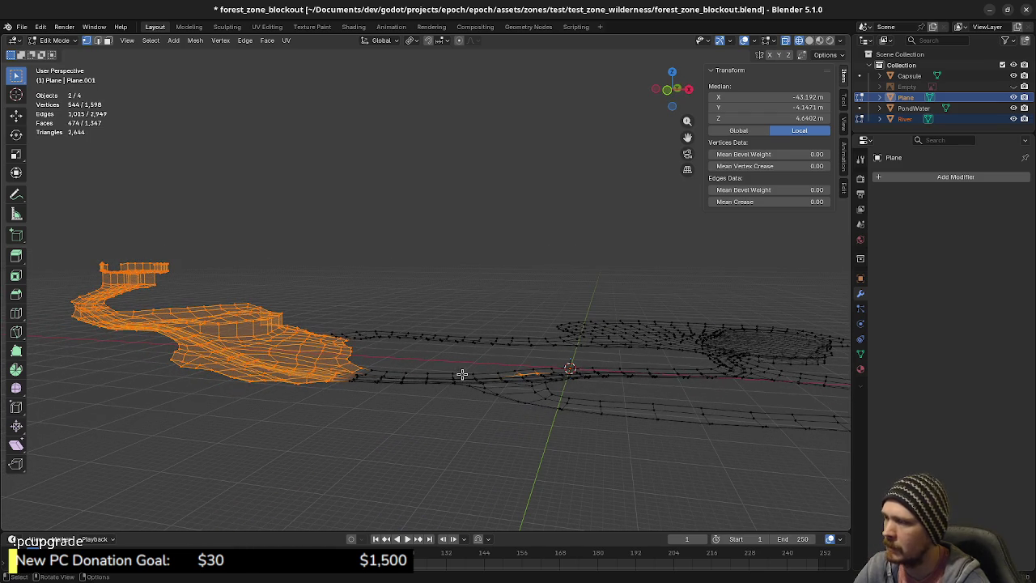
key(KP_1)
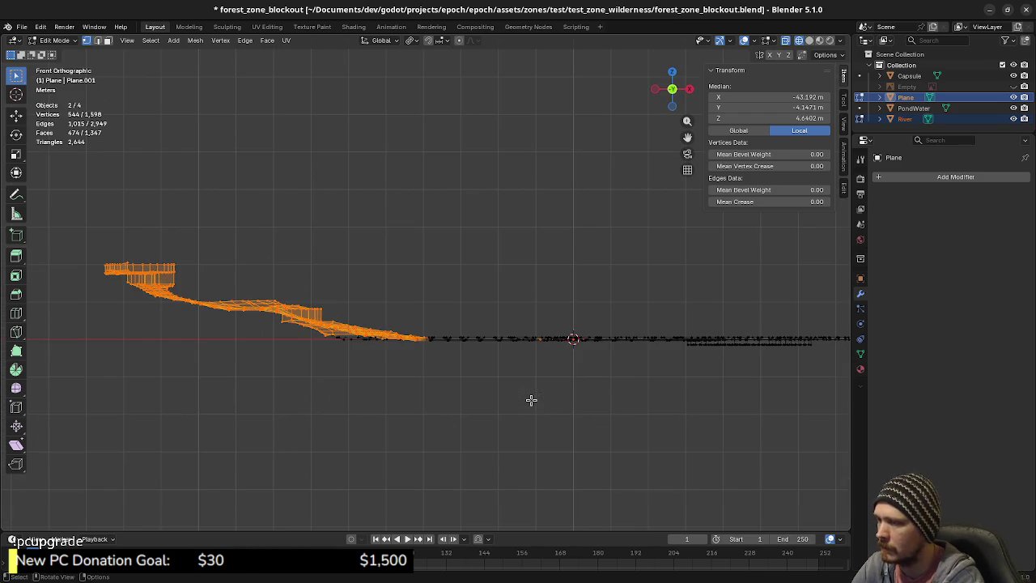
scroll(530, 400, up, 3)
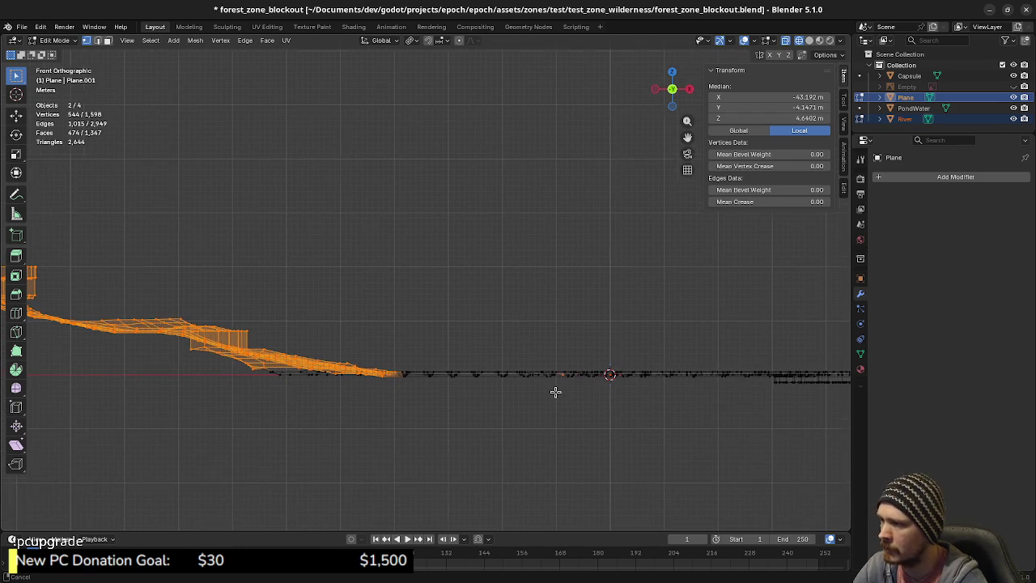
scroll(580, 394, down, 1)
scroll(532, 370, down, 1)
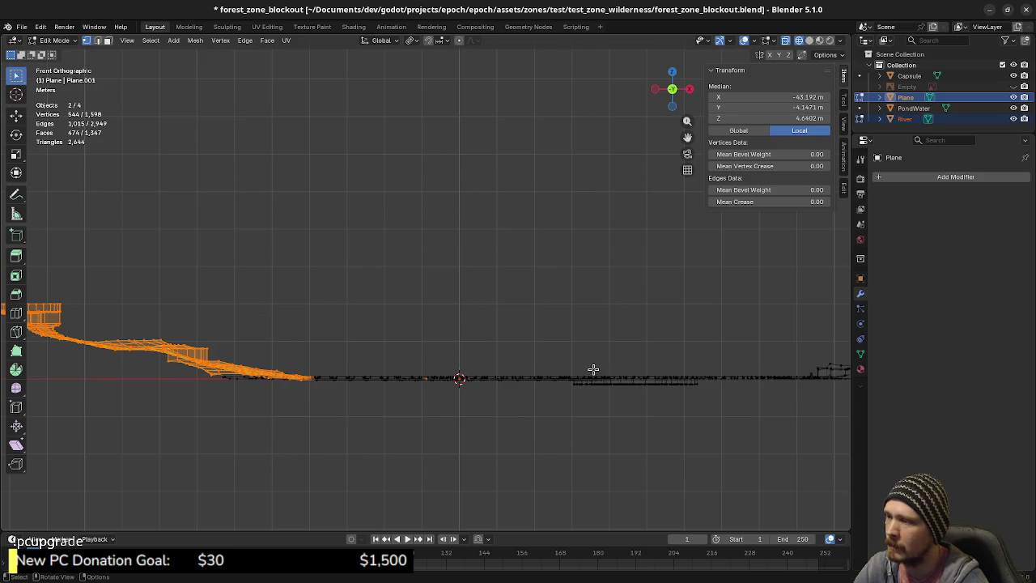
middle_drag(595, 353, 530, 300)
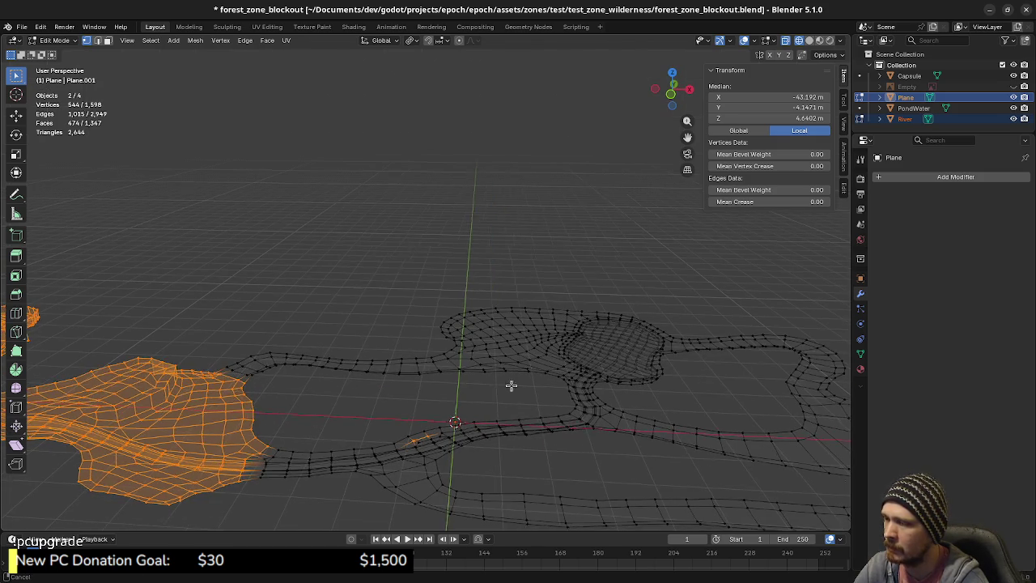
middle_drag(504, 386, 518, 372)
shift+click(435, 421)
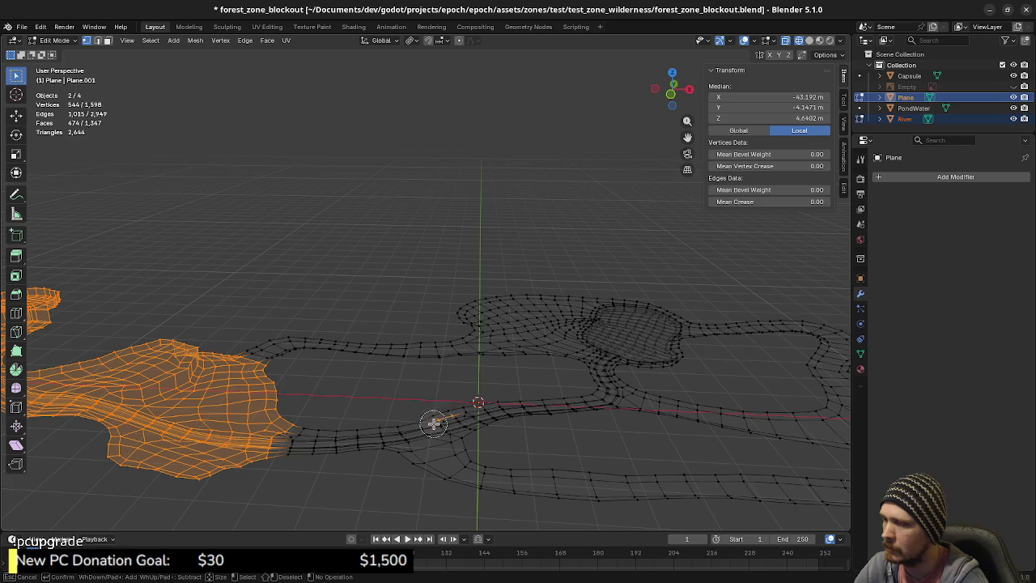
mouse_move(432, 409)
middle_down()
mouse_move(502, 375)
mouse_move(468, 386)
mouse_move(463, 370)
middle_up()
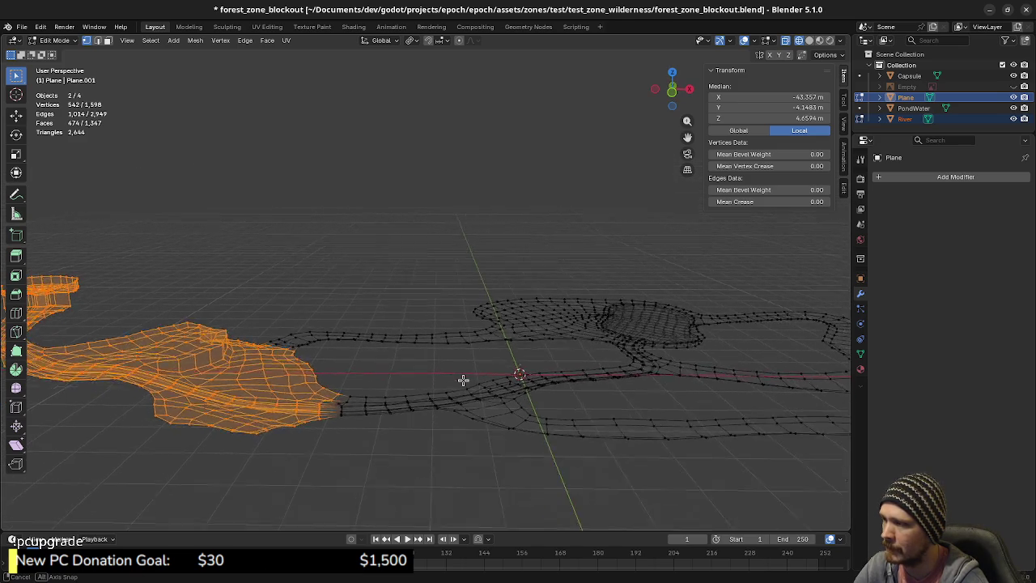
- Move the selected left section 0.717 m up along Z
key(g)
key(z)
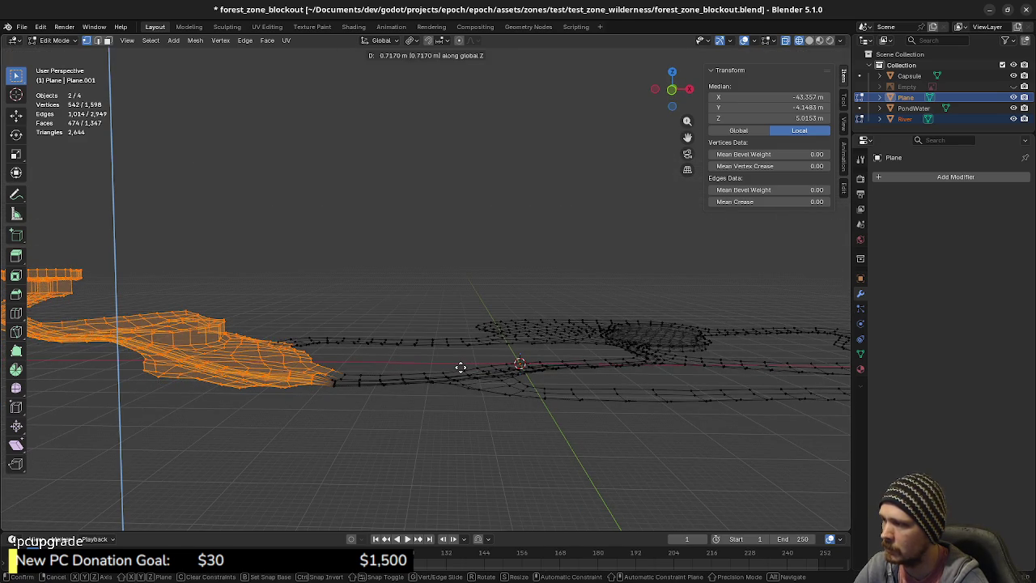
click(461, 366)
mouse_move(445, 373)
middle_down()
mouse_move(462, 394)
mouse_move(347, 389)
mouse_move(366, 381)
mouse_move(383, 394)
mouse_move(432, 370)
mouse_move(414, 378)
middle_up()
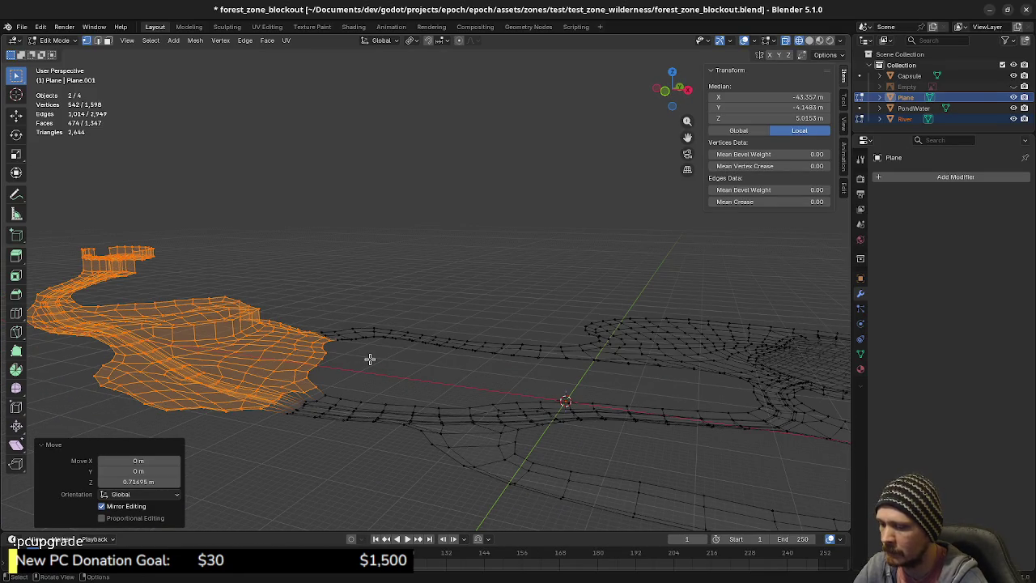
click(151, 40)
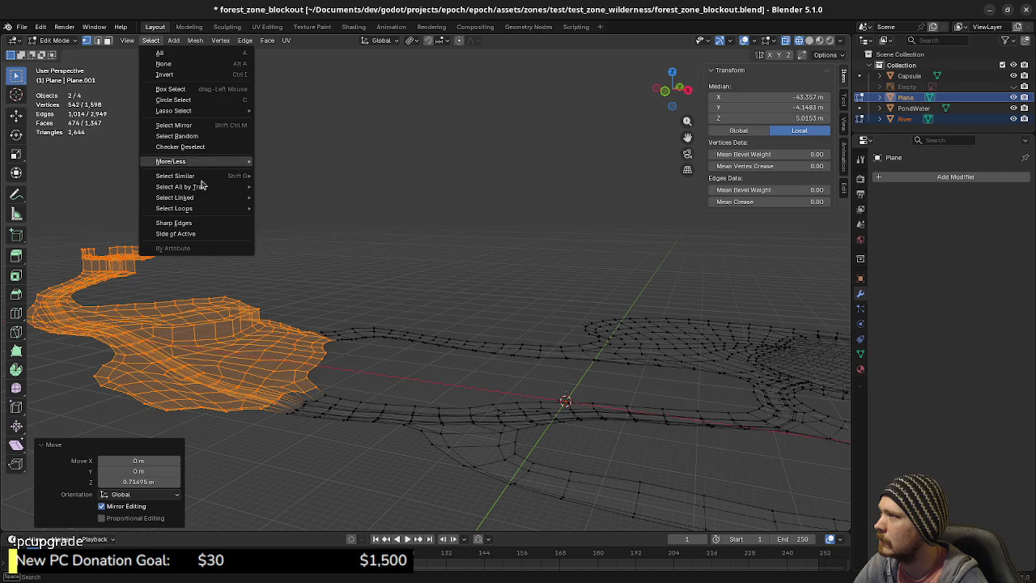
- Grow the selection by one ring, lift it about 0.69 m, then grow and lift it again
mouse_move(171, 161)
click(289, 160)
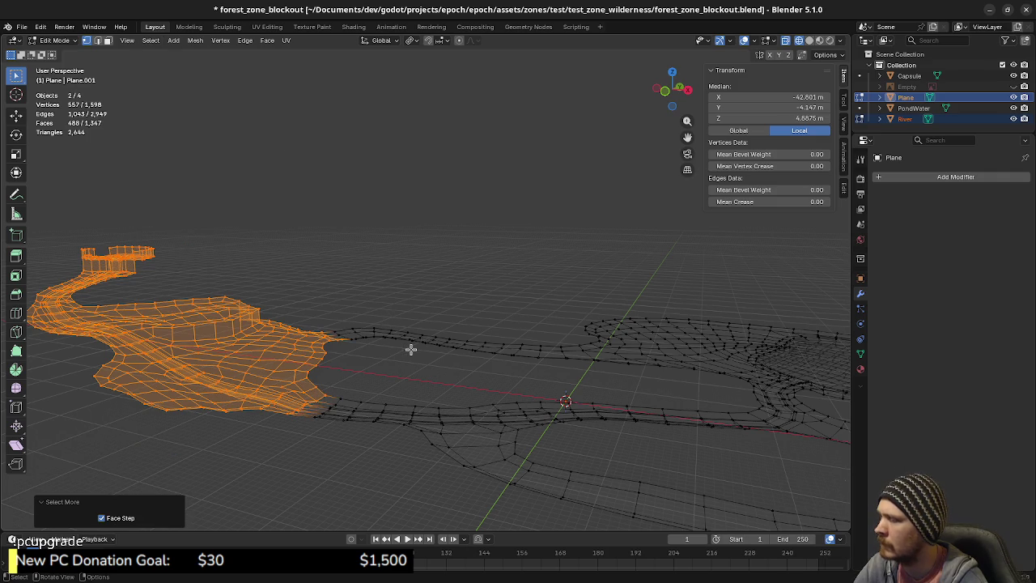
key(g)
key(z)
click(411, 345)
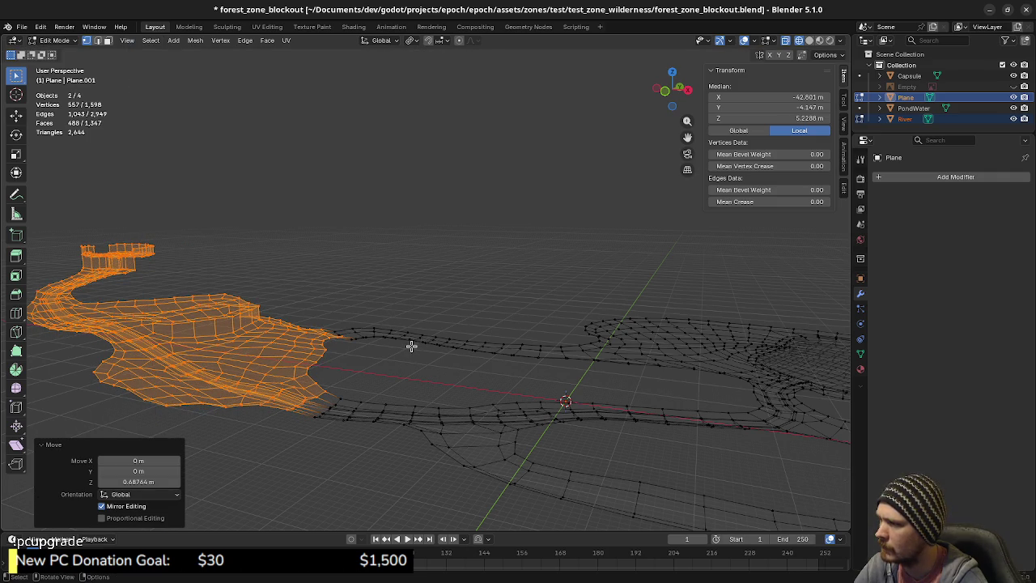
click(150, 40)
mouse_move(170, 161)
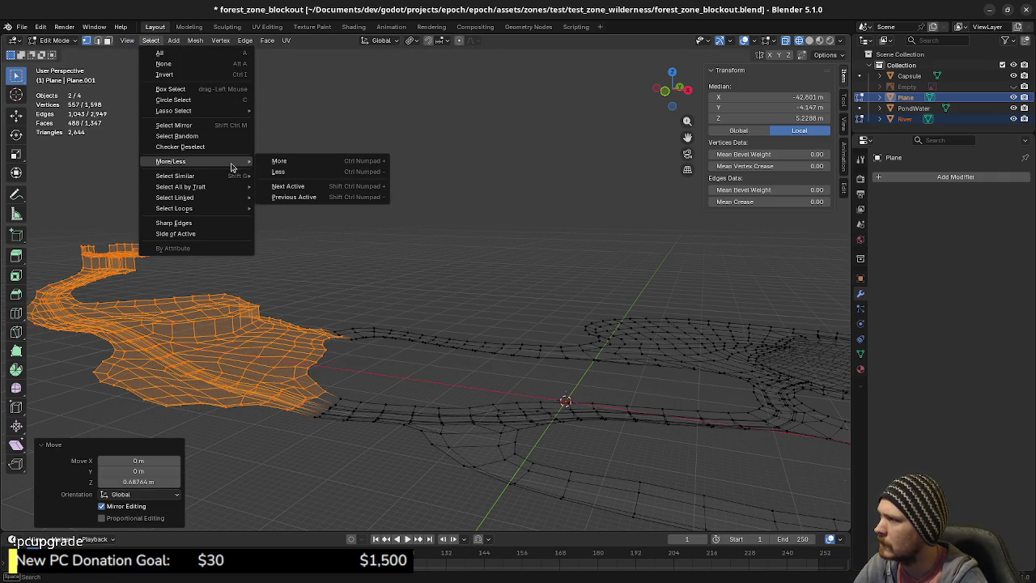
click(271, 160)
key(g)
key(z)
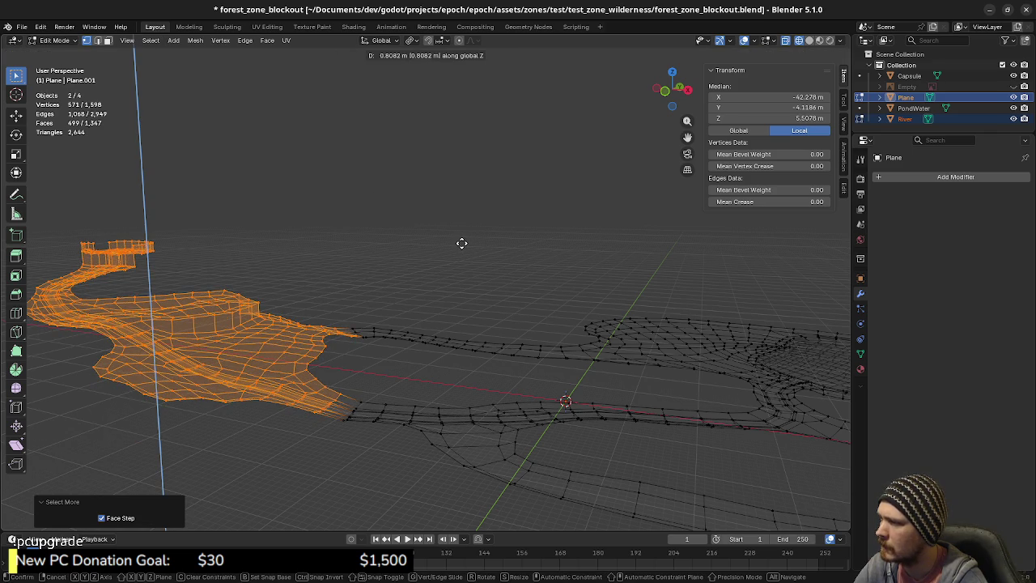
click(462, 242)
- Grow the selection twice more, raising it along Z each time, first by about 1.13 m
click(173, 41)
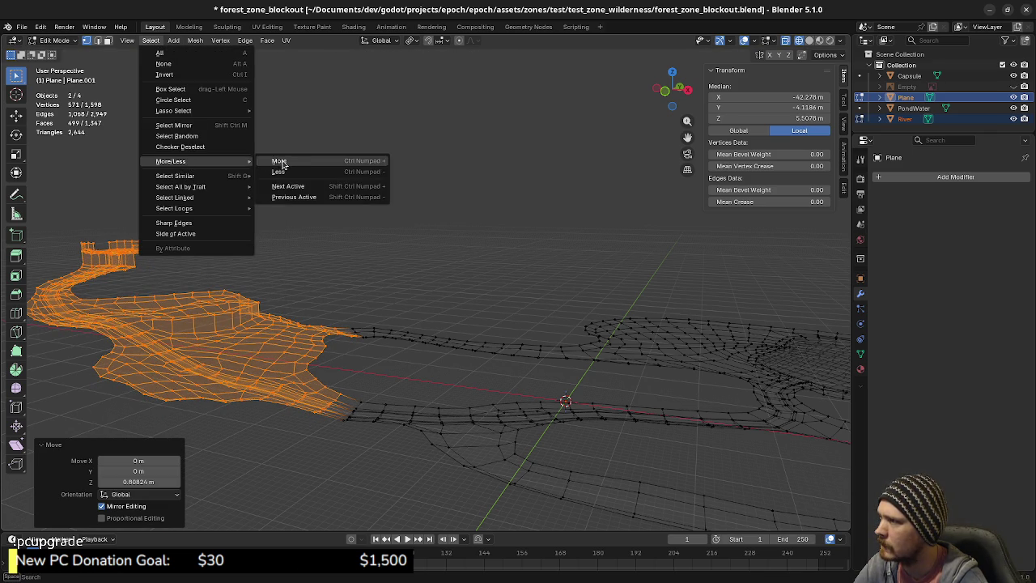
mouse_move(171, 161)
click(273, 162)
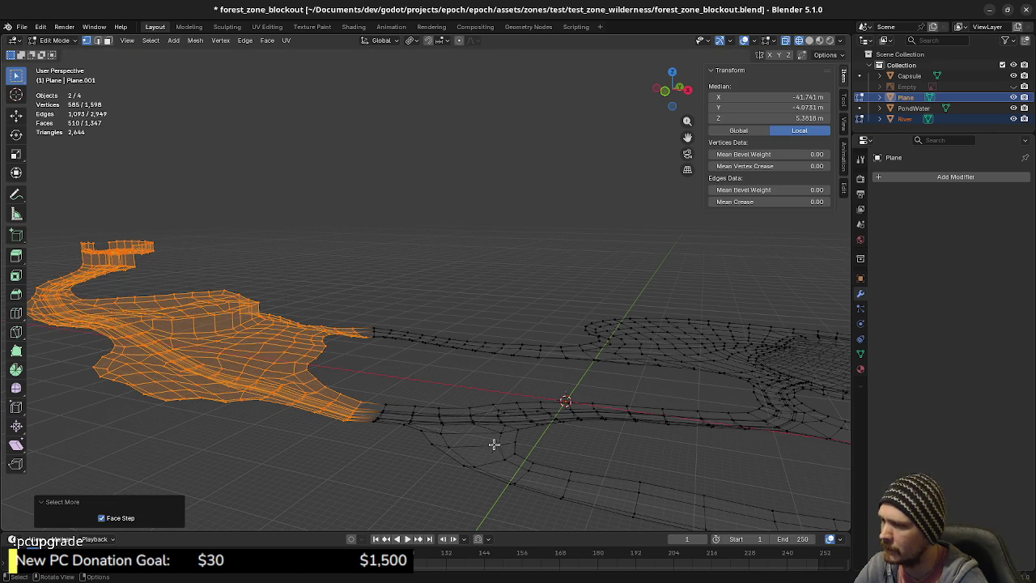
mouse_move(281, 364)
middle_down()
mouse_move(416, 408)
mouse_move(407, 409)
middle_up()
key(g)
key(z)
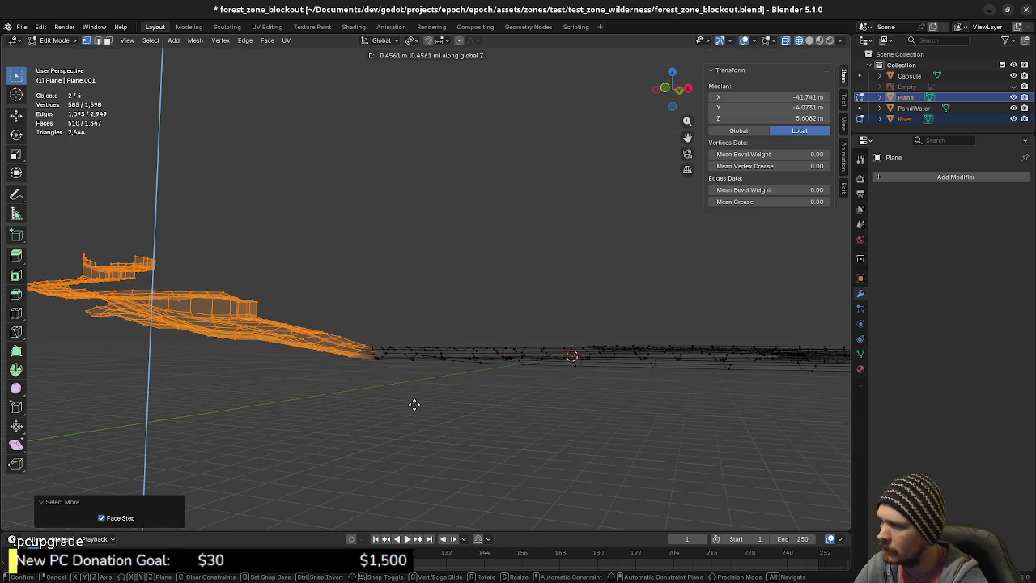
click(413, 400)
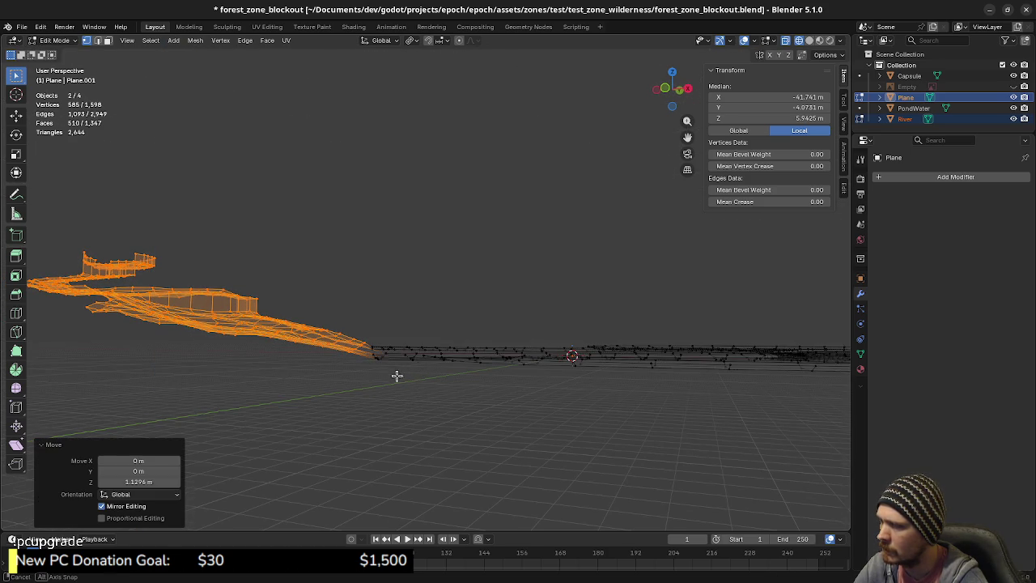
middle_drag(396, 373, 398, 382)
click(151, 41)
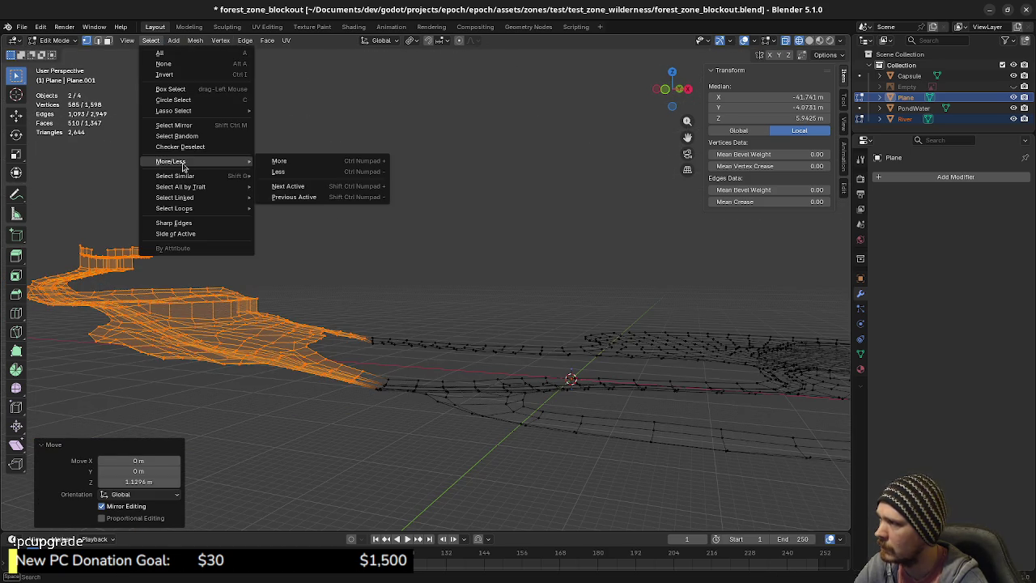
click(279, 161)
key(g)
key(z)
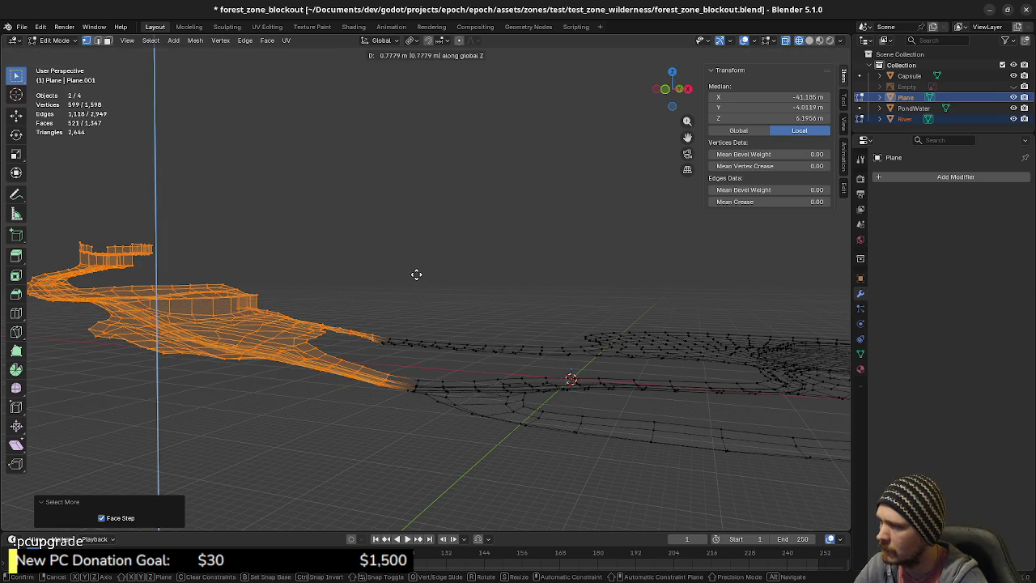
click(417, 271)
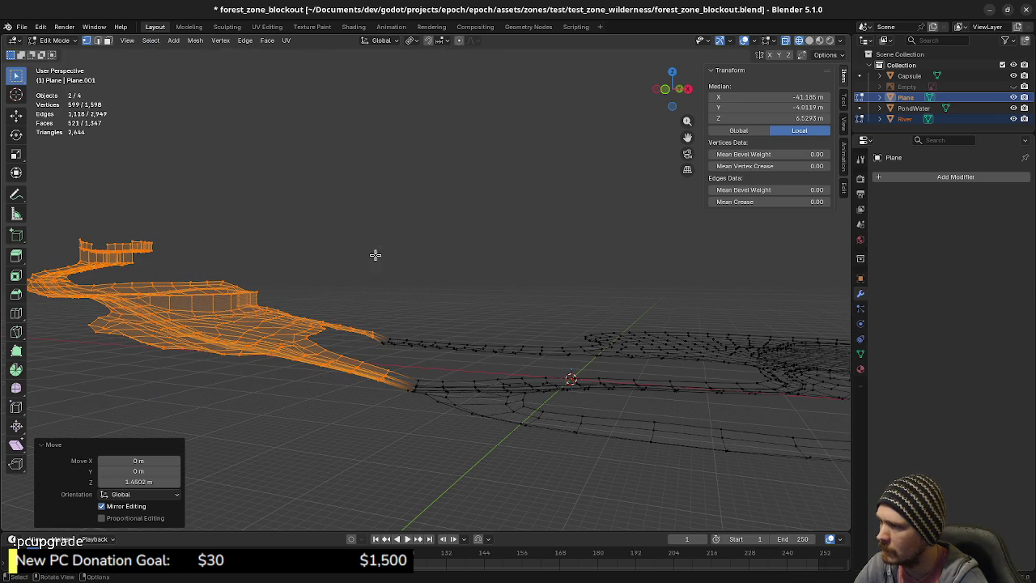
- Grow the selection one more ring and raise it 0.887 m along Z
click(195, 40)
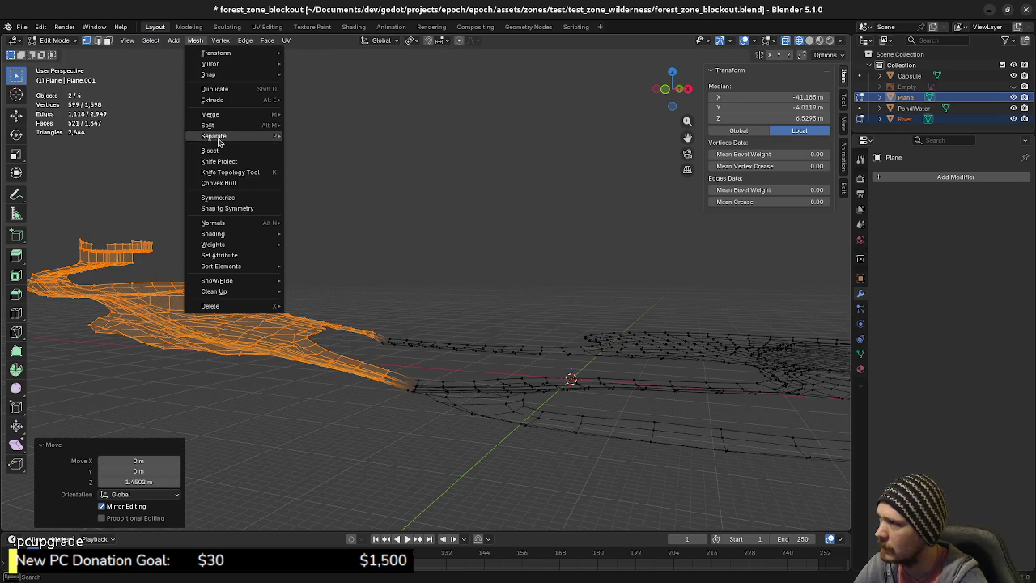
click(151, 40)
mouse_move(171, 161)
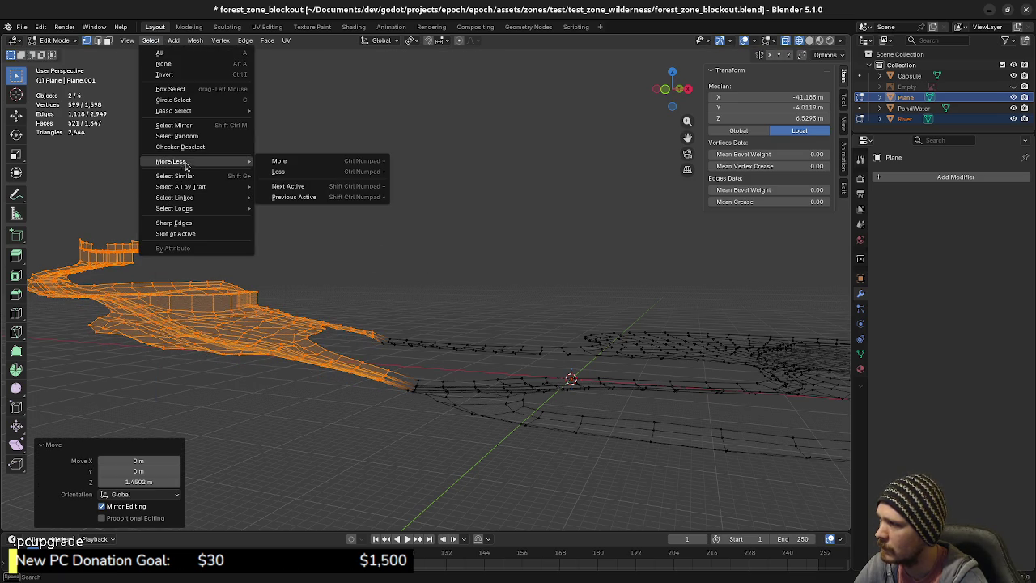
click(280, 161)
key(g)
key(z)
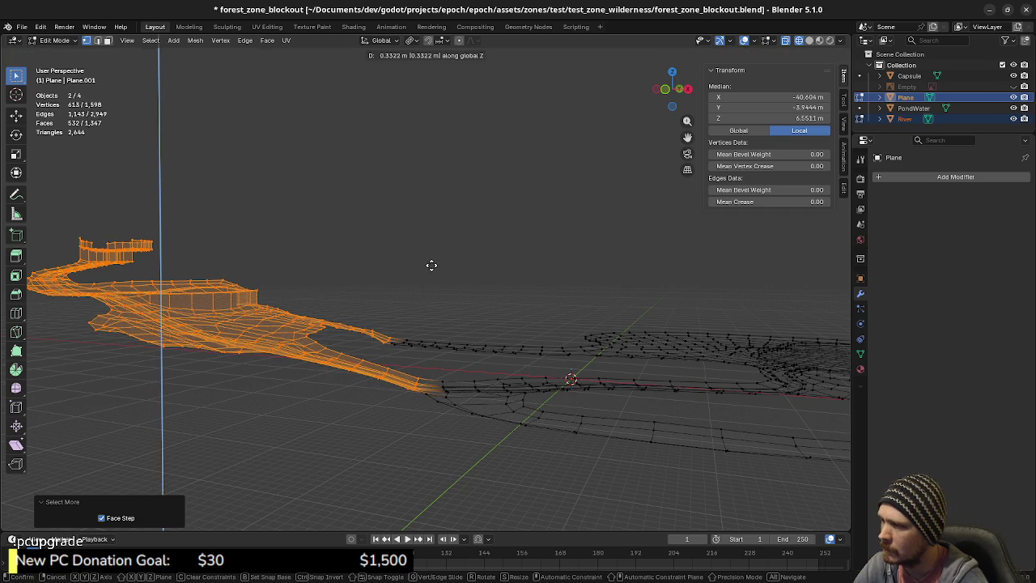
click(433, 262)
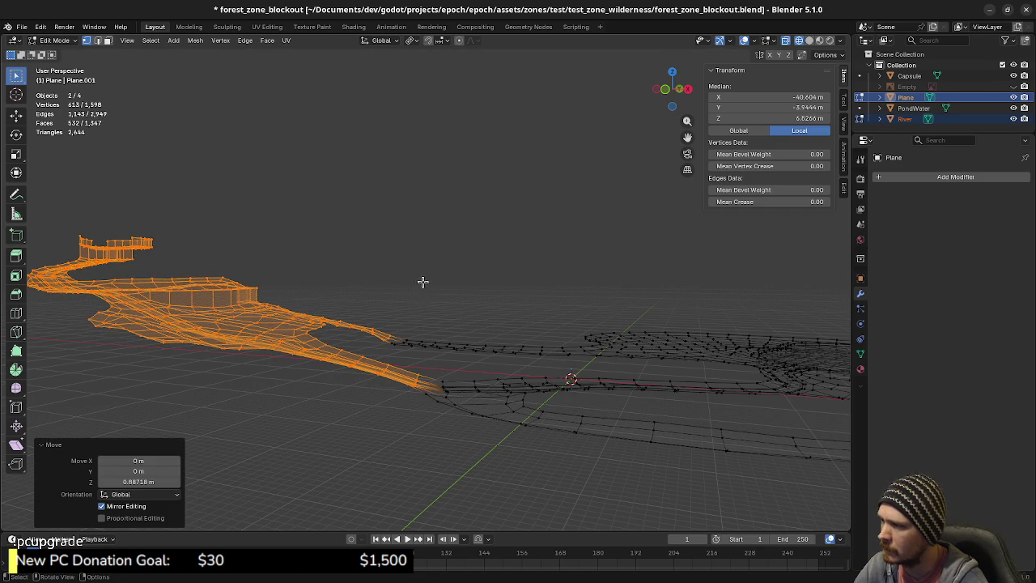
scroll(418, 332, up, 2)
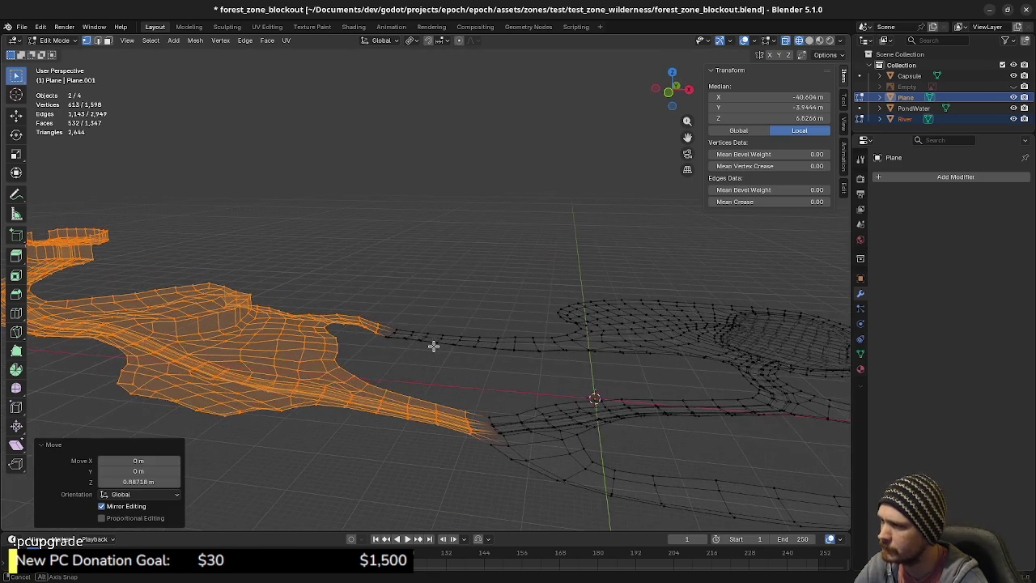
scroll(413, 352, up, 2)
scroll(410, 354, up, 1)
mouse_move(428, 380)
middle_down()
mouse_move(462, 400)
mouse_move(522, 407)
mouse_move(493, 383)
mouse_move(551, 386)
mouse_move(523, 384)
mouse_move(509, 402)
mouse_move(562, 430)
mouse_move(468, 415)
mouse_move(510, 416)
mouse_move(502, 428)
mouse_move(456, 397)
middle_up()
- Clear the selection and, in top view, circle-select the faces along the lower path strip
click(489, 429)
key(KP_7)
key(c)
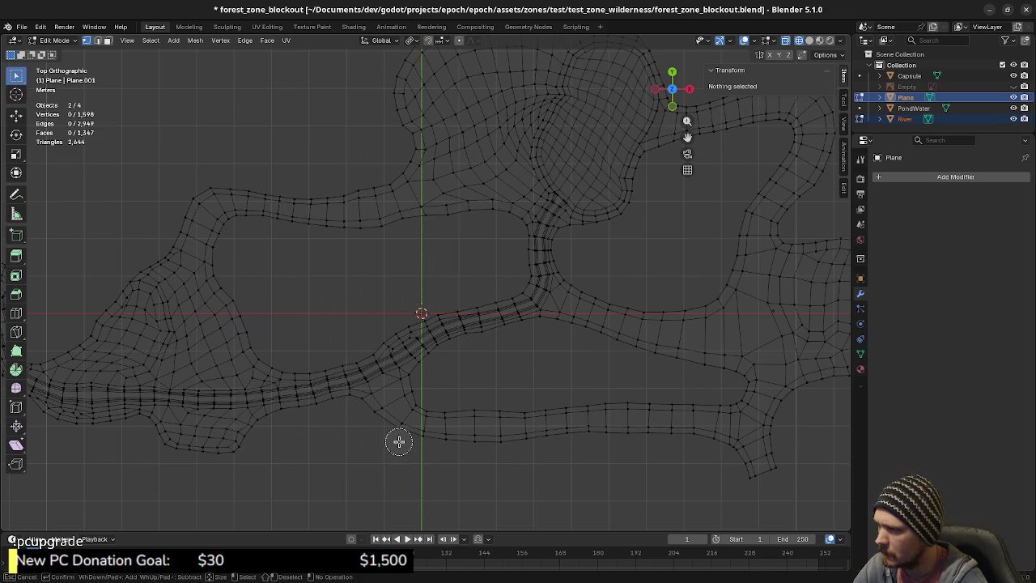
click(403, 425)
drag(403, 425, 397, 430)
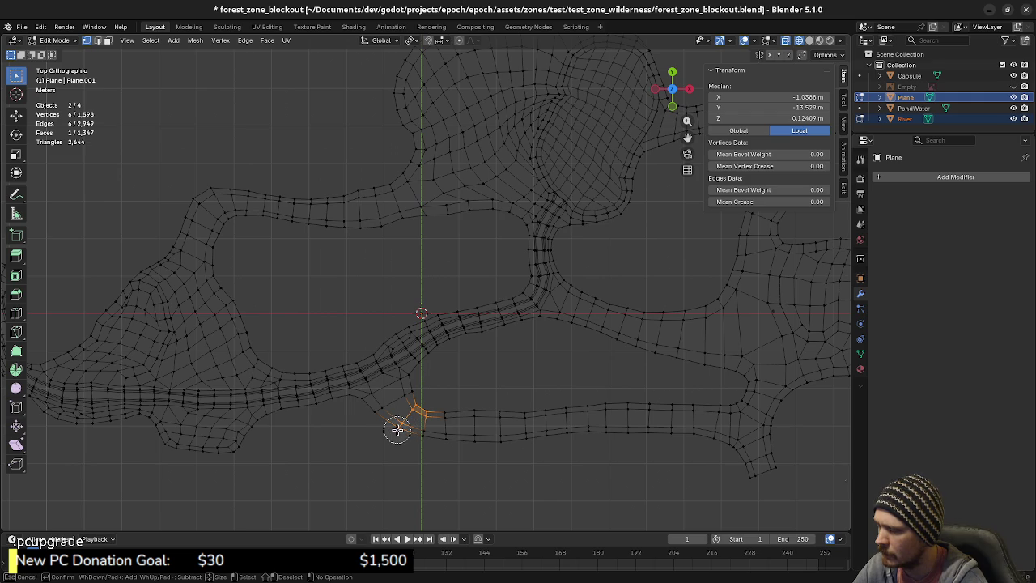
mouse_move(389, 419)
mouse_down()
mouse_move(474, 440)
mouse_move(615, 441)
mouse_up()
mouse_move(539, 478)
ctrl+mouse_down()
mouse_move(530, 429)
mouse_move(533, 451)
ctrl+mouse_up()
right_click(567, 465)
- Remove the strip's left-end vertices from the selection
mouse_move(567, 463)
middle_down()
mouse_move(551, 377)
mouse_move(571, 404)
middle_up()
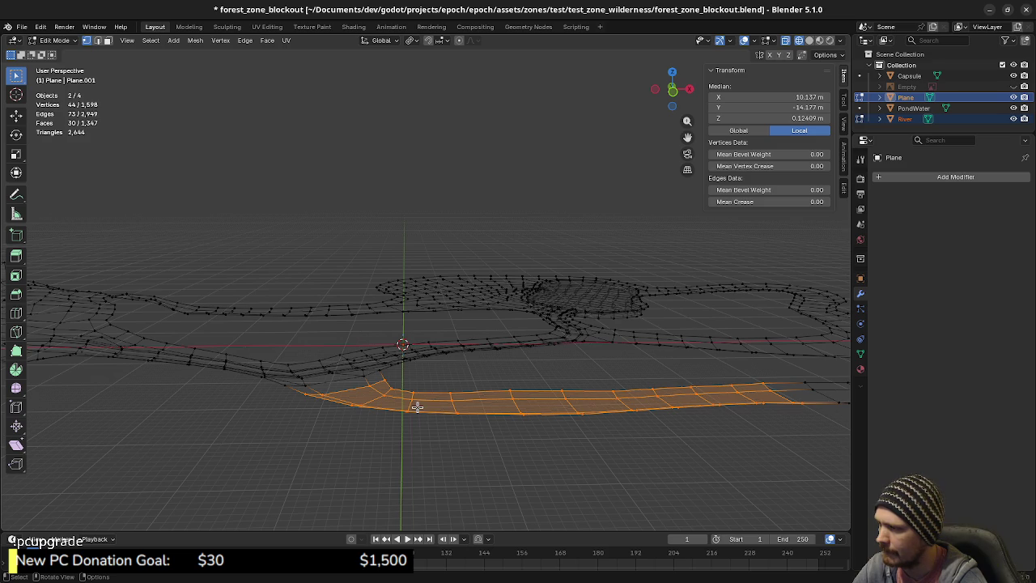
mouse_move(402, 404)
middle_down()
mouse_move(470, 426)
mouse_move(459, 426)
middle_up()
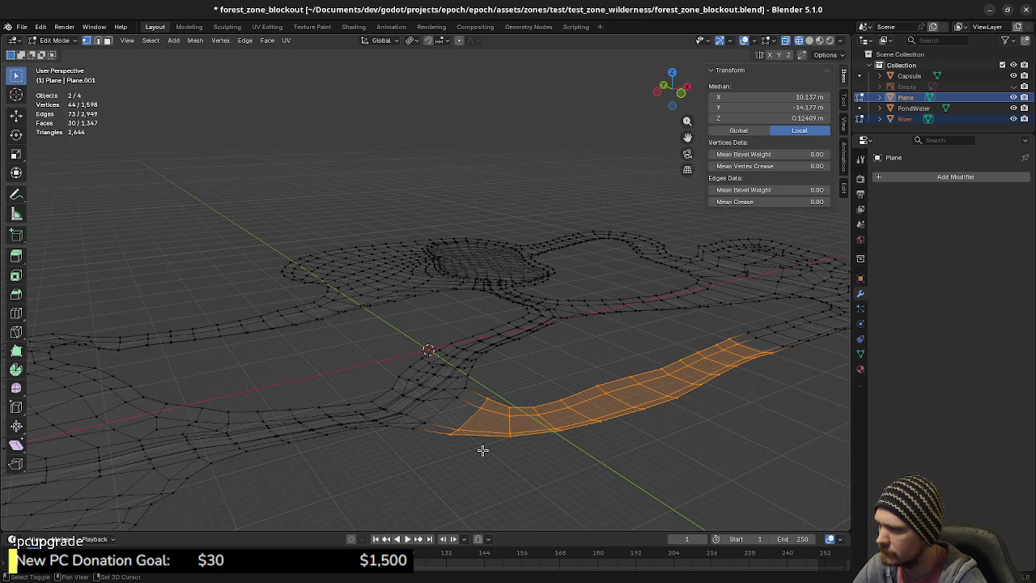
key(c)
middle_drag(456, 430, 489, 398)
key(Escape)
mouse_move(544, 430)
middle_down()
mouse_move(497, 425)
mouse_move(541, 436)
middle_up()
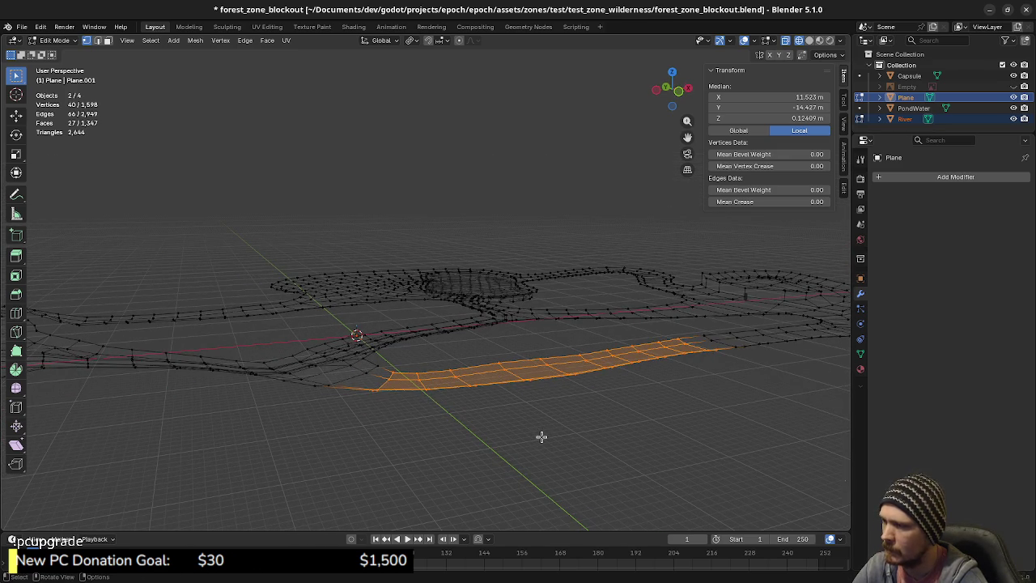
- Extrude the strip faces 2 m straight up along Z
key(e)
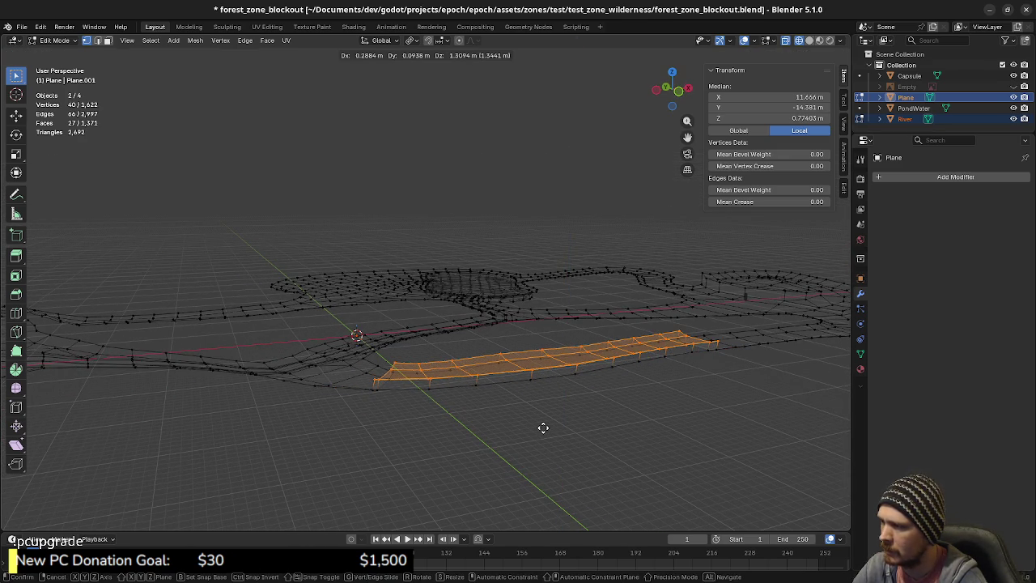
key(z)
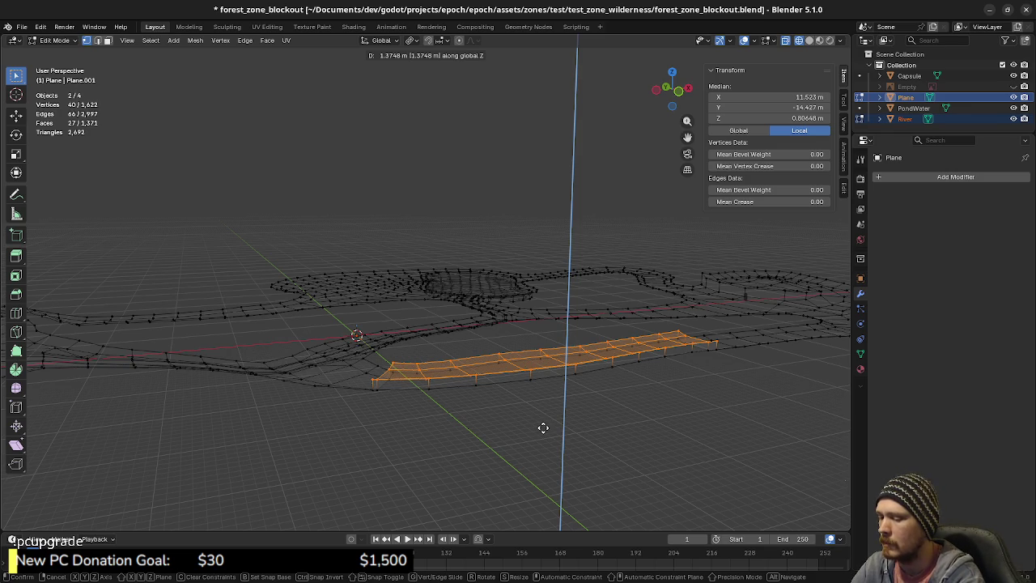
text(1)
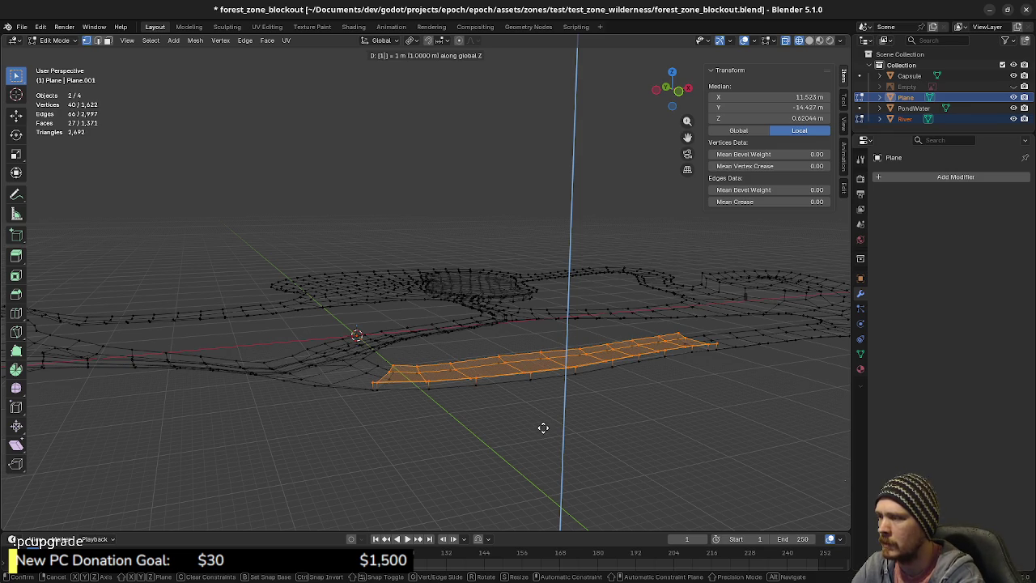
text(1)
key(BackSpace)
key(BackSpace)
text(2)
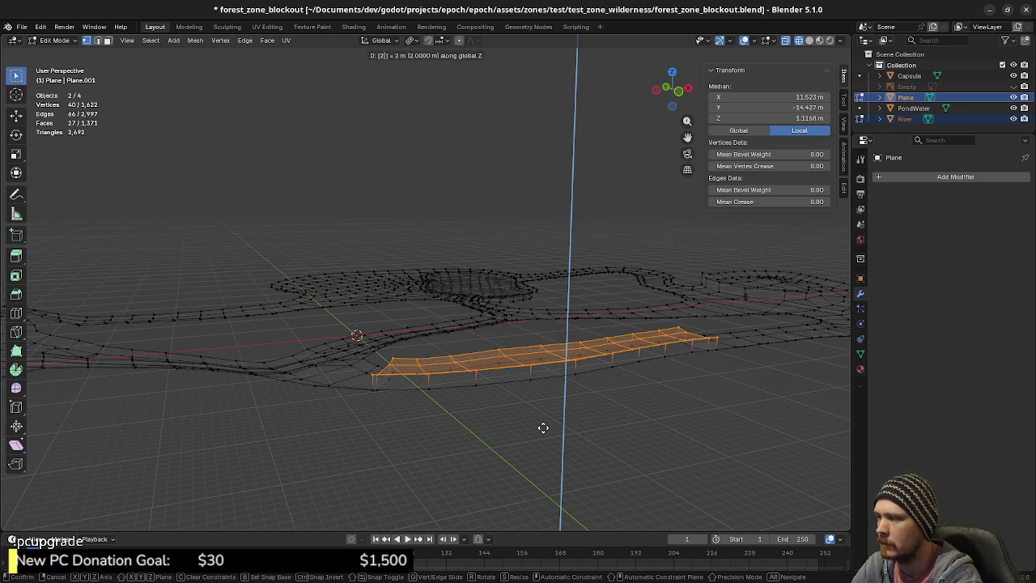
key(Return)
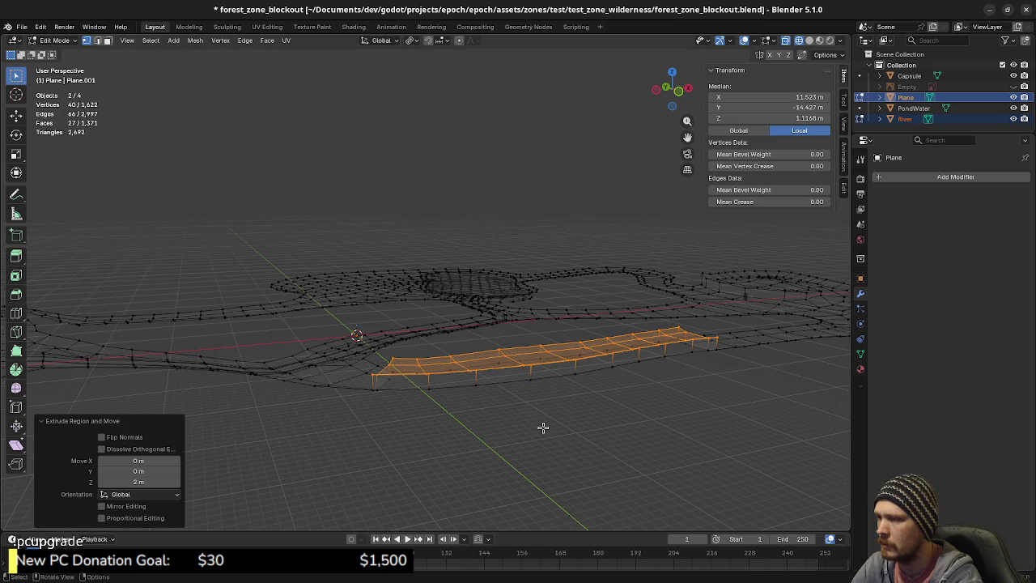
- Select three vertices along the strip's bottom edge
mouse_move(430, 469)
middle_down()
mouse_move(481, 412)
mouse_move(437, 416)
middle_up()
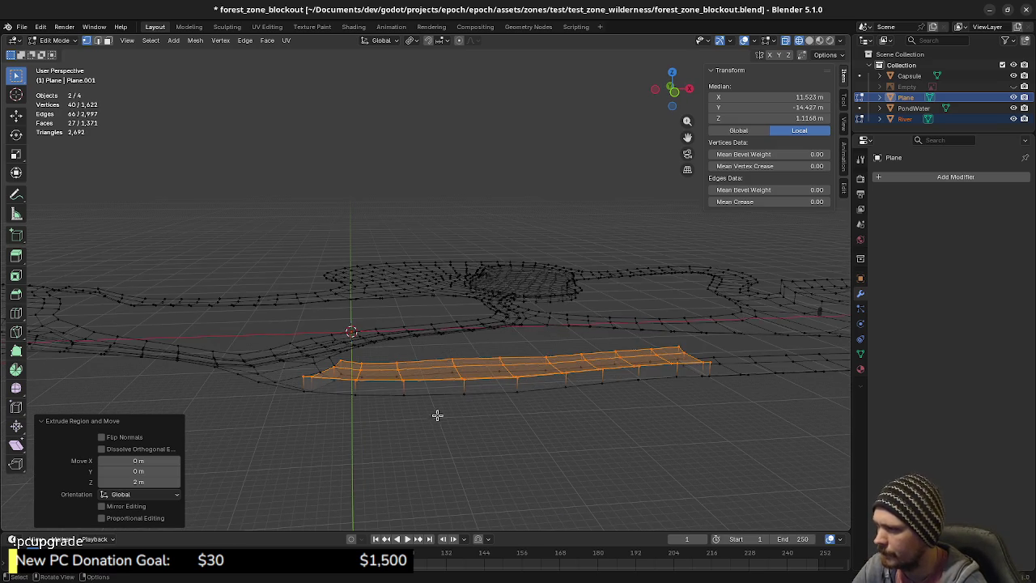
click(349, 396)
shift+click(404, 395)
shift+click(464, 393)
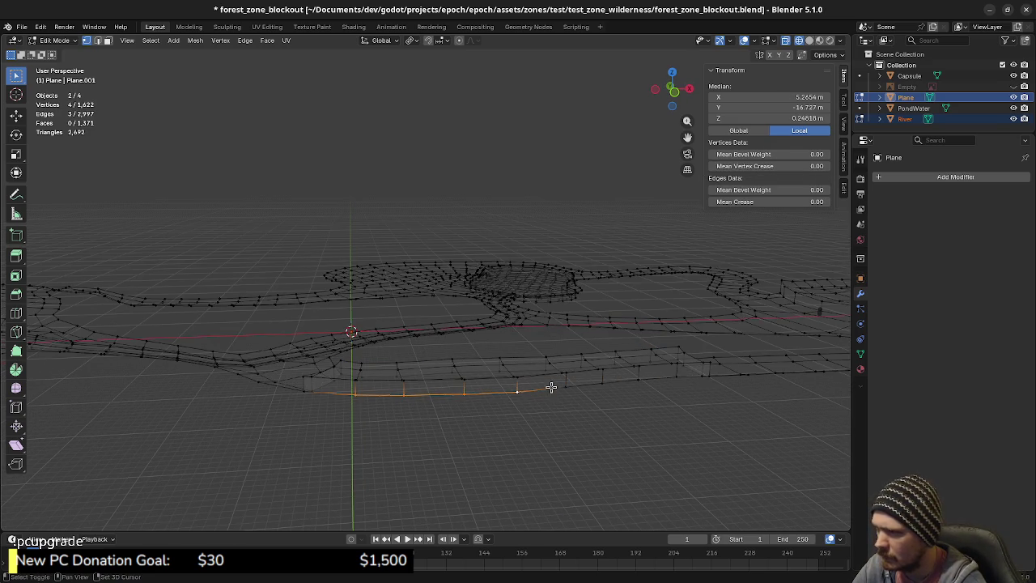
- Add the right-end bottom-edge vertex and delete the selected bottom-edge vertices
shift+click(685, 375)
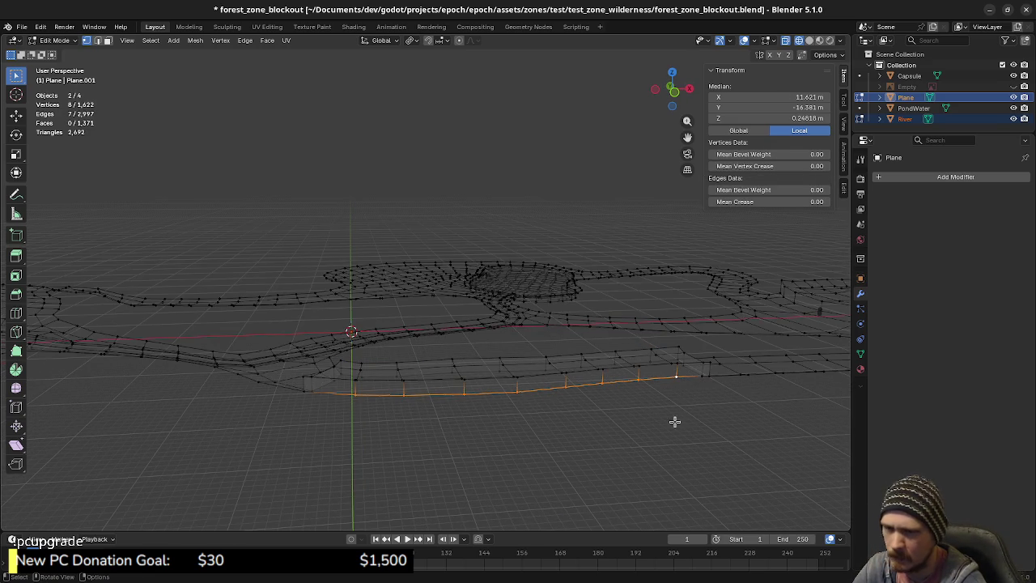
middle_drag(666, 421, 620, 418)
key(x)
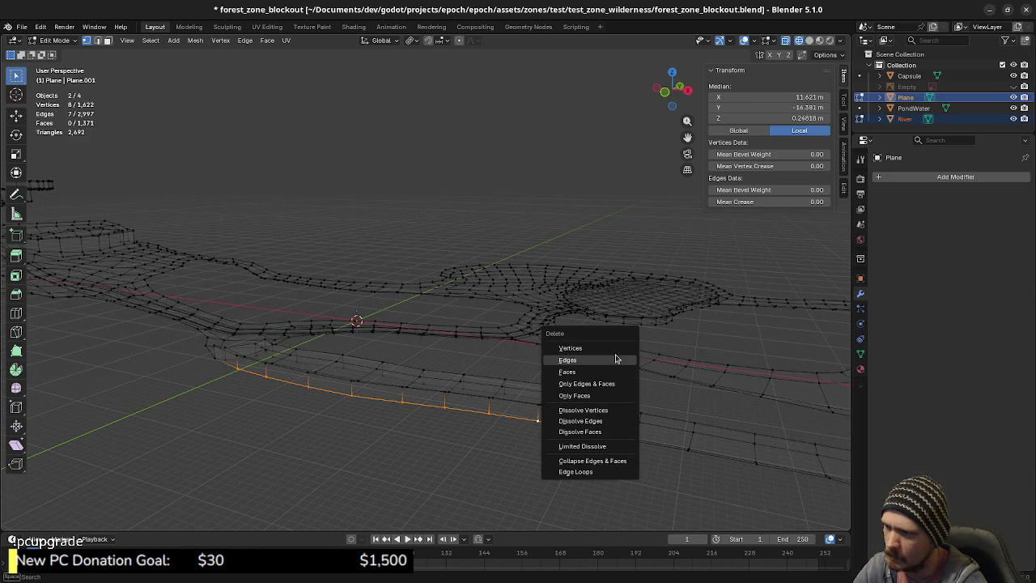
click(615, 349)
mouse_move(615, 397)
middle_down()
mouse_move(539, 446)
mouse_move(570, 397)
middle_up()
- Select the three remaining lower-edge vertices and delete them
click(584, 350)
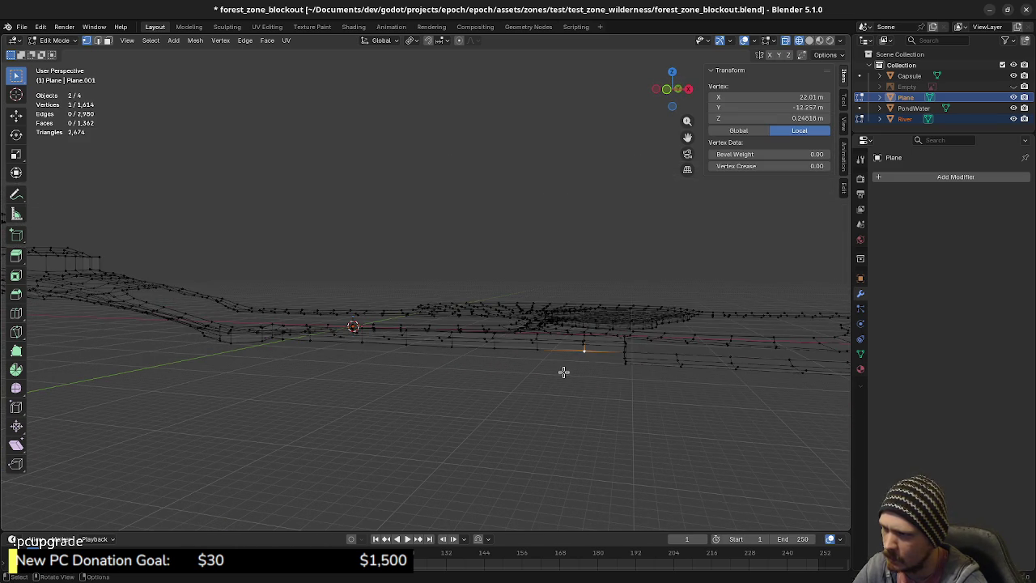
shift+click(538, 349)
shift+click(494, 349)
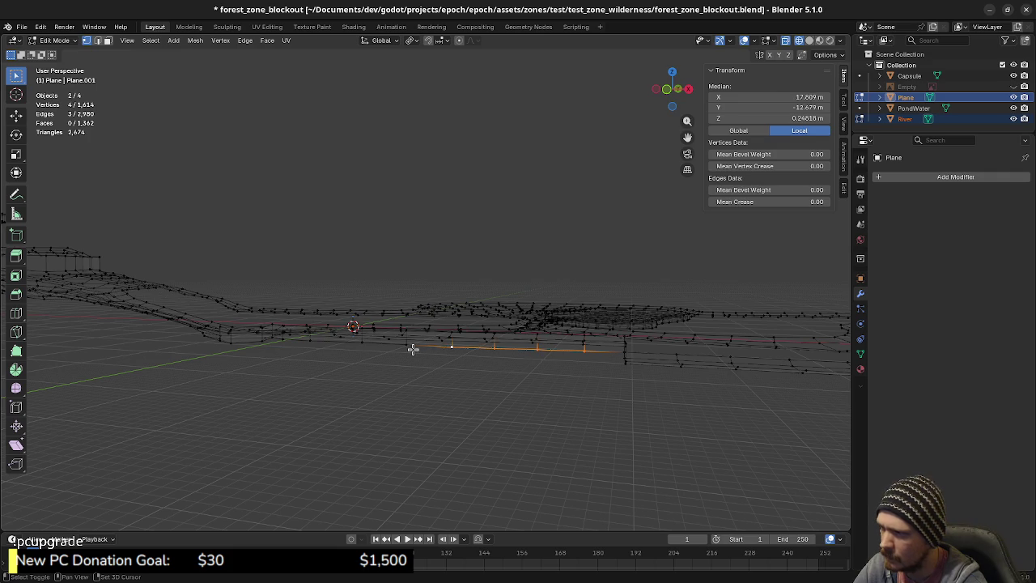
mouse_move(364, 382)
middle_down()
mouse_move(400, 381)
mouse_move(389, 352)
mouse_move(403, 381)
mouse_move(498, 386)
mouse_move(483, 427)
mouse_move(458, 430)
mouse_move(448, 408)
mouse_move(456, 410)
middle_up()
key(x)
click(405, 389)
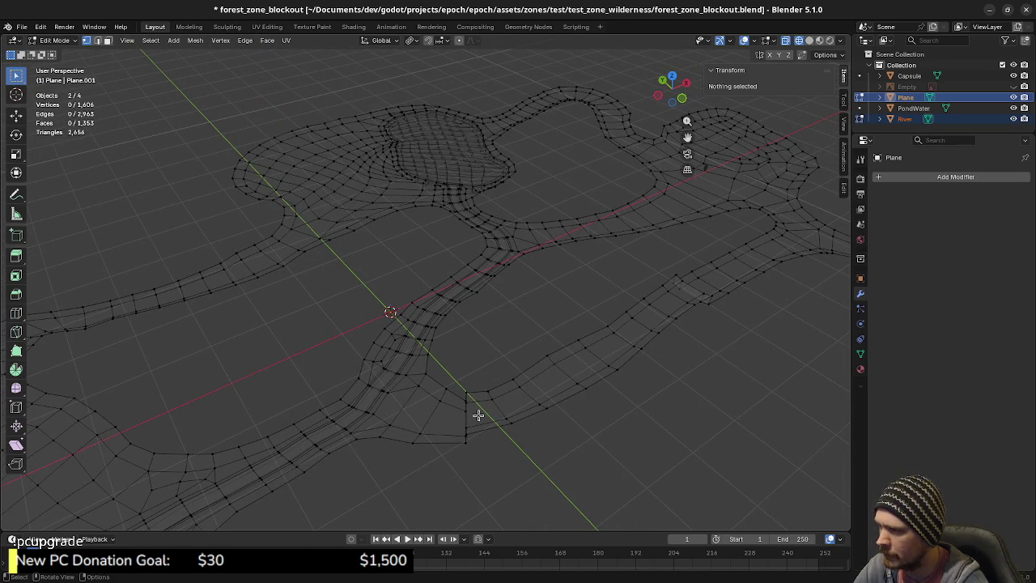
- Edge-slide the short edge loop at the wall corner into place
mouse_move(561, 386)
middle_down()
mouse_move(504, 404)
mouse_move(514, 386)
mouse_move(556, 365)
mouse_move(514, 370)
mouse_move(505, 345)
middle_up()
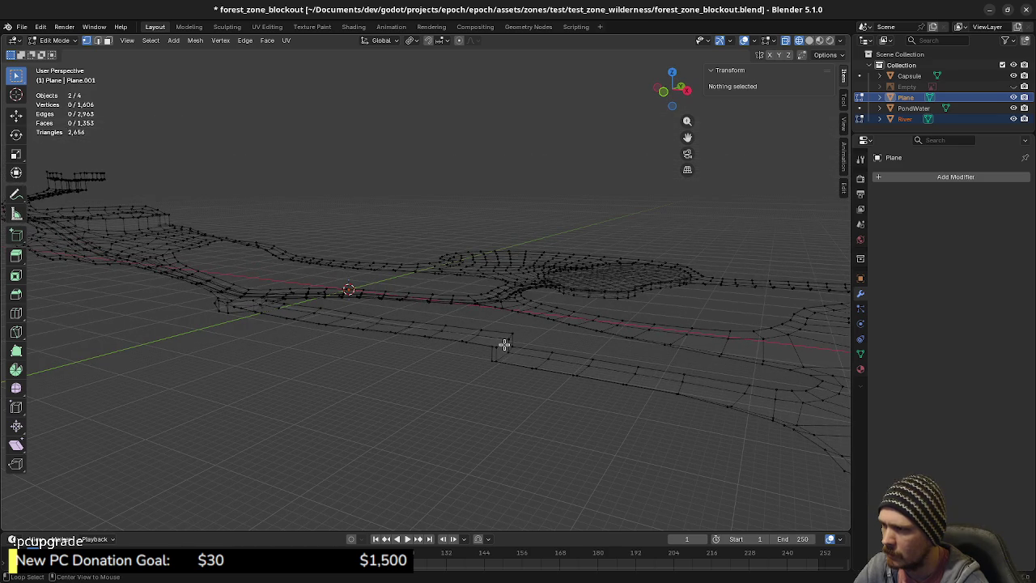
alt+click(503, 344)
key(g)
key(g)
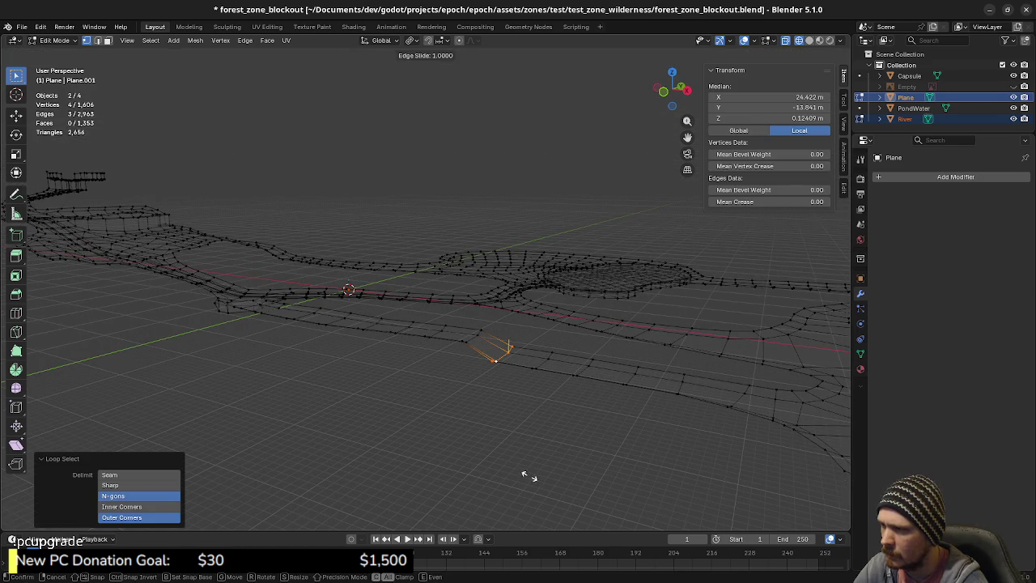
click(531, 481)
- Merge the whole mesh by distance at 0.001 m
key(a)
key(m)
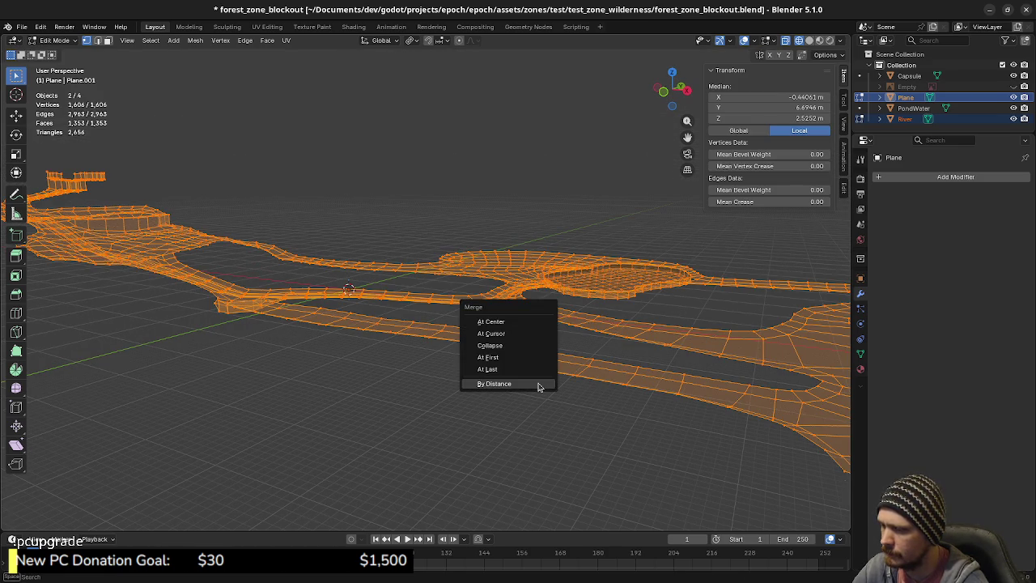
click(537, 384)
- Unhide the Empty reference image in the Outliner
middle_drag(522, 386, 508, 378)
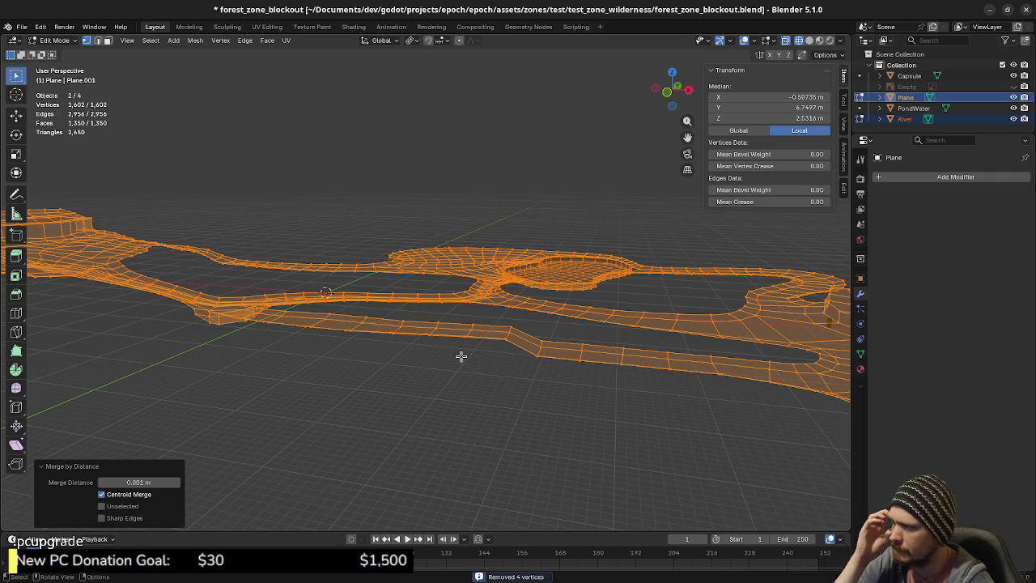
mouse_move(377, 337)
middle_down()
mouse_move(411, 339)
mouse_move(453, 365)
middle_up()
click(1014, 86)
mouse_move(534, 340)
middle_down()
mouse_move(544, 324)
mouse_move(366, 359)
middle_up()
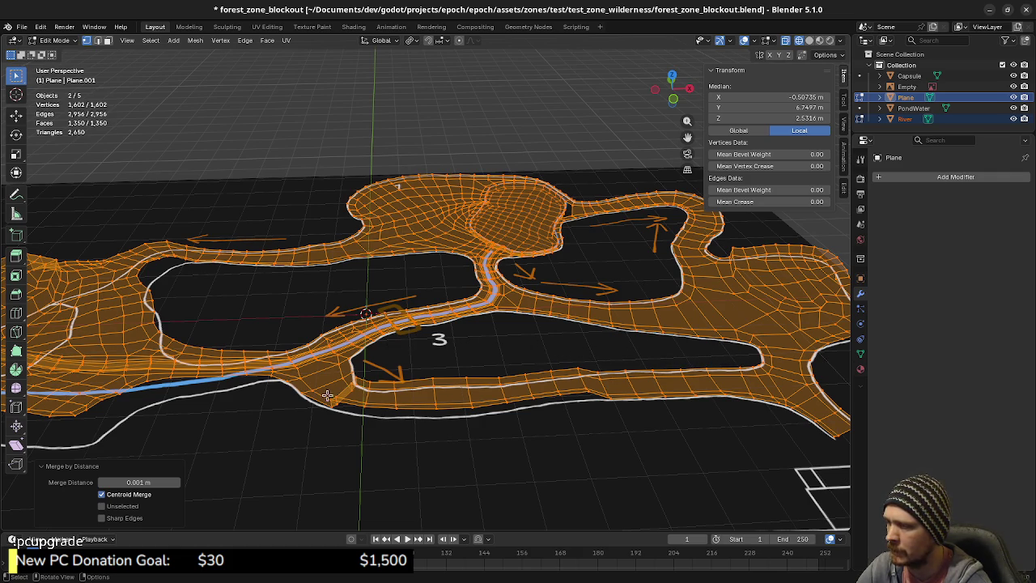
- Circle-select the road-edge faces beside the marker near the lower path corner
mouse_move(357, 409)
middle_down()
mouse_move(429, 380)
mouse_move(540, 374)
middle_up()
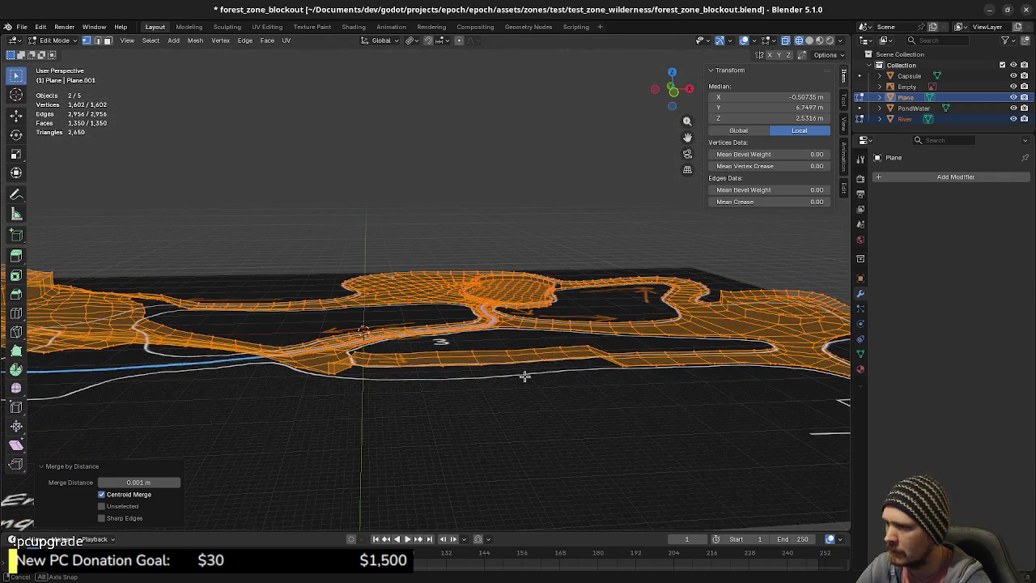
mouse_move(469, 368)
middle_down()
mouse_move(410, 389)
mouse_move(436, 392)
mouse_move(416, 364)
middle_up()
drag(417, 365, 473, 429)
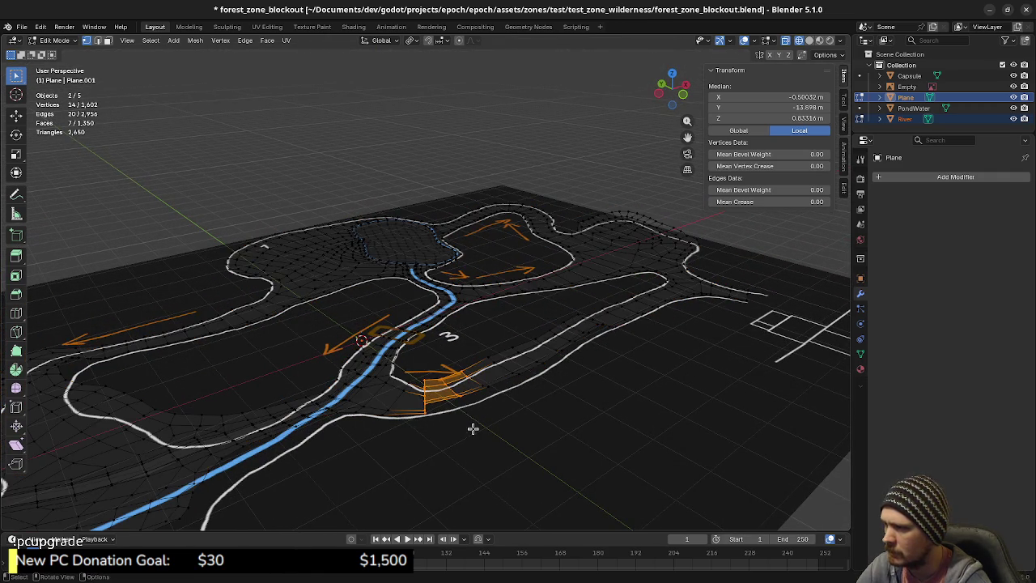
middle_drag(486, 420, 481, 428)
key(KP_7)
scroll(400, 386, up, 3)
key(c)
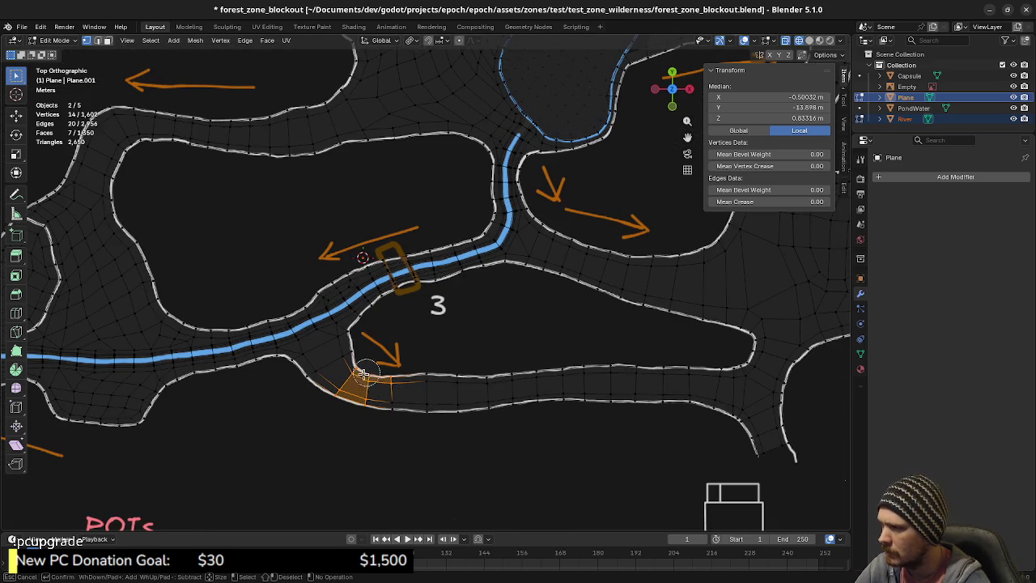
drag(380, 377, 420, 377)
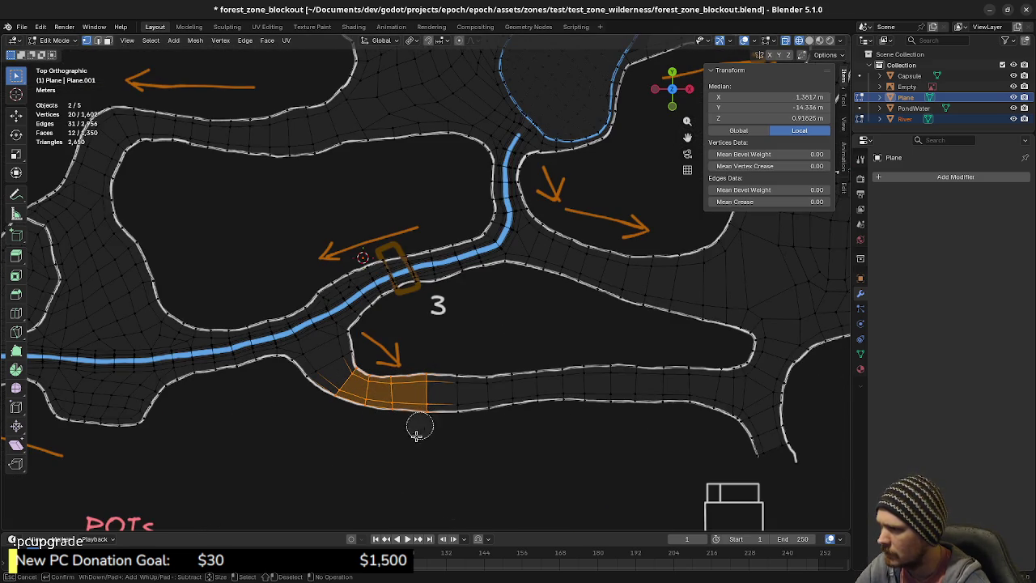
click(428, 408)
mouse_move(414, 439)
middle_down()
mouse_move(467, 401)
mouse_move(469, 439)
mouse_move(483, 428)
middle_up()
- Raise the selected road faces 1.5122 m along Z into a ramp
key(g)
key(z)
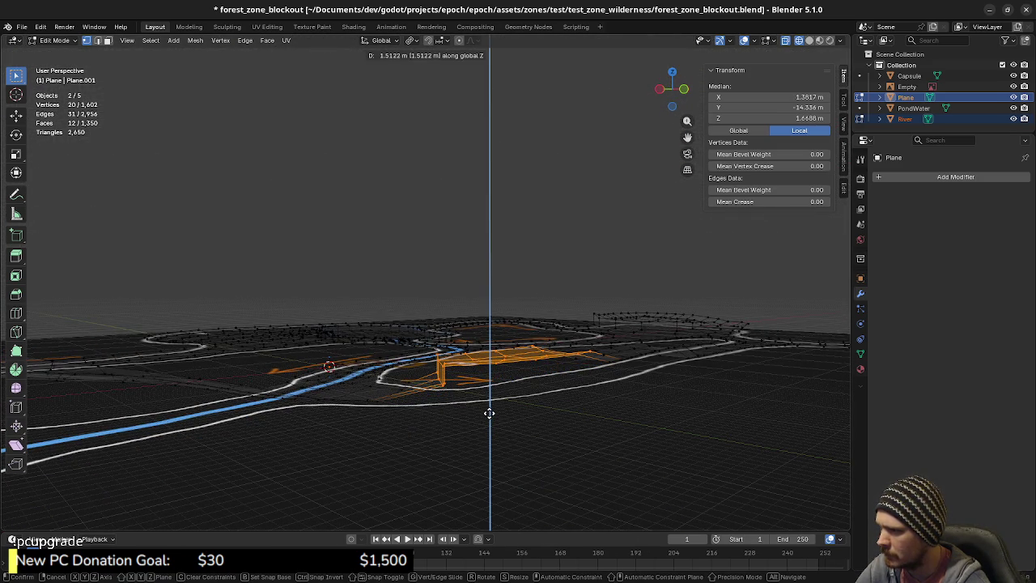
click(489, 413)
- Extrude the raised road faces and lift the block about 0.86 m along Z
mouse_move(428, 411)
middle_down()
mouse_move(424, 436)
mouse_move(426, 419)
mouse_move(424, 429)
mouse_move(459, 439)
mouse_move(486, 435)
mouse_move(454, 437)
mouse_move(486, 421)
middle_up()
key(e)
click(500, 471)
middle_drag(500, 471, 490, 446)
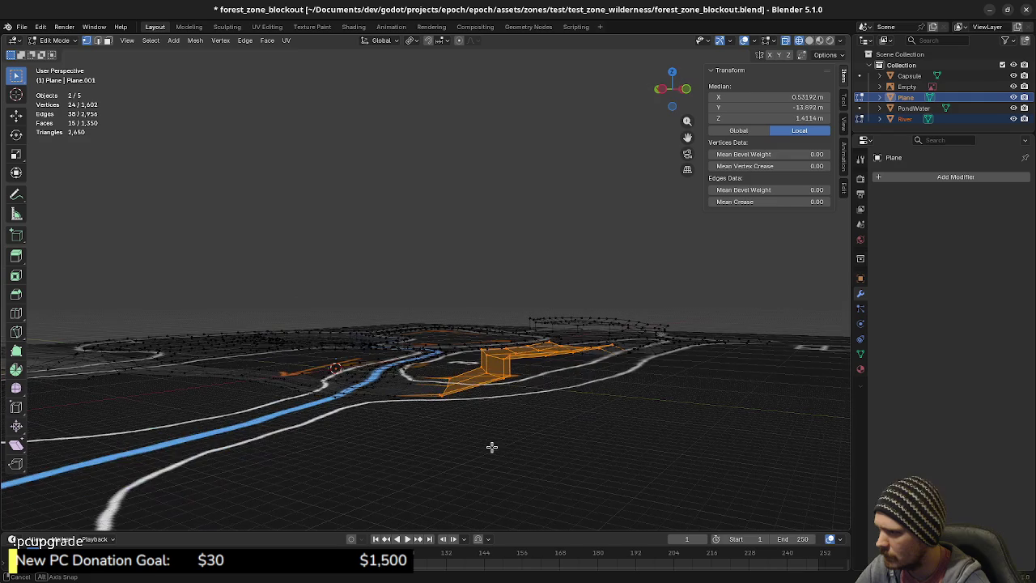
key(g)
key(z)
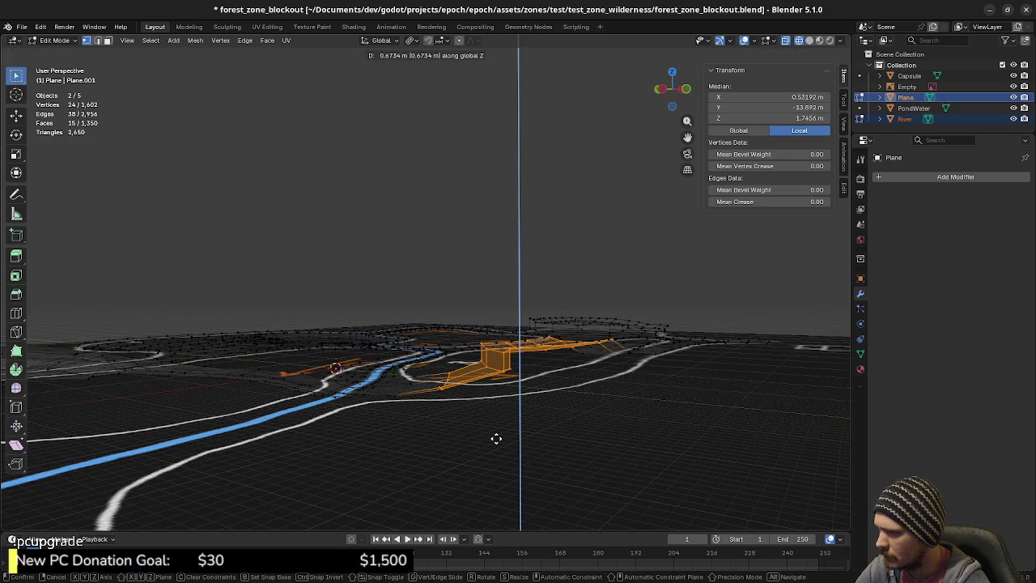
click(496, 438)
- Select the edges and neighbouring faces at the block's end
mouse_move(496, 438)
middle_down()
mouse_move(468, 435)
mouse_move(504, 428)
mouse_move(490, 422)
mouse_move(518, 428)
mouse_move(556, 375)
mouse_move(532, 368)
middle_up()
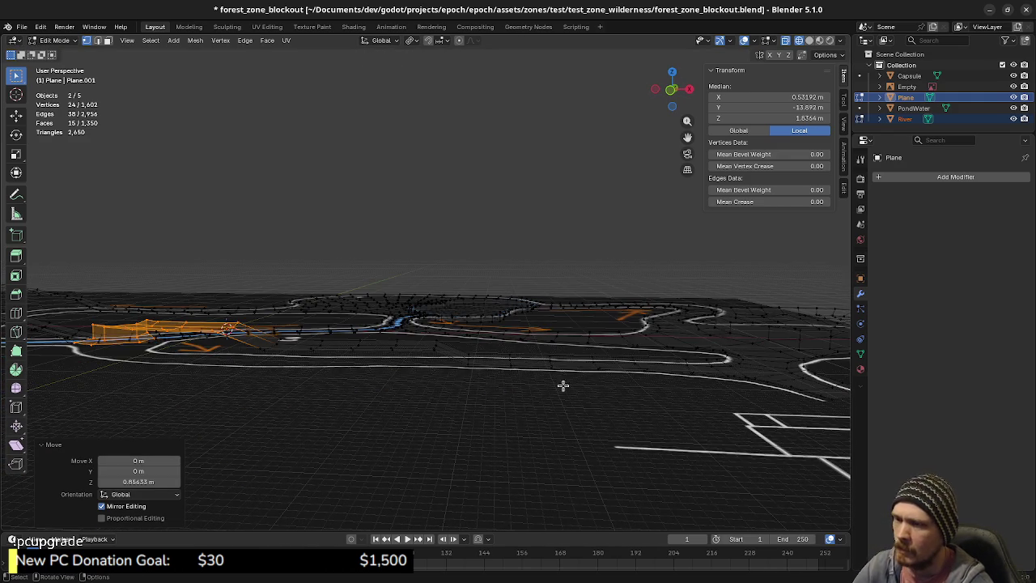
mouse_move(492, 377)
middle_down()
mouse_move(472, 396)
mouse_move(485, 416)
mouse_move(397, 402)
middle_up()
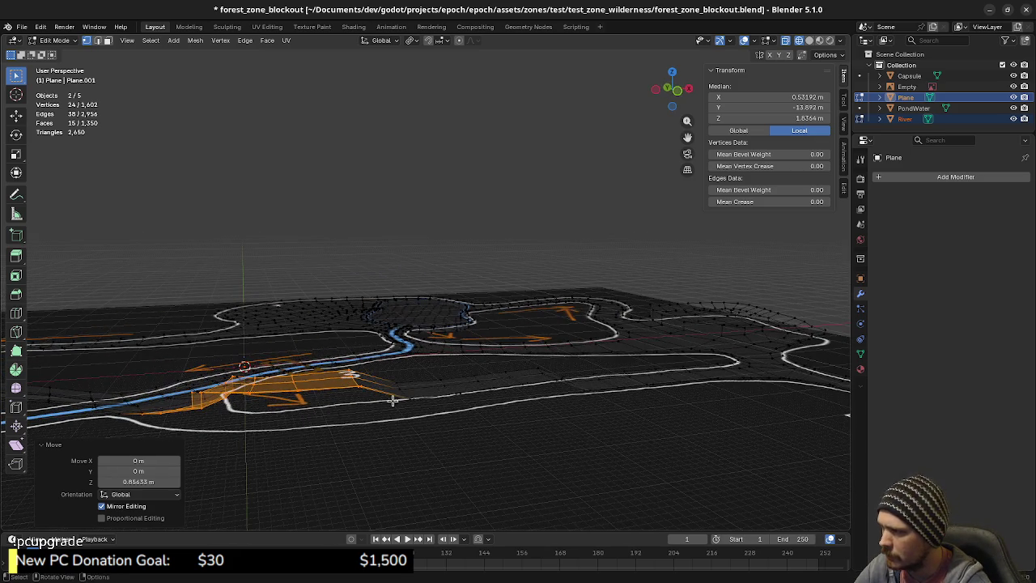
mouse_move(311, 394)
middle_down()
mouse_move(391, 410)
mouse_move(368, 409)
mouse_move(405, 435)
mouse_move(390, 441)
mouse_move(346, 411)
middle_up()
click(406, 434)
ctrl+click(359, 427)
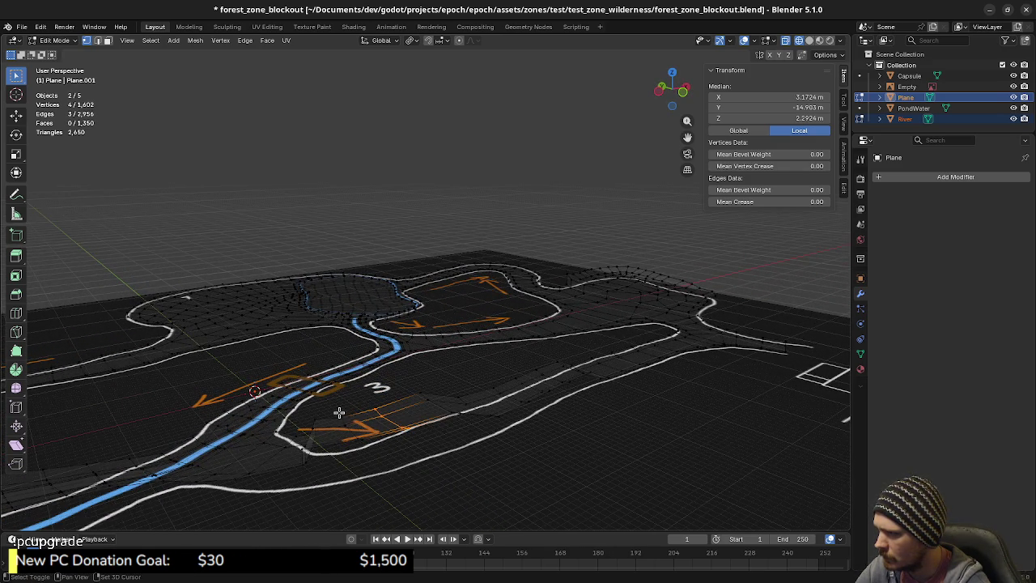
- Move the selected wall vertices vertically to a new height
mouse_move(383, 453)
middle_down()
mouse_move(391, 444)
mouse_move(369, 430)
mouse_move(414, 411)
middle_up()
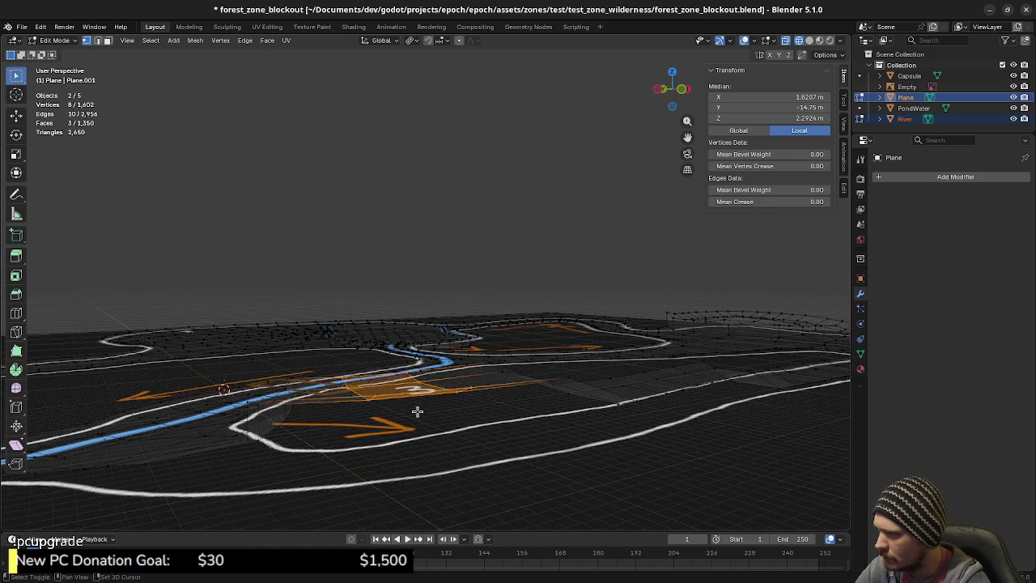
key(g)
key(z)
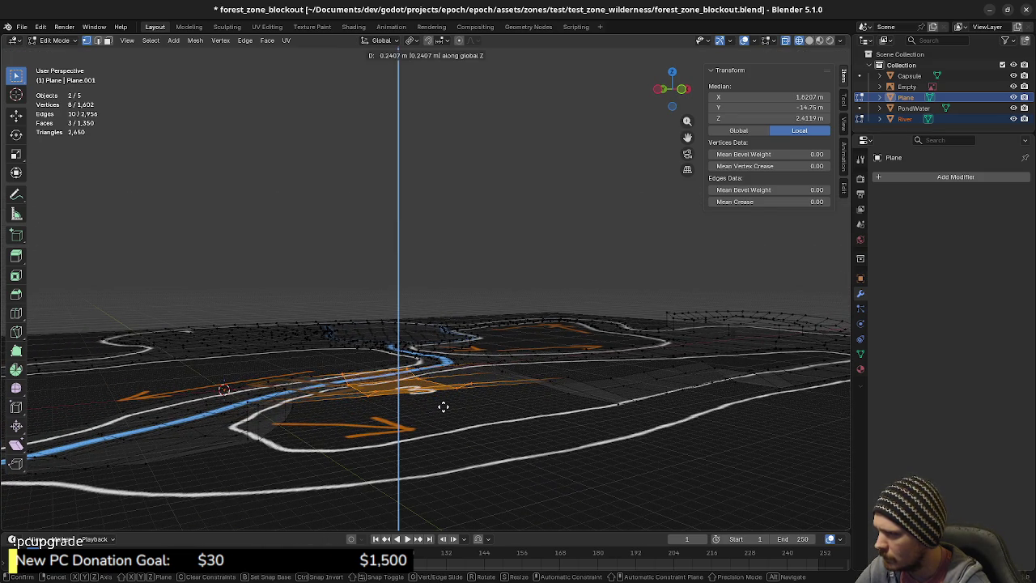
click(428, 412)
mouse_move(429, 412)
middle_down()
mouse_move(429, 429)
mouse_move(364, 423)
mouse_move(313, 403)
mouse_move(340, 435)
mouse_move(344, 369)
middle_up()
- Select a row of four vertices and raise it about 0.68 m along Z
drag(350, 357, 415, 465)
mouse_move(429, 430)
middle_down()
mouse_move(418, 412)
mouse_move(423, 375)
mouse_move(456, 380)
mouse_move(456, 400)
mouse_move(472, 405)
middle_up()
key(g)
key(z)
click(423, 385)
key(g)
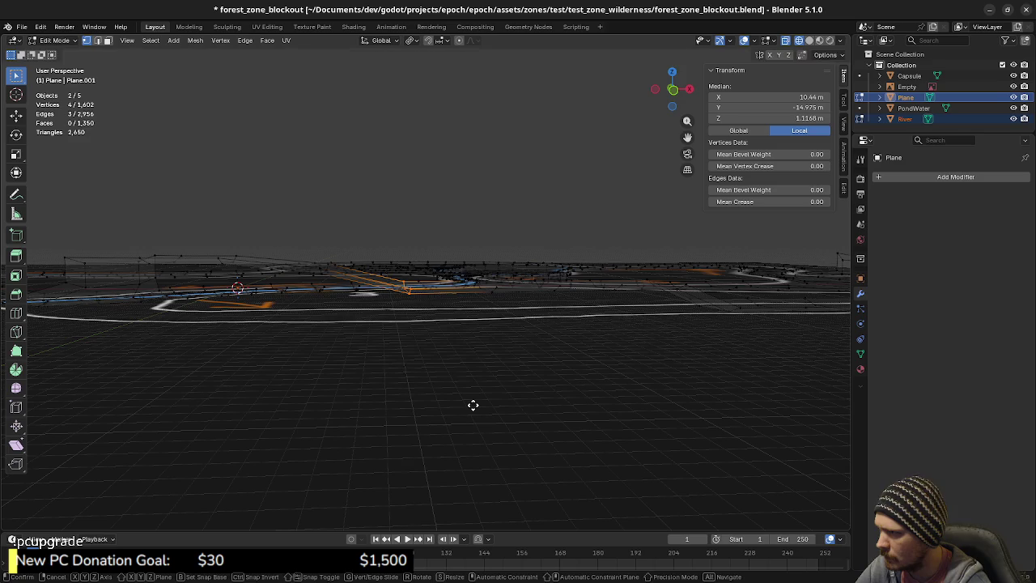
key(z)
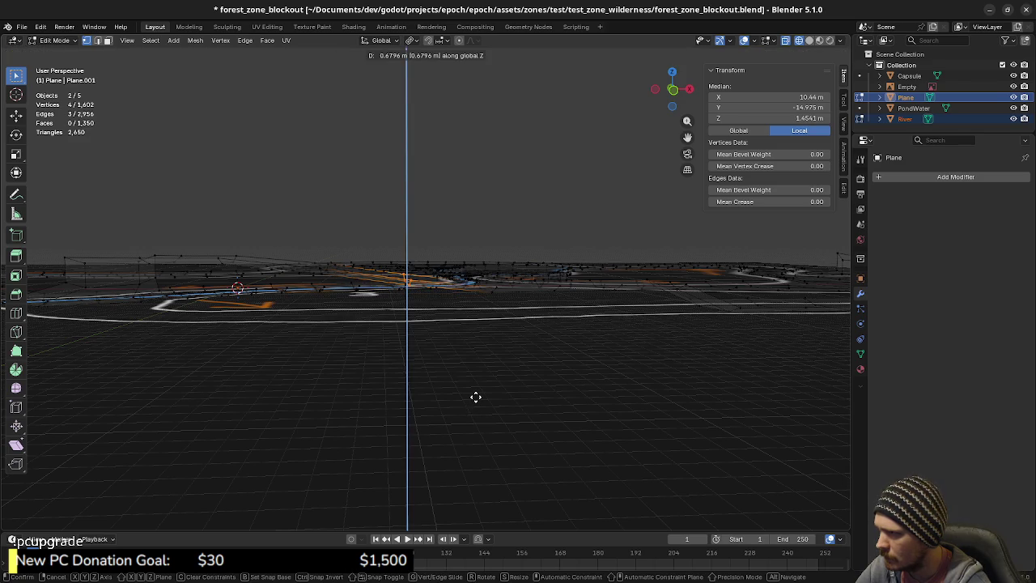
click(476, 396)
middle_drag(474, 398, 420, 400)
middle_drag(374, 334, 378, 365)
- Select another set of wall vertices and lower them along Z
drag(377, 363, 360, 449)
mouse_move(412, 446)
middle_down()
mouse_move(413, 425)
mouse_move(440, 397)
mouse_move(457, 353)
mouse_move(421, 426)
middle_up()
mouse_move(408, 394)
mouse_down()
mouse_move(439, 456)
mouse_move(484, 474)
mouse_up()
mouse_move(484, 474)
middle_down()
mouse_move(476, 466)
mouse_move(486, 444)
middle_up()
key(z)
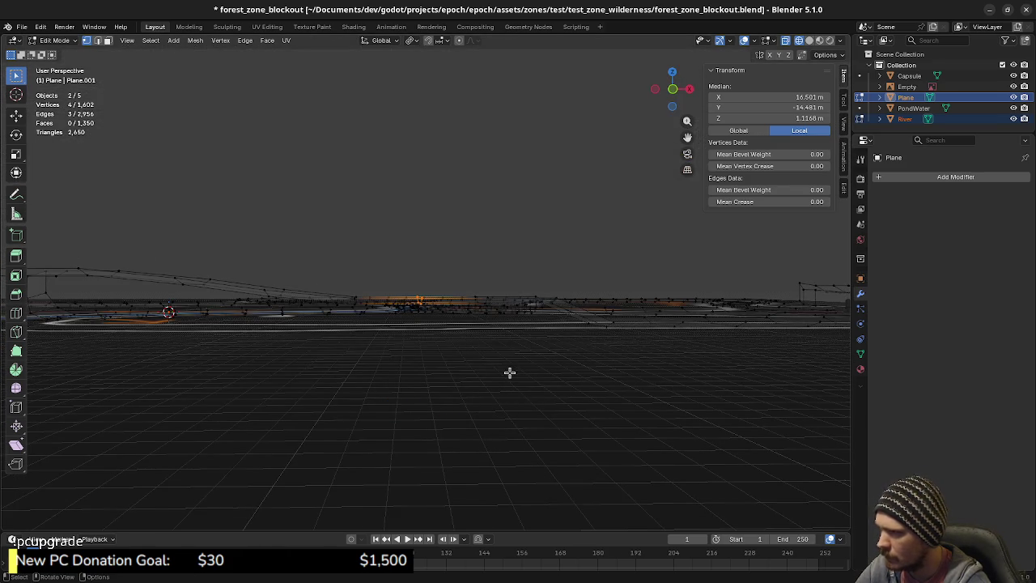
key(g)
key(z)
click(507, 378)
mouse_move(507, 377)
middle_down()
mouse_move(497, 397)
mouse_move(463, 365)
middle_up()
- Lower the next group of wall vertices about 0.94 m
drag(445, 332, 483, 396)
middle_drag(482, 396, 488, 410)
key(g)
key(z)
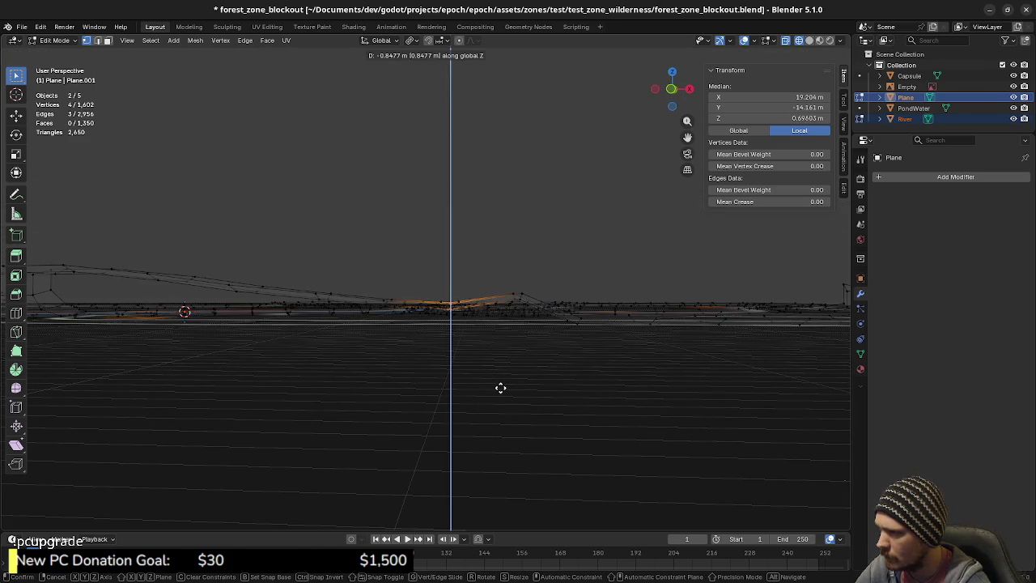
click(500, 388)
middle_drag(518, 335, 531, 403)
- Lower a final column of four vertices 1.6845 m toward the road, then switch to solid shading
drag(453, 370, 485, 455)
middle_drag(539, 440, 559, 410)
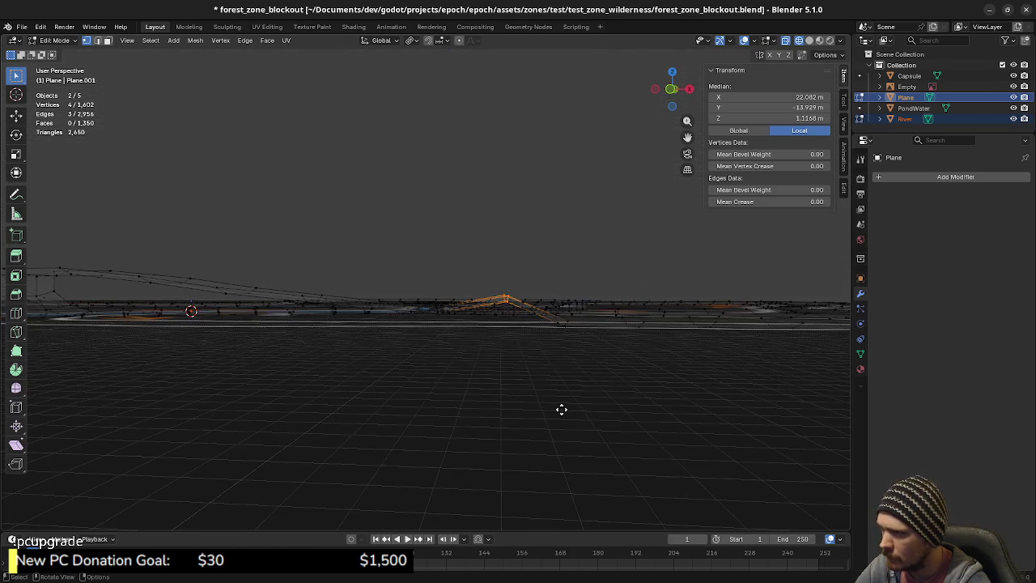
key(g)
key(z)
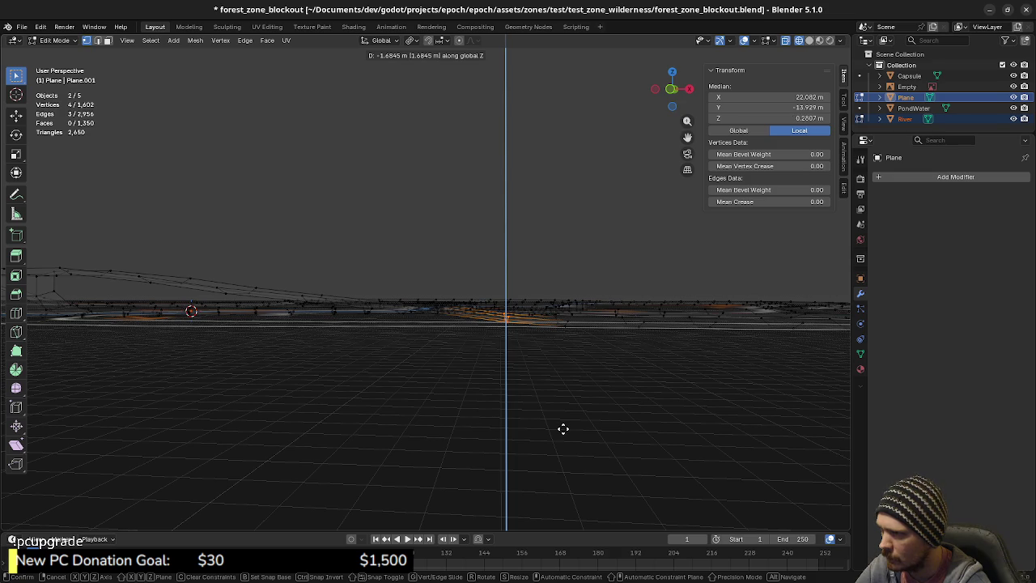
click(563, 429)
mouse_move(555, 411)
middle_down()
mouse_move(537, 421)
mouse_move(467, 410)
mouse_move(449, 423)
mouse_move(519, 423)
mouse_move(499, 476)
mouse_move(443, 438)
mouse_move(455, 407)
mouse_move(529, 405)
mouse_move(493, 405)
mouse_move(487, 386)
mouse_move(555, 386)
mouse_move(503, 381)
mouse_move(481, 393)
mouse_move(495, 351)
middle_up()
key(shift+z)
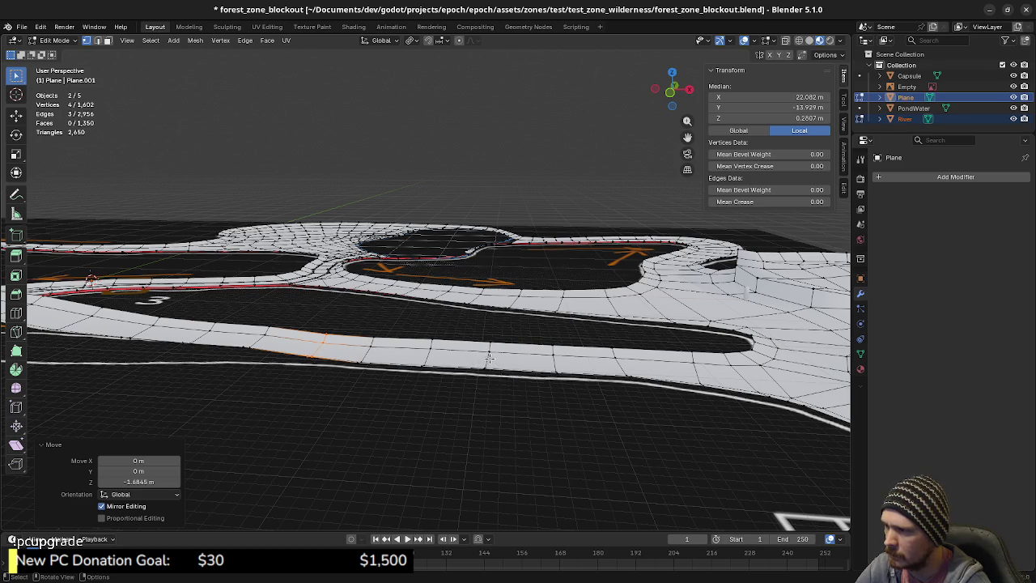
- In X-ray, select three faces on the lower path and raise them 1.1244 m
key(alt+z)
drag(462, 319, 550, 398)
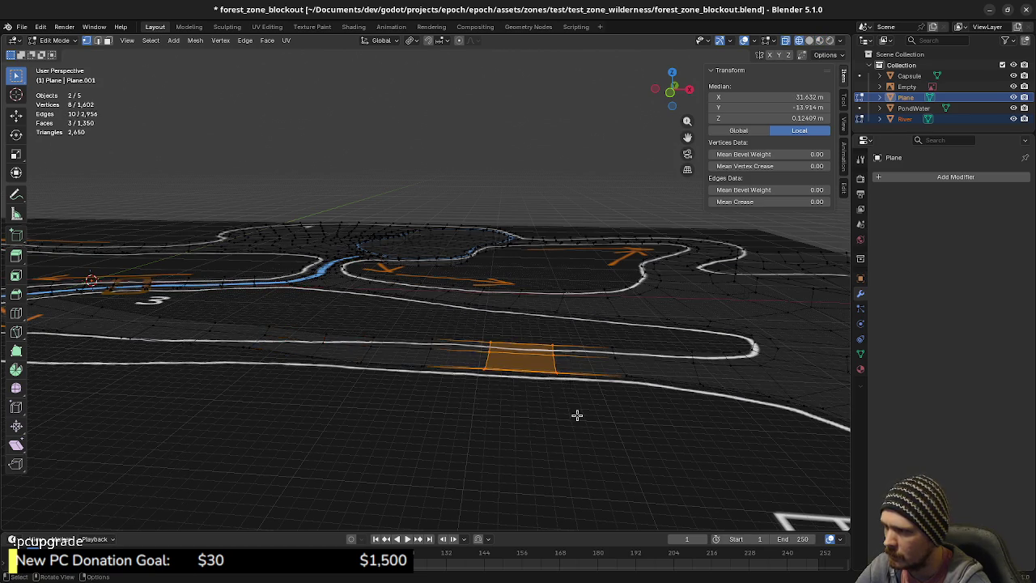
key(g)
key(Escape)
middle_drag(567, 405, 567, 402)
key(g)
key(z)
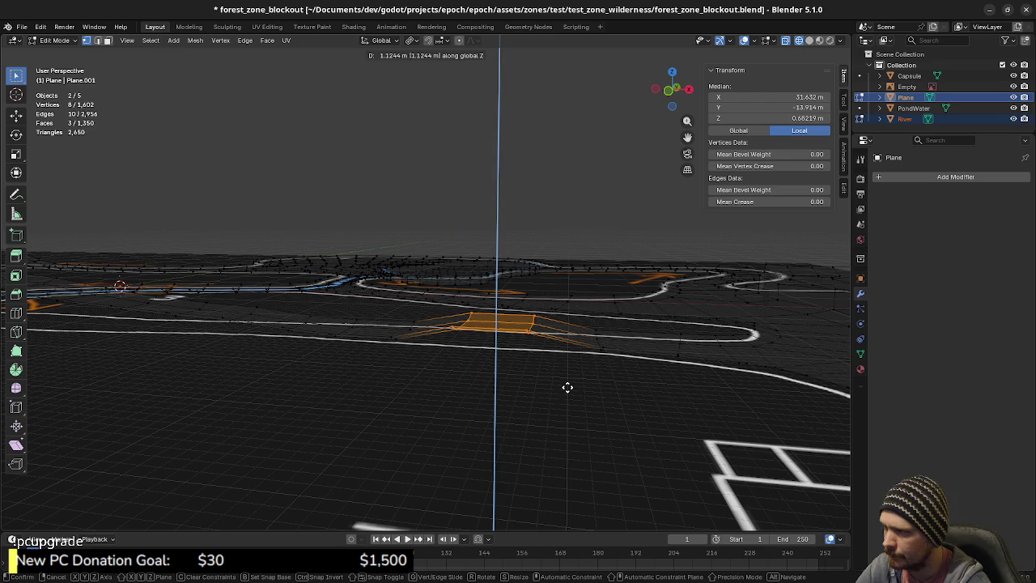
click(567, 387)
- Select four vertices of the raised patch and adjust their height along Z
middle_drag(459, 376, 467, 380)
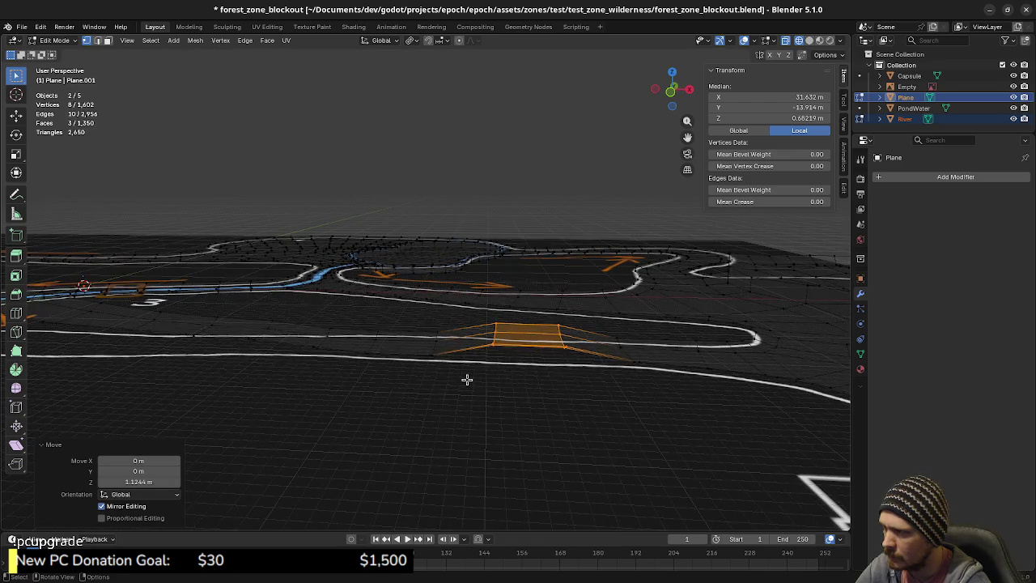
drag(423, 328, 458, 375)
key(g)
key(z)
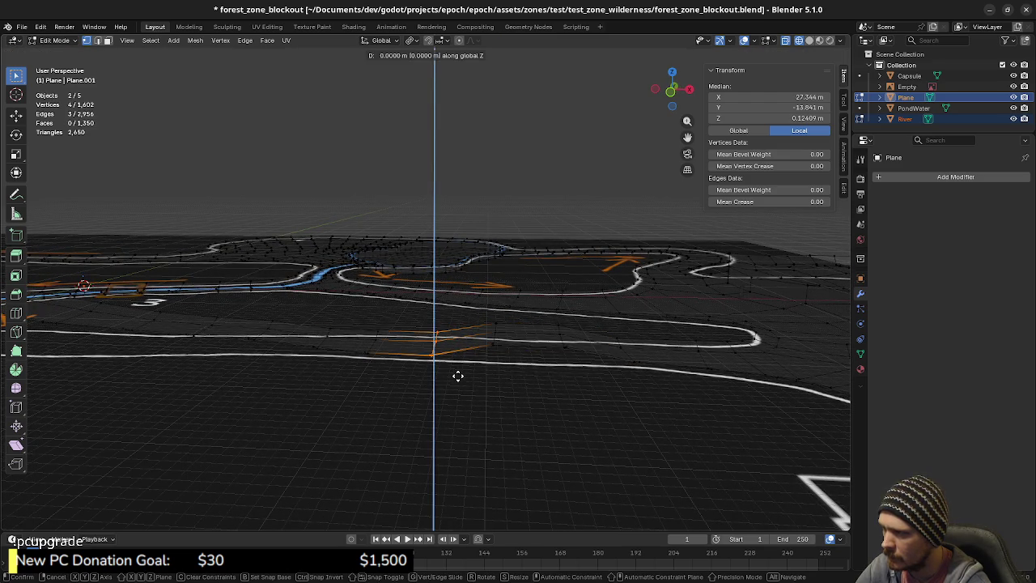
click(458, 373)
- Raise the selected edge vertices 0.2919 m in wireframe, then return to solid shading
middle_drag(541, 356, 568, 367)
scroll(585, 373, up, 2)
scroll(580, 382, up, 3)
scroll(578, 386, up, 2)
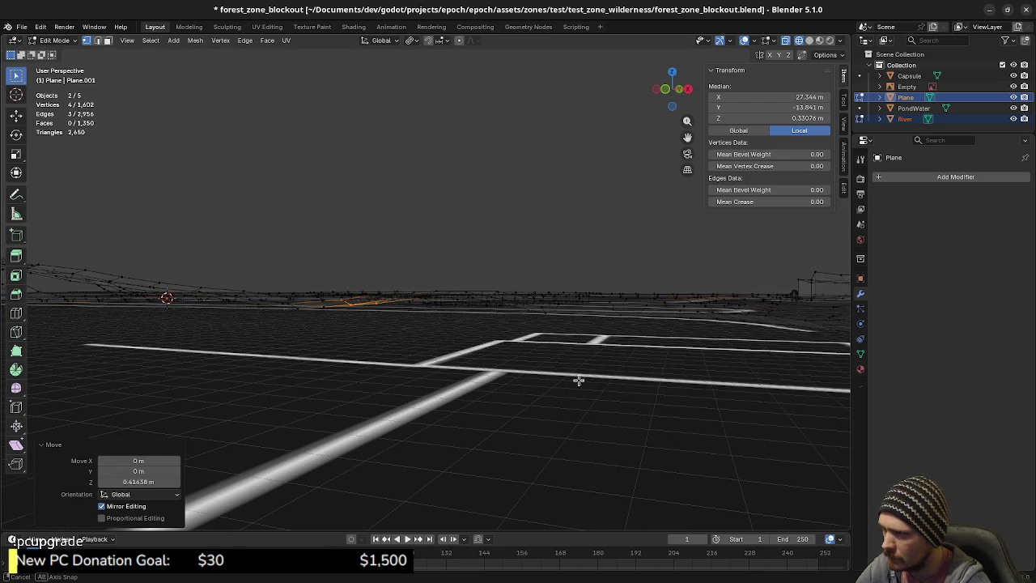
mouse_move(574, 401)
middle_down()
mouse_move(555, 388)
mouse_move(542, 400)
mouse_move(523, 370)
middle_up()
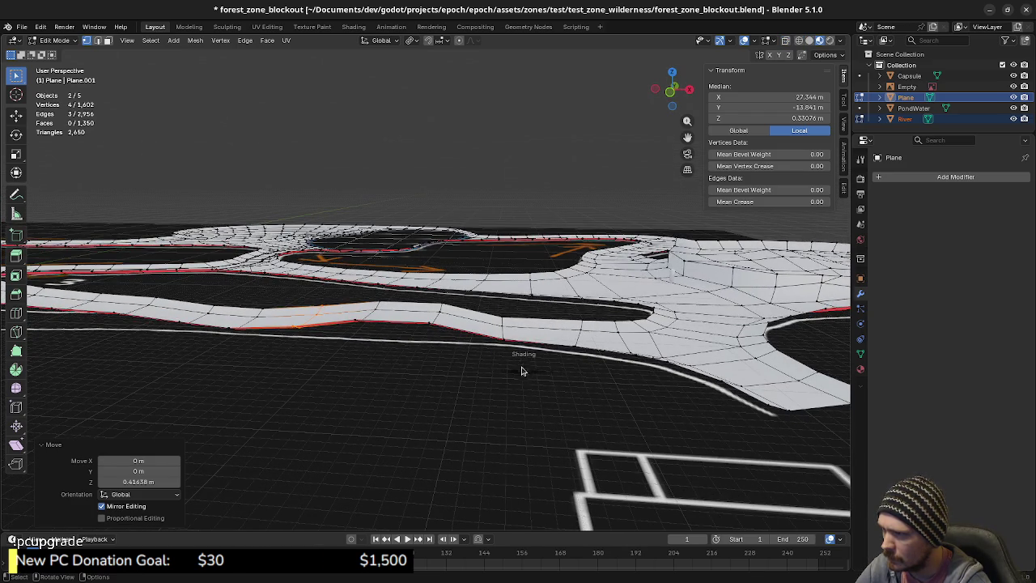
key(shift+z)
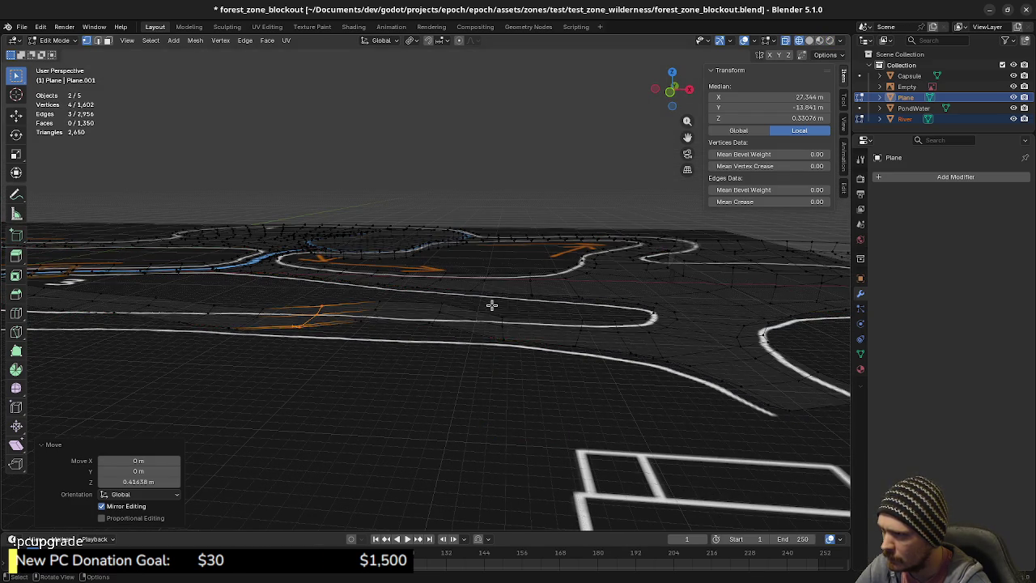
key(g)
key(g)
key(z)
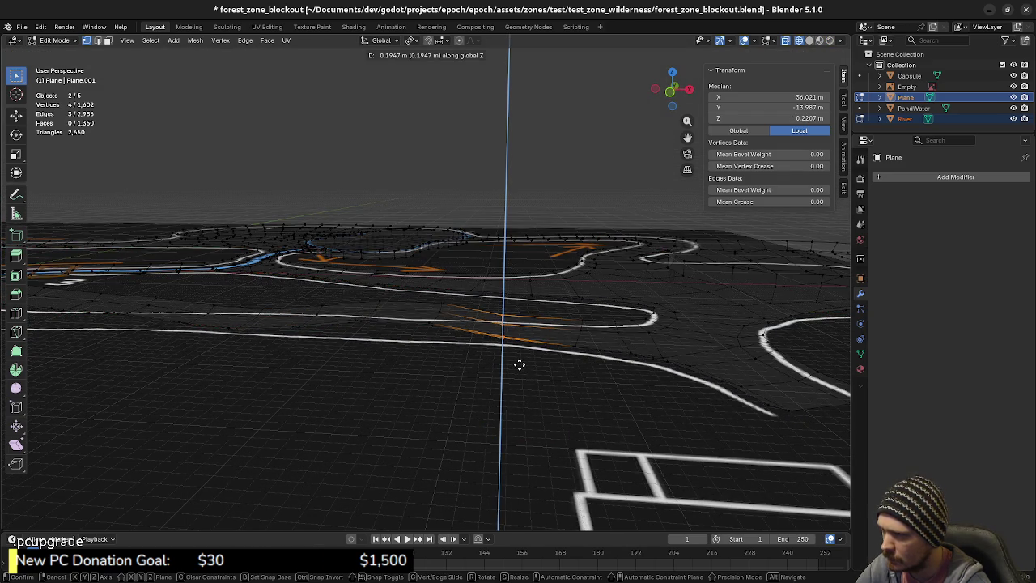
click(519, 363)
key(shift+z)
middle_drag(511, 426, 508, 386)
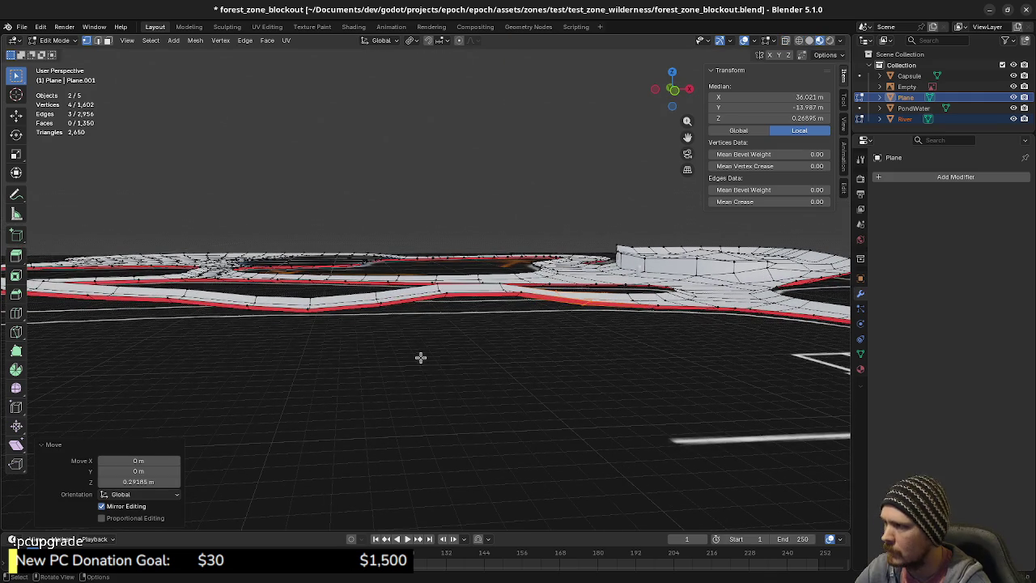
mouse_move(578, 347)
middle_down()
mouse_move(456, 340)
mouse_move(531, 378)
mouse_move(418, 349)
mouse_move(453, 369)
mouse_move(465, 363)
mouse_move(450, 350)
mouse_move(511, 351)
middle_up()
- From top view in Object Mode, hide the reference-drawing Empty in the Outliner
key(KP_7)
scroll(510, 243, down, 2)
mouse_move(515, 159)
shift+middle_down()
mouse_move(486, 317)
mouse_move(469, 306)
mouse_move(562, 322)
shift+middle_up()
key(Tab)
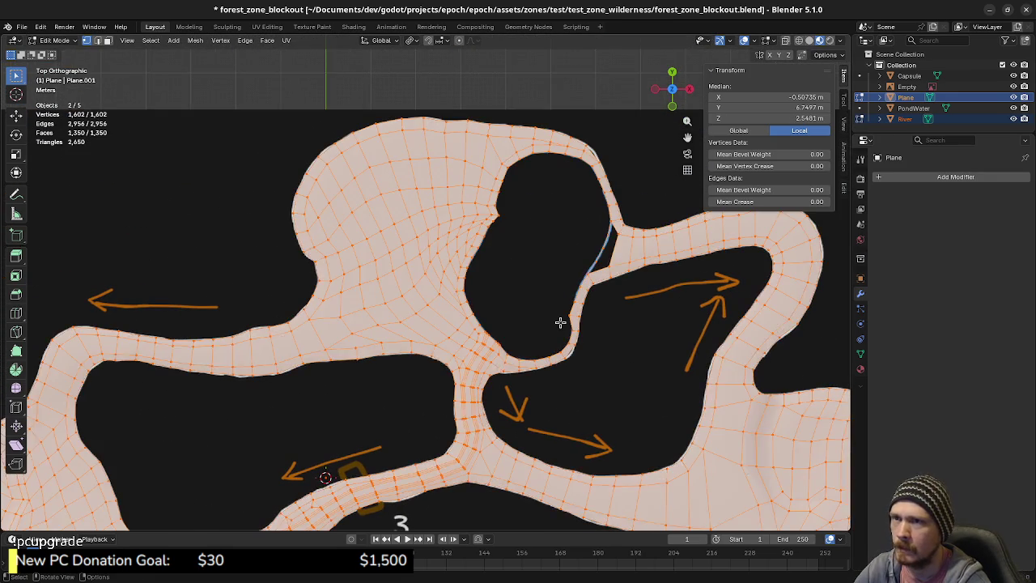
key(Tab)
key(Tab)
key(a)
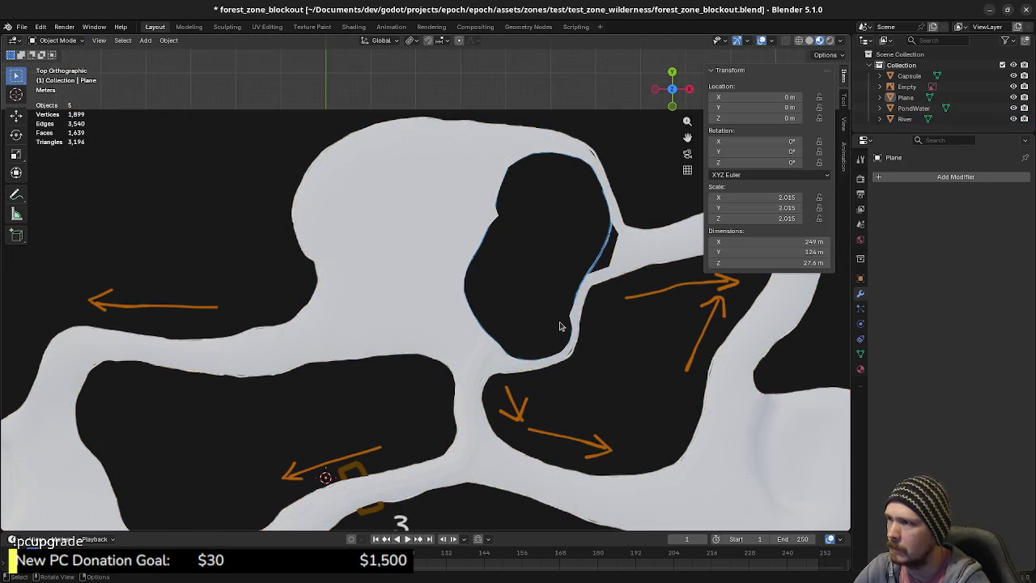
click(1014, 86)
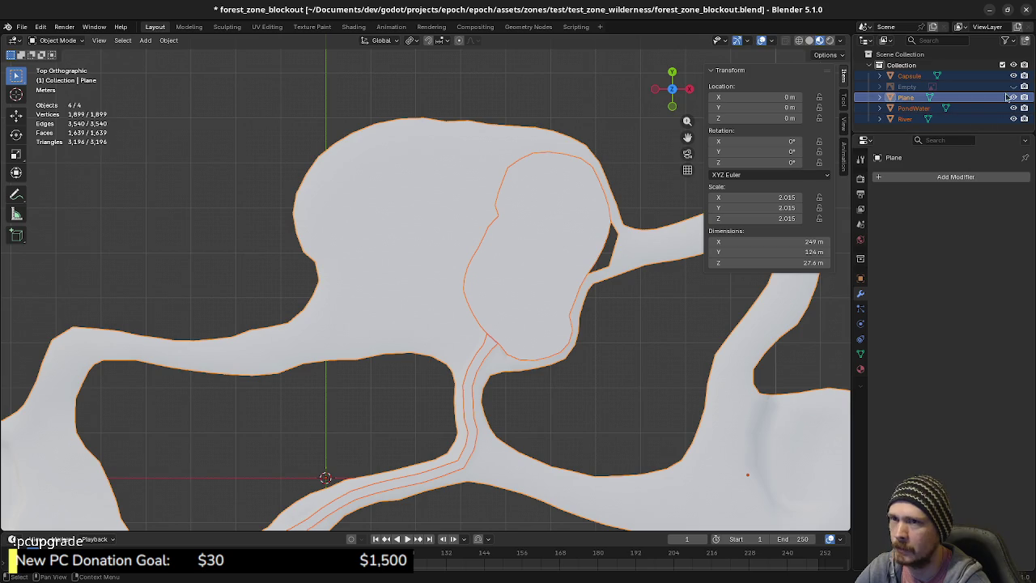
click(1013, 87)
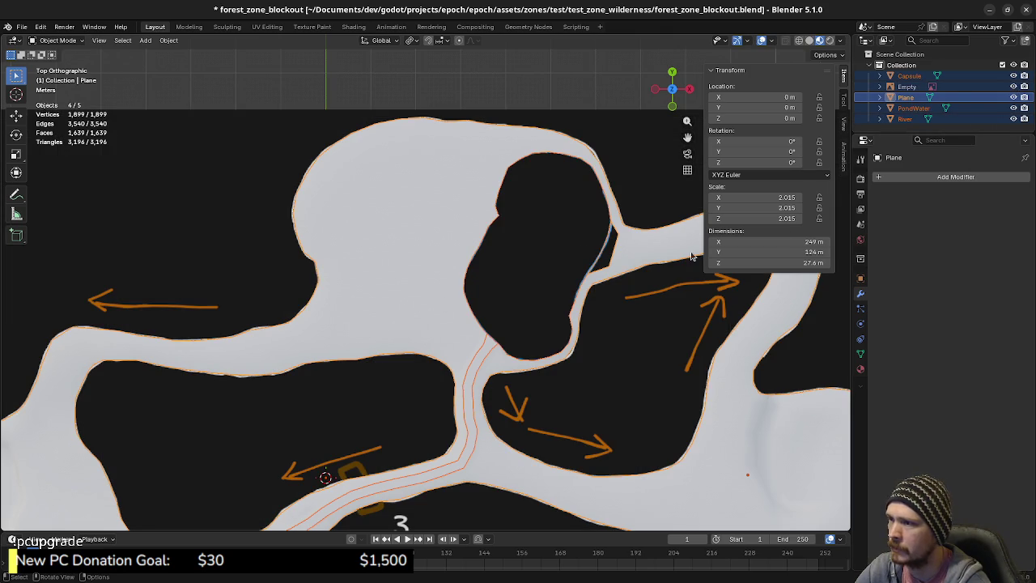
click(1014, 86)
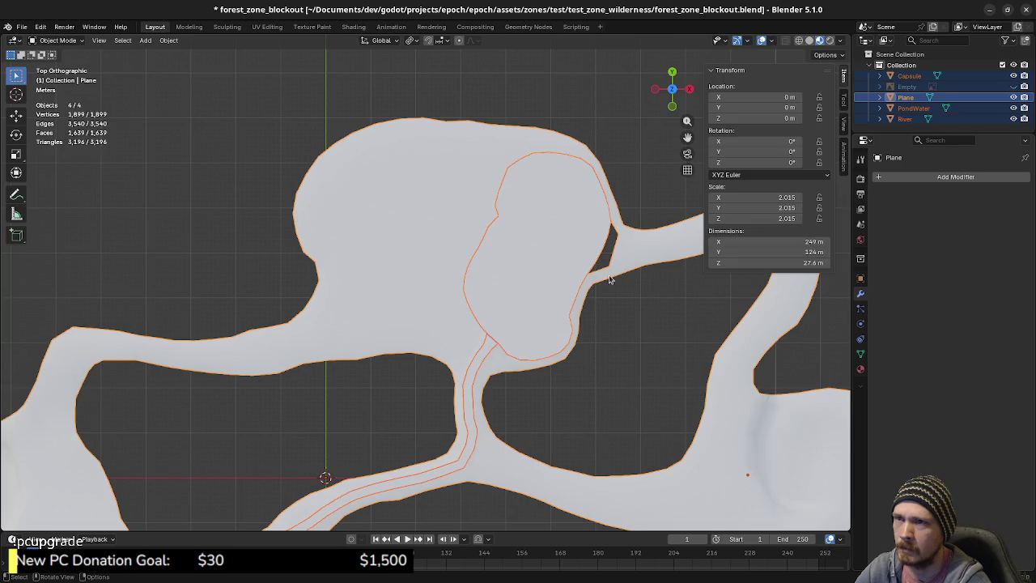
- Re-enter Edit Mode with everything deselected and show the terrain as a wireframe
key(Tab)
key(alt+a)
scroll(527, 355, down, 1)
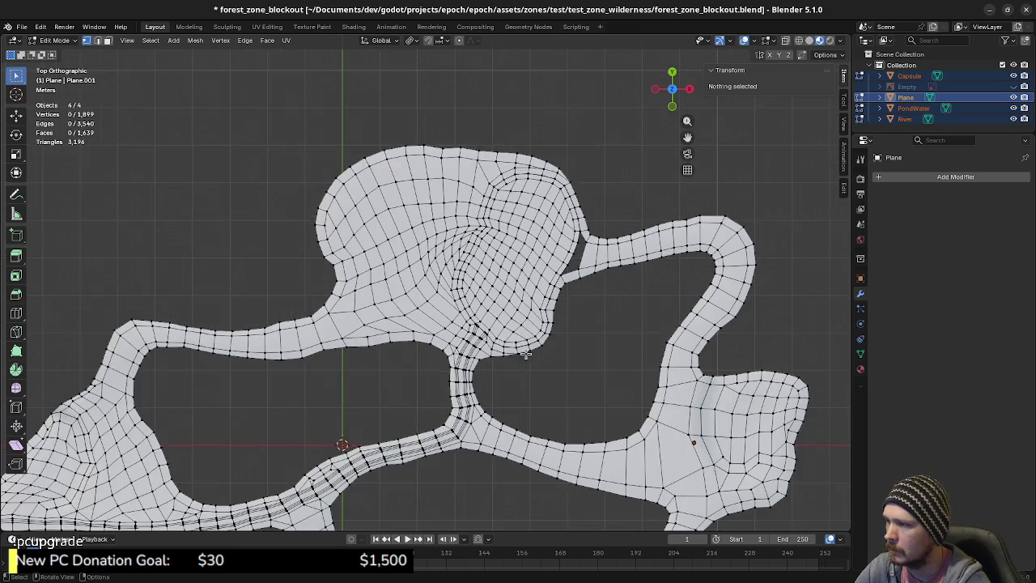
key(shift+z)
key(c)
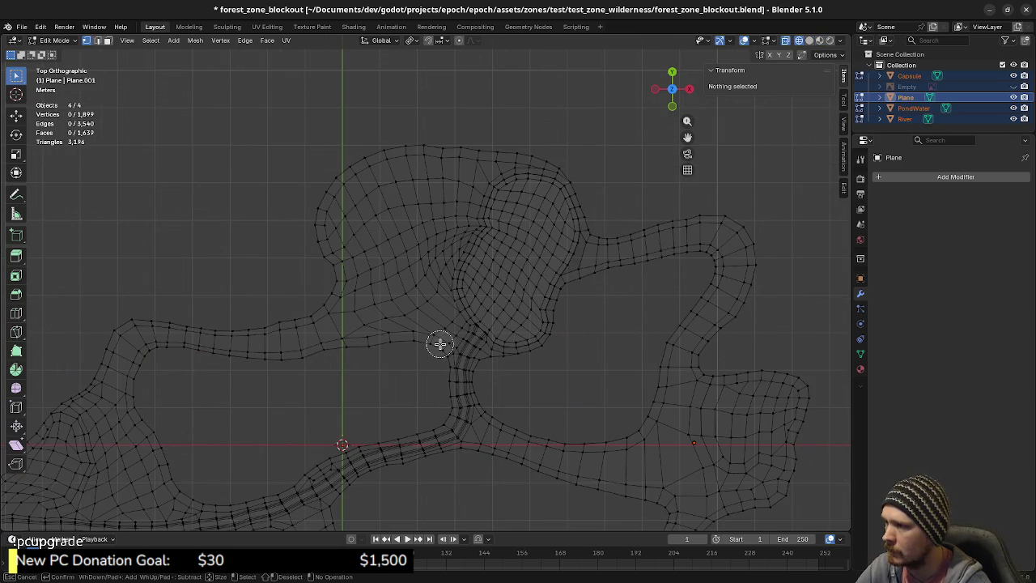
- Circle-select the pond clearing, its inner area, and the path strip and neck leading into it
click(440, 344)
mouse_move(450, 345)
mouse_down()
mouse_move(538, 335)
mouse_move(553, 282)
mouse_up()
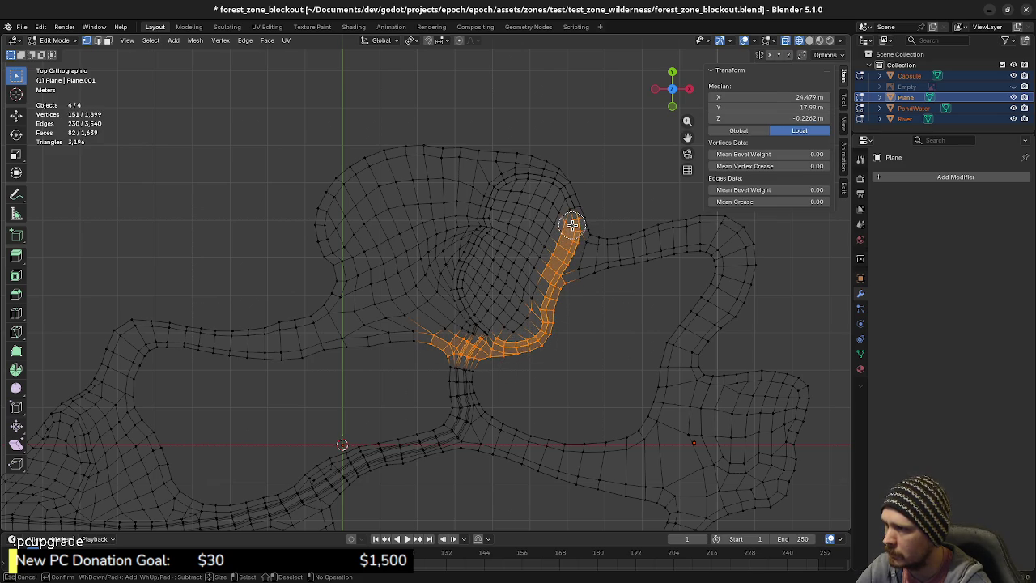
mouse_move(576, 215)
mouse_down()
mouse_move(557, 175)
mouse_move(426, 153)
mouse_move(342, 178)
mouse_move(329, 221)
mouse_move(338, 267)
mouse_up()
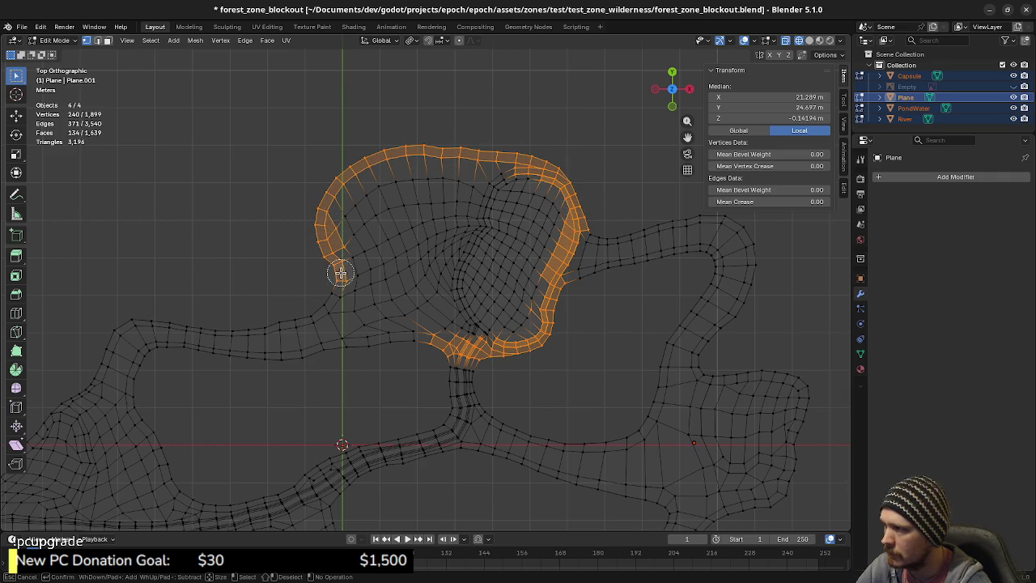
mouse_move(348, 328)
mouse_down()
mouse_move(377, 340)
mouse_move(364, 294)
mouse_move(424, 336)
mouse_move(482, 322)
mouse_move(527, 289)
mouse_move(556, 220)
mouse_move(518, 181)
mouse_move(352, 202)
mouse_move(365, 278)
mouse_move(419, 307)
mouse_move(376, 245)
mouse_move(389, 207)
mouse_move(432, 297)
mouse_move(443, 203)
mouse_move(482, 299)
mouse_move(493, 203)
mouse_move(502, 316)
mouse_move(524, 235)
mouse_move(541, 227)
mouse_up()
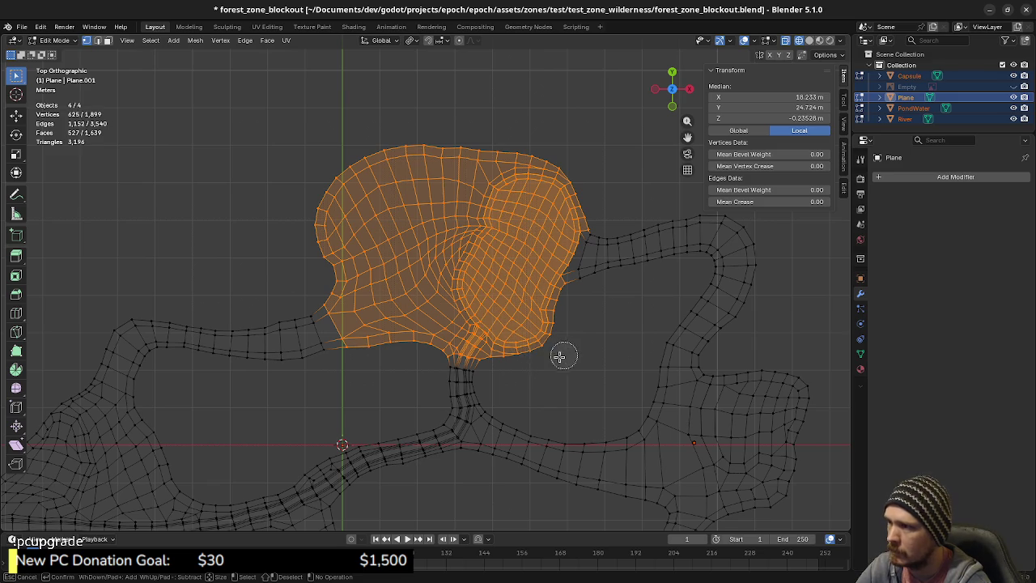
middle_drag(548, 386, 461, 344)
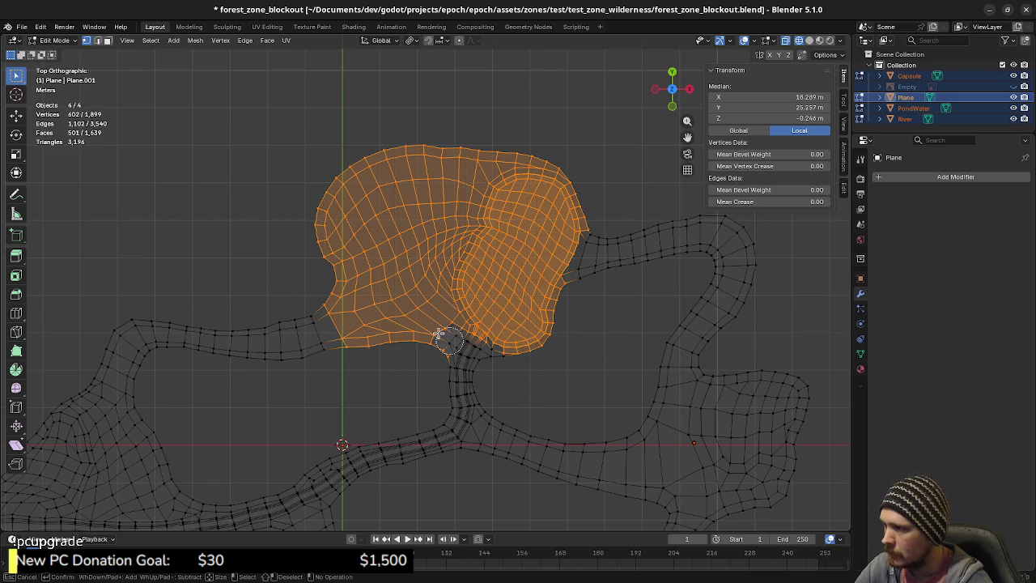
drag(446, 337, 482, 351)
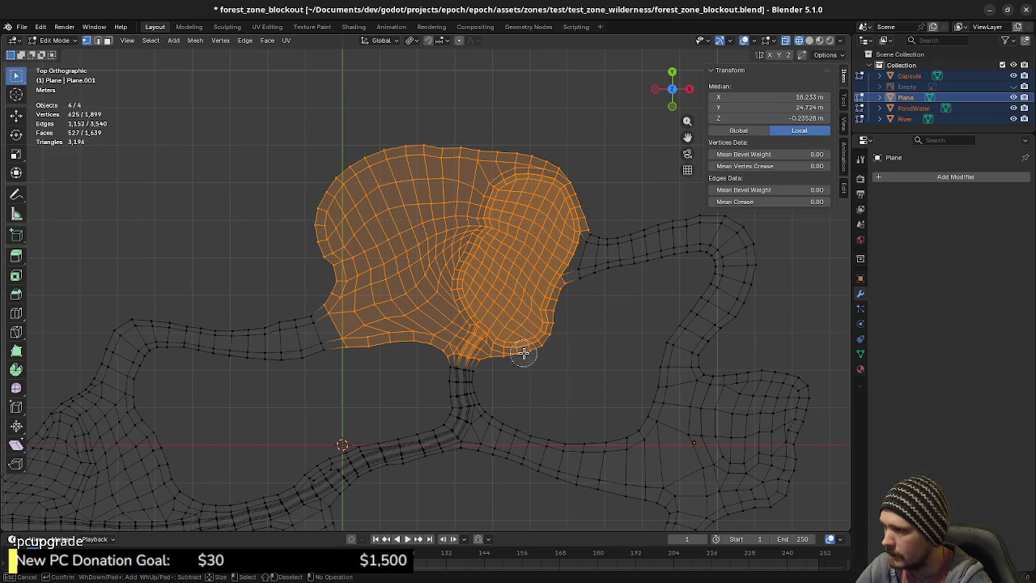
key(Escape)
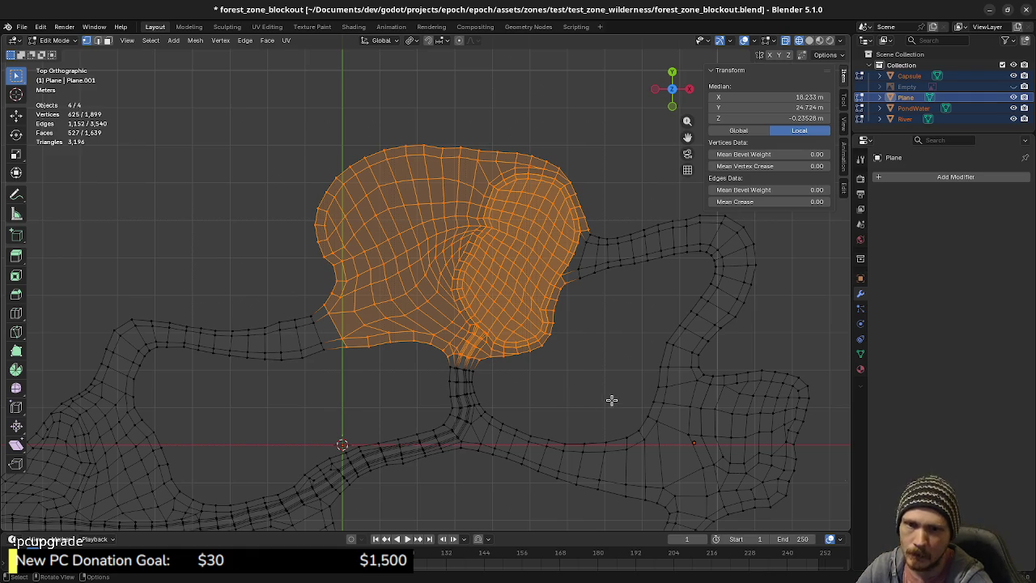
middle_drag(612, 401, 588, 387)
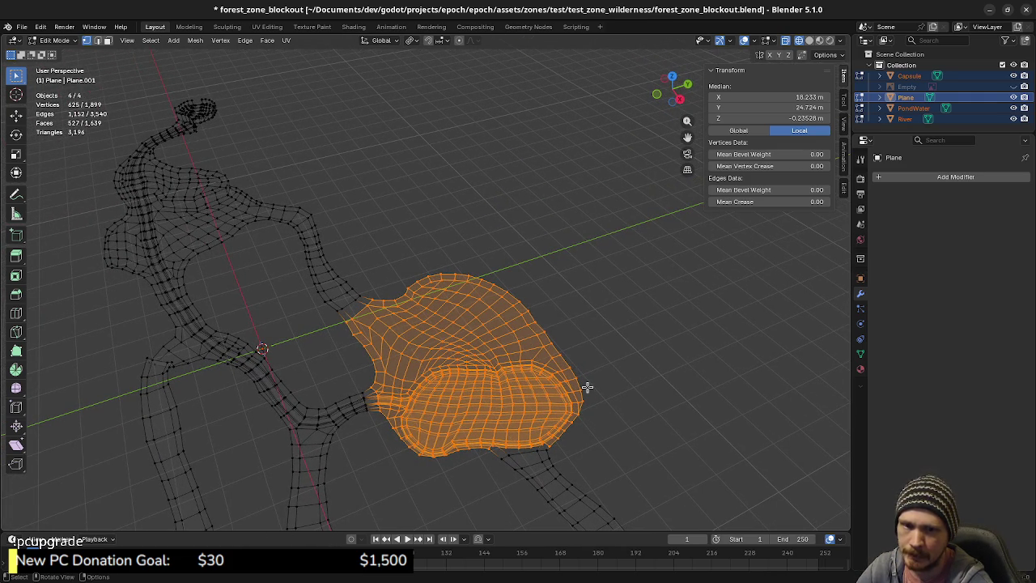
mouse_move(602, 411)
middle_down()
mouse_move(592, 375)
mouse_move(553, 387)
mouse_move(593, 372)
mouse_move(481, 377)
mouse_move(532, 383)
mouse_move(503, 406)
mouse_move(522, 393)
middle_up()
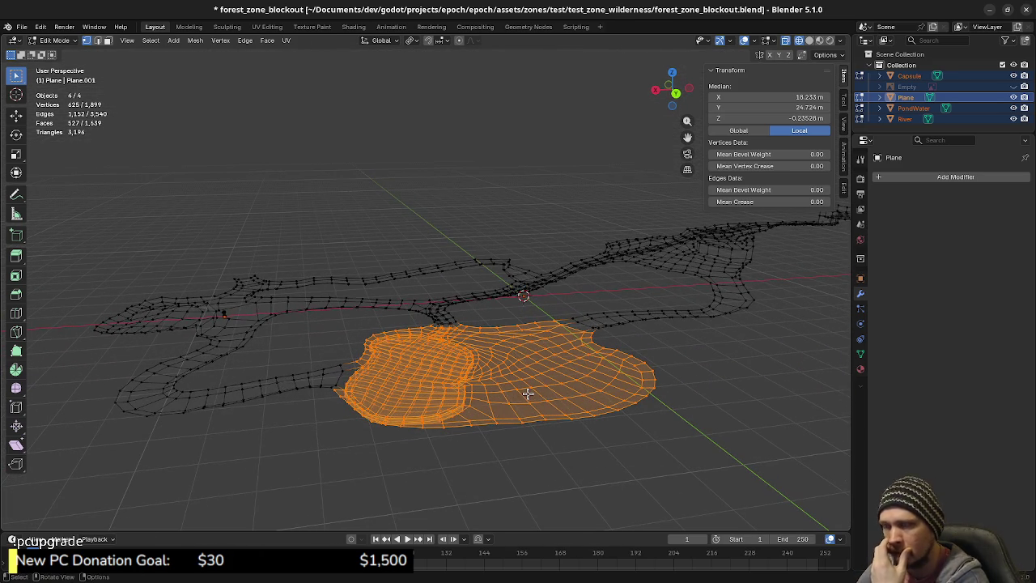
- In front orthographic view, lower the selected basin along Z
key(KP_3)
key(KP_1)
mouse_move(402, 347)
shift+middle_down()
mouse_move(434, 385)
mouse_move(532, 364)
shift+middle_up()
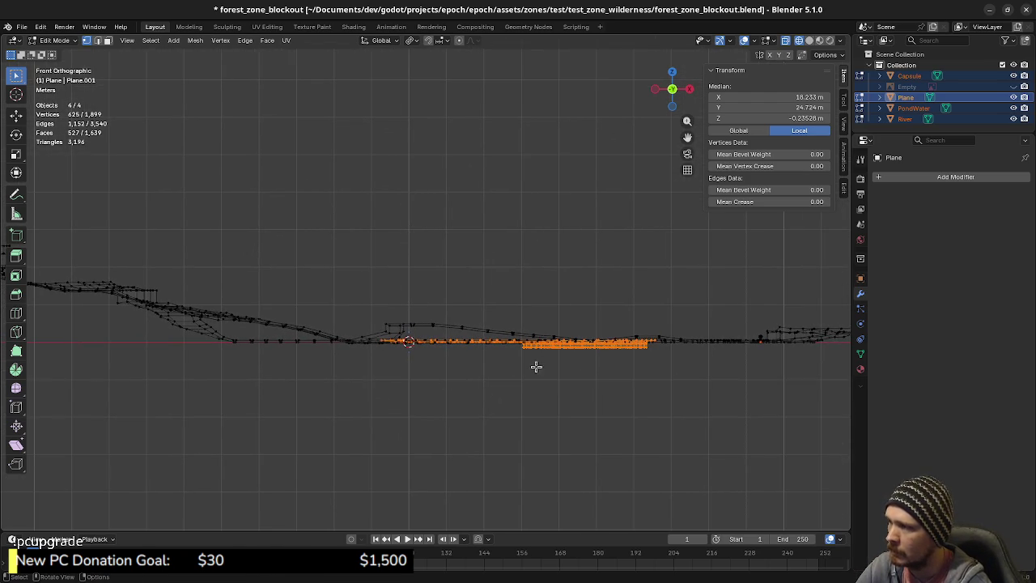
key(g)
key(z)
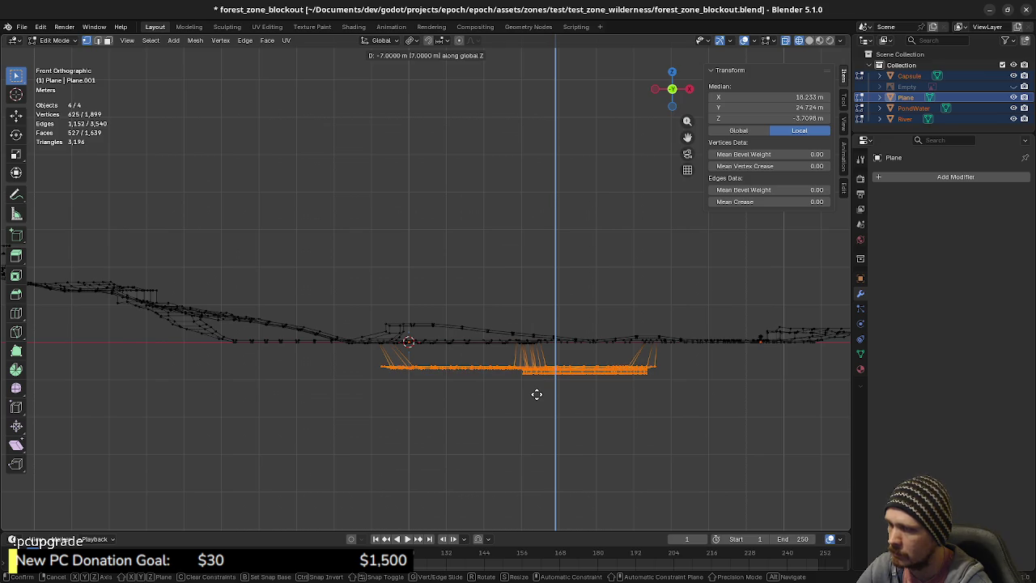
click(537, 394)
middle_drag(537, 394, 480, 395)
- Undo the basin lowering and cancel the follow-up vertical moves
key(g)
key(z)
key(Escape)
key(ctrl+z)
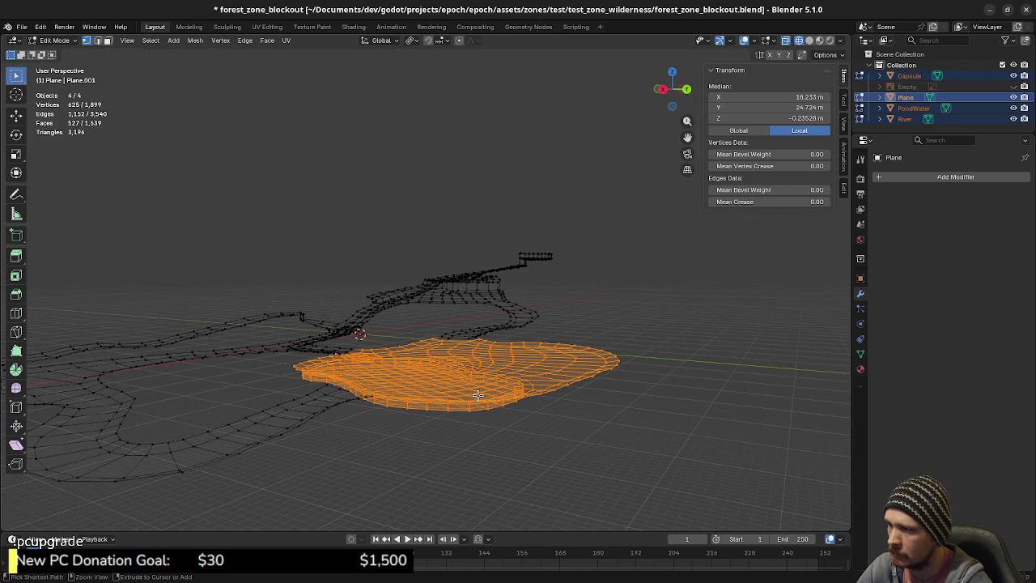
key(g)
key(z)
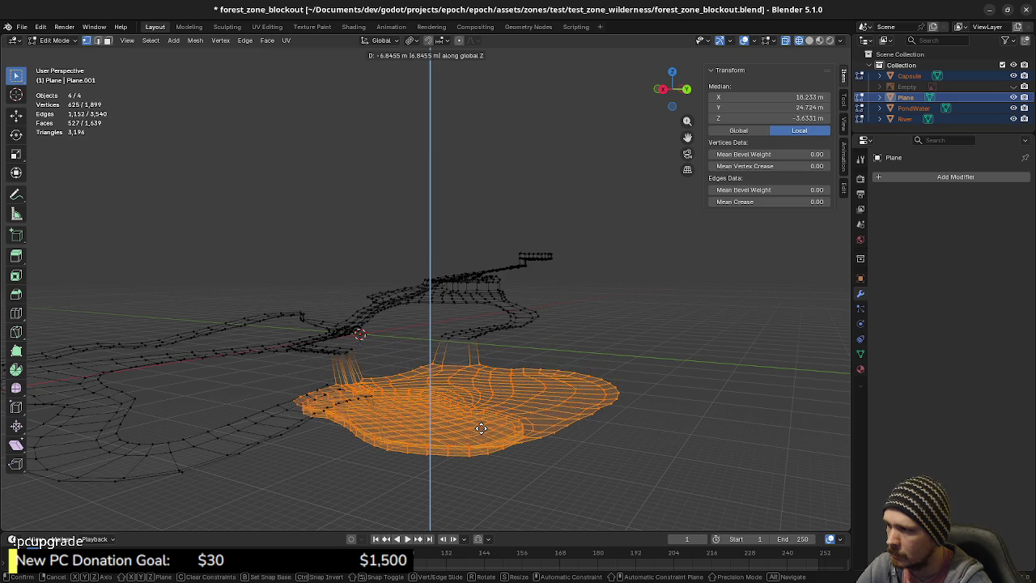
key(Escape)
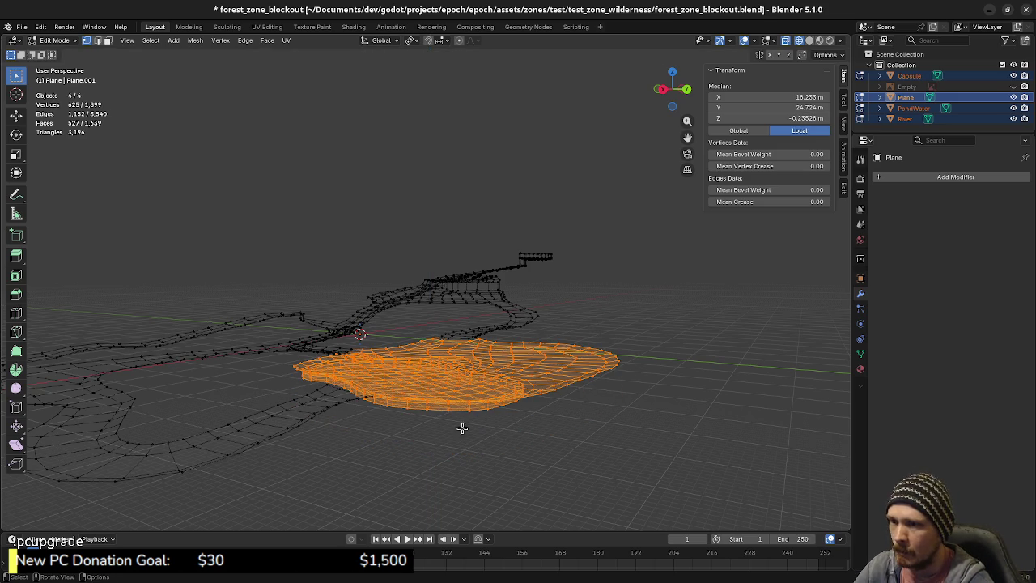
middle_drag(454, 415, 465, 345)
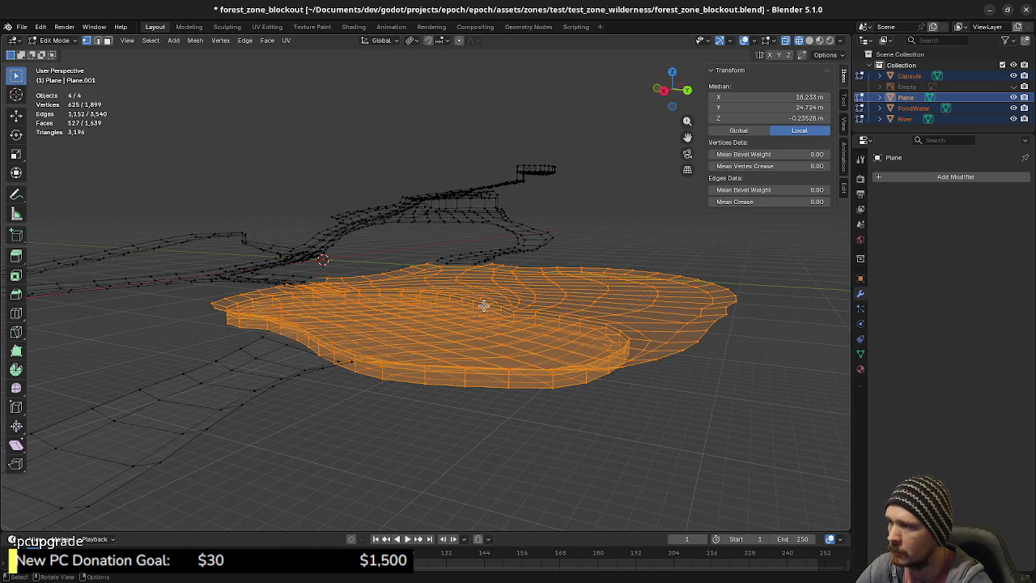
- Lower the basin 8 m along Z, check it, then undo the drop
key(g)
key(z)
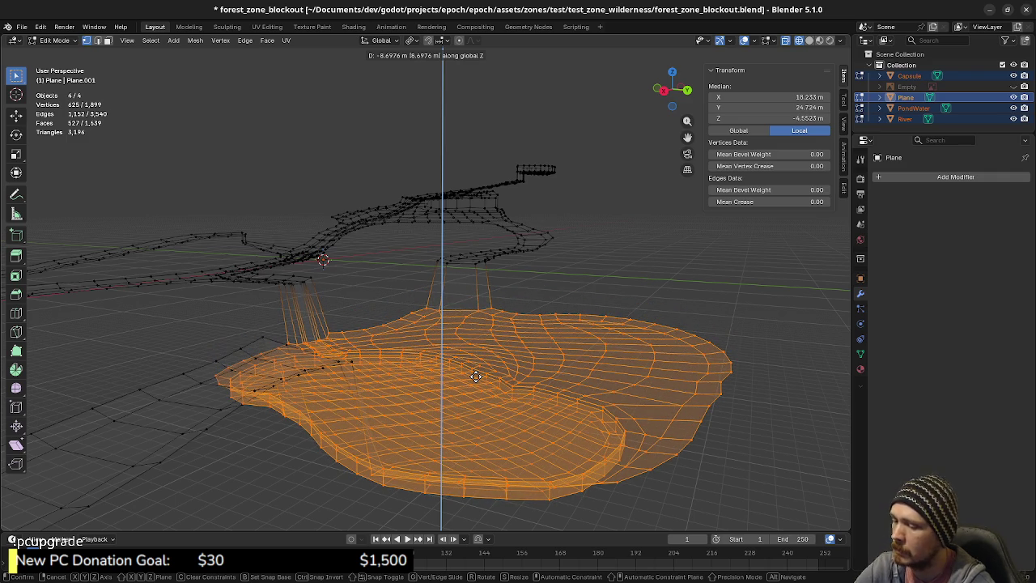
text(-8)
key(Return)
mouse_move(476, 375)
middle_down()
mouse_move(419, 338)
mouse_move(367, 334)
mouse_move(633, 312)
mouse_move(452, 318)
middle_up()
key(ctrl+z)
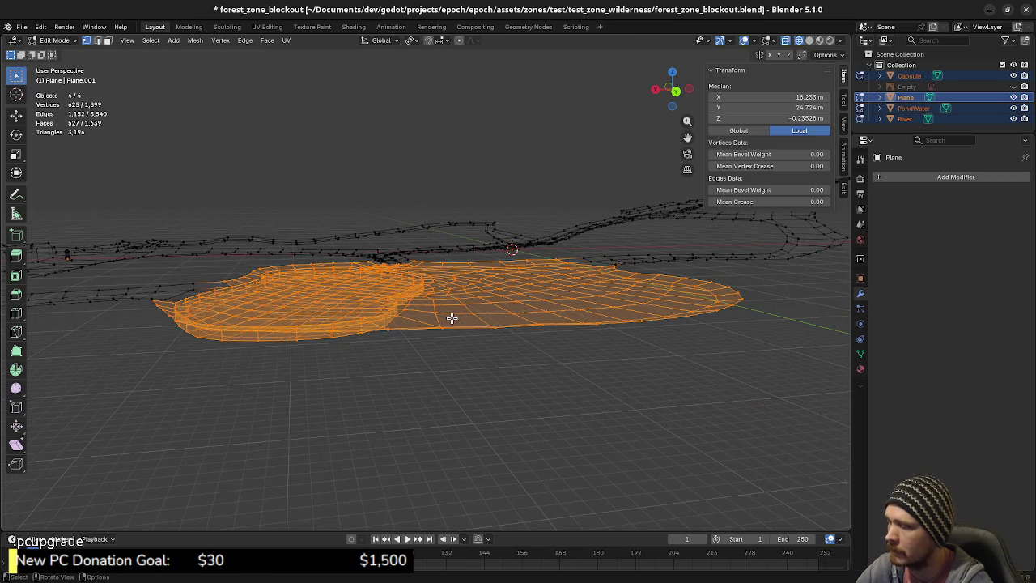
- Drop the pond basin 10 m along Z and inspect it from above
key(g)
key(z)
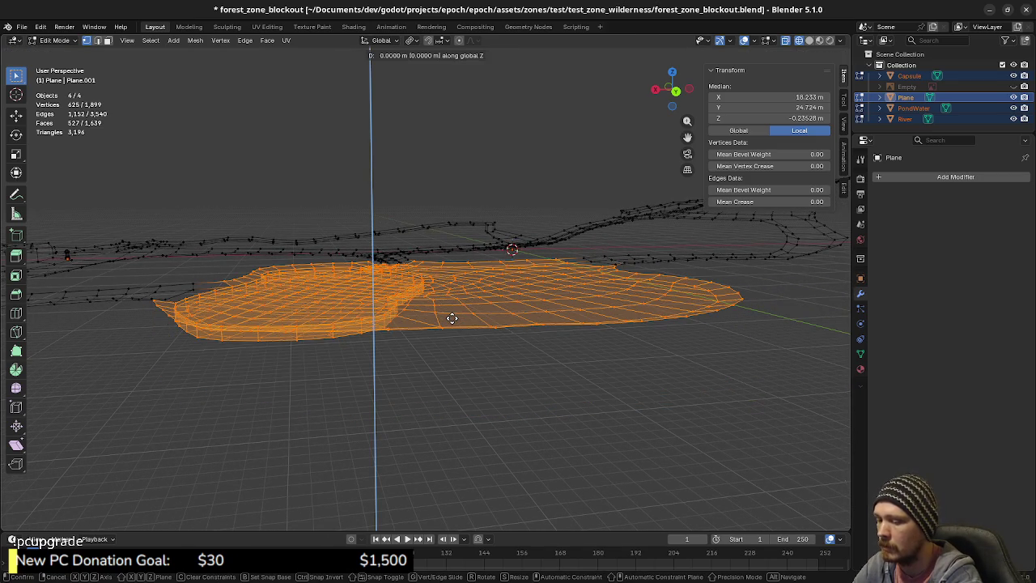
text(-10)
key(Return)
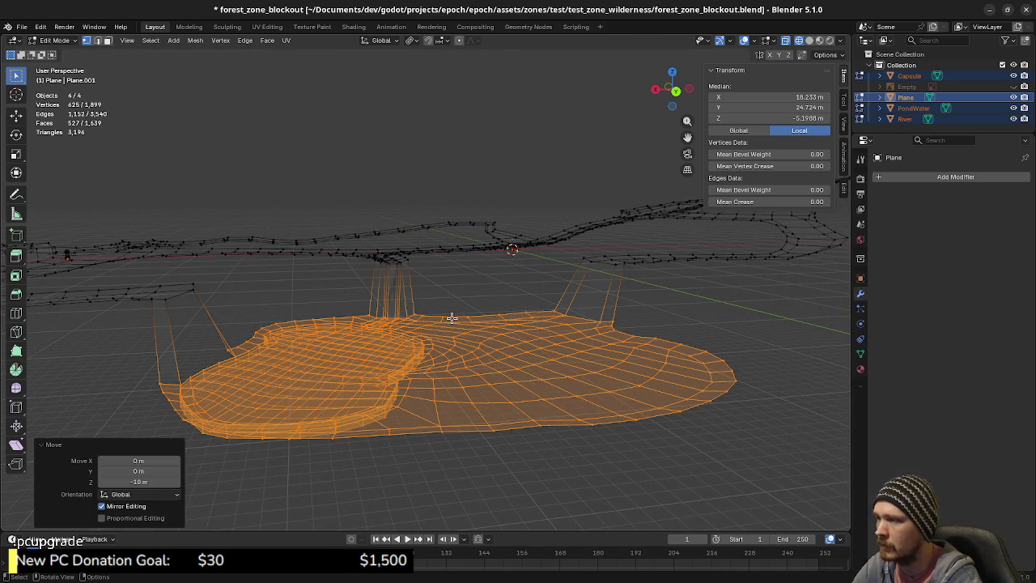
mouse_move(548, 308)
middle_down()
mouse_move(481, 310)
mouse_move(555, 303)
mouse_move(457, 315)
middle_up()
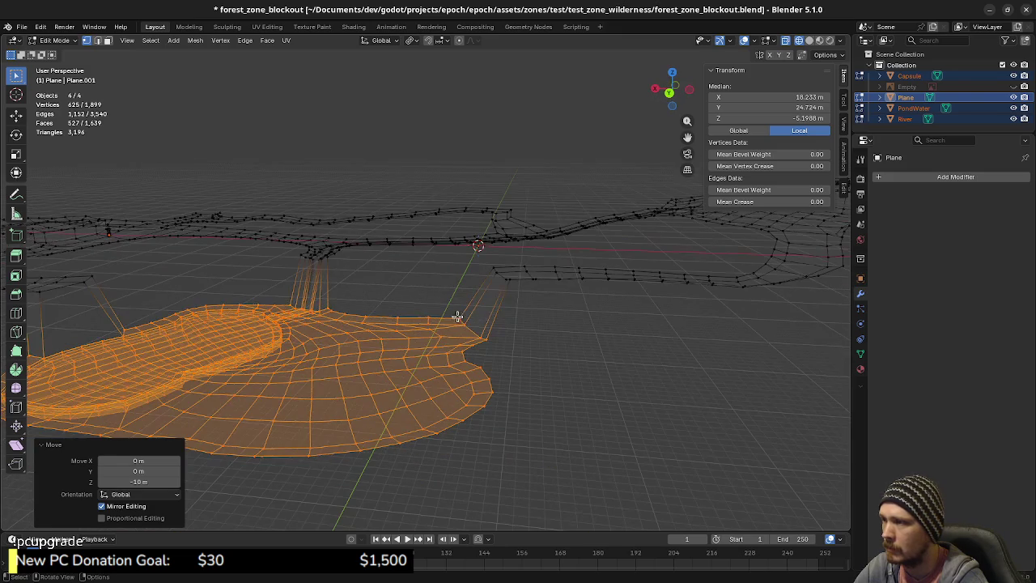
mouse_move(524, 296)
middle_down()
mouse_move(532, 331)
mouse_move(532, 308)
middle_up()
- Lower a single face at the channel edge along Z, then fine-tune its height
click(515, 314)
key(g)
key(z)
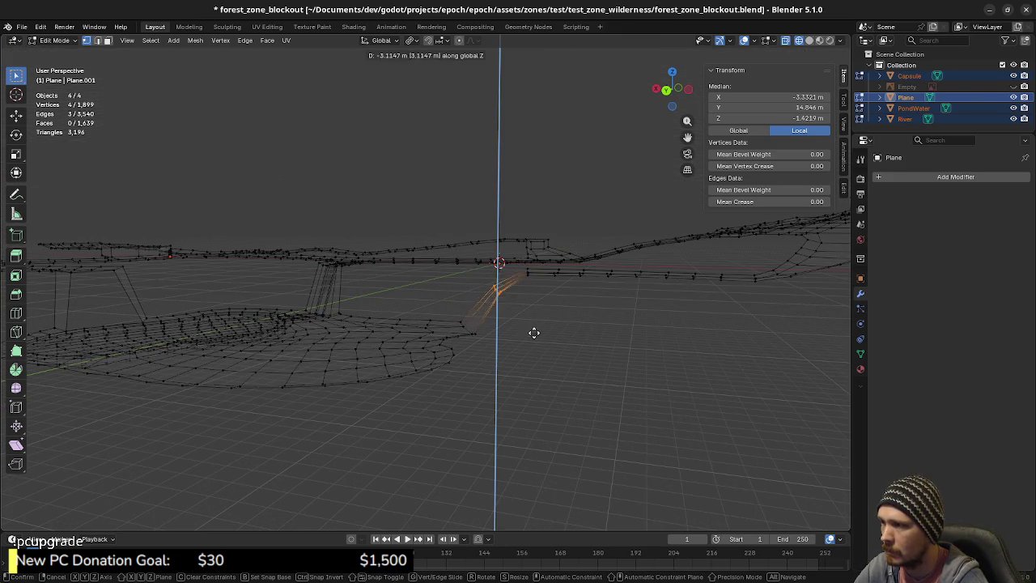
click(531, 357)
middle_drag(525, 268, 540, 311)
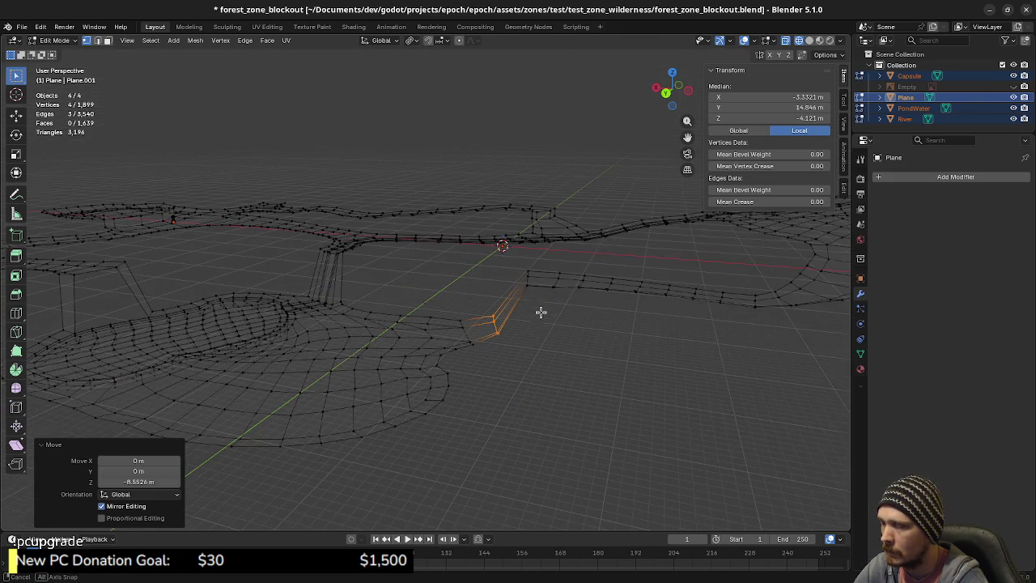
key(g)
key(z)
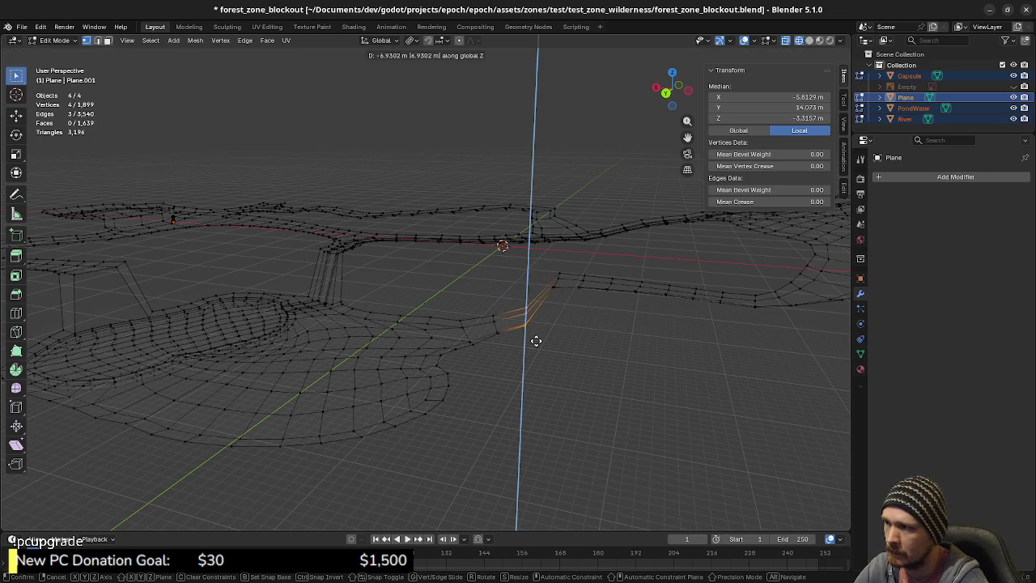
click(536, 341)
- Lower the next few vertex groups along the path vertically, one after another
key(g)
key(z)
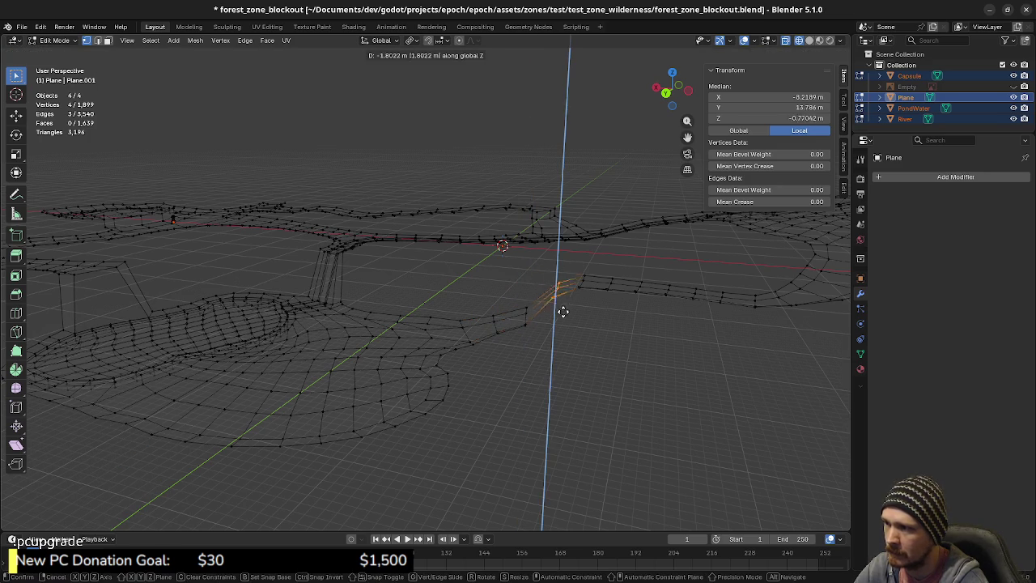
click(563, 320)
drag(586, 293, 590, 300)
key(g)
key(z)
click(620, 278)
drag(616, 298, 619, 302)
key(g)
key(z)
click(644, 294)
- Lower two more vertex groups further along the path along Z
click(635, 283)
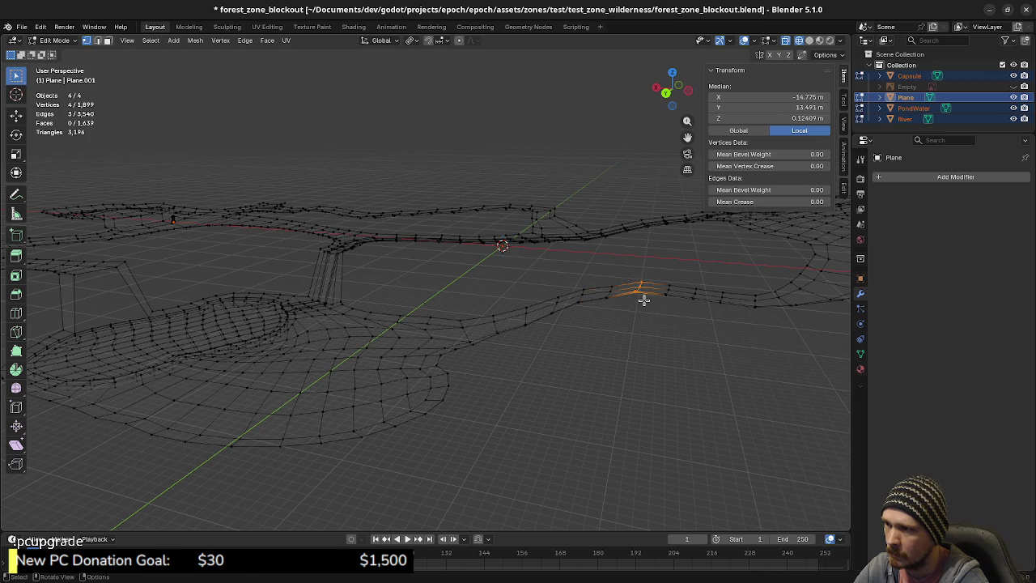
key(g)
key(z)
click(646, 306)
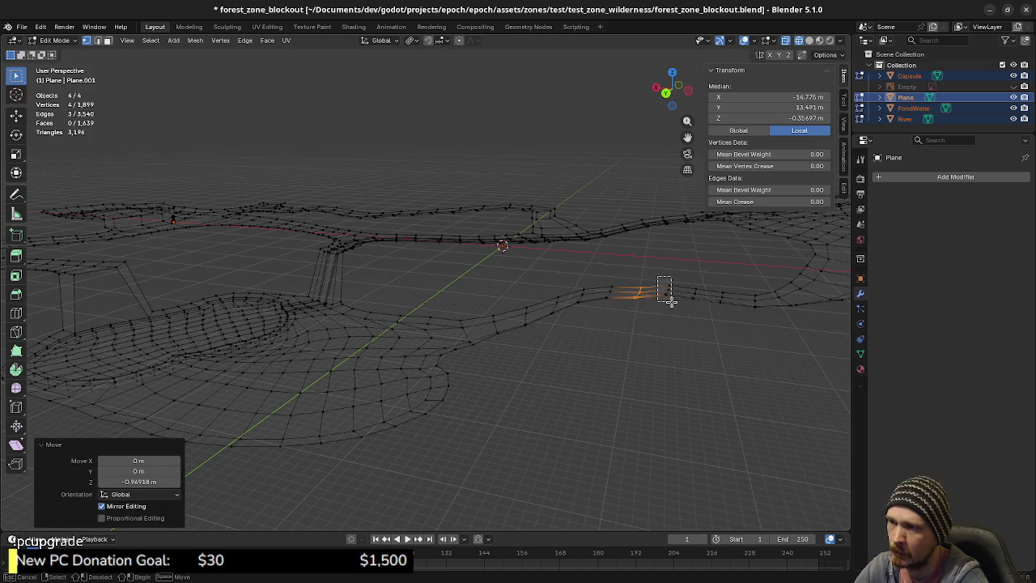
click(669, 298)
key(g)
key(z)
click(716, 326)
mouse_move(712, 326)
shift+middle_down()
mouse_move(597, 335)
mouse_move(621, 338)
shift+middle_up()
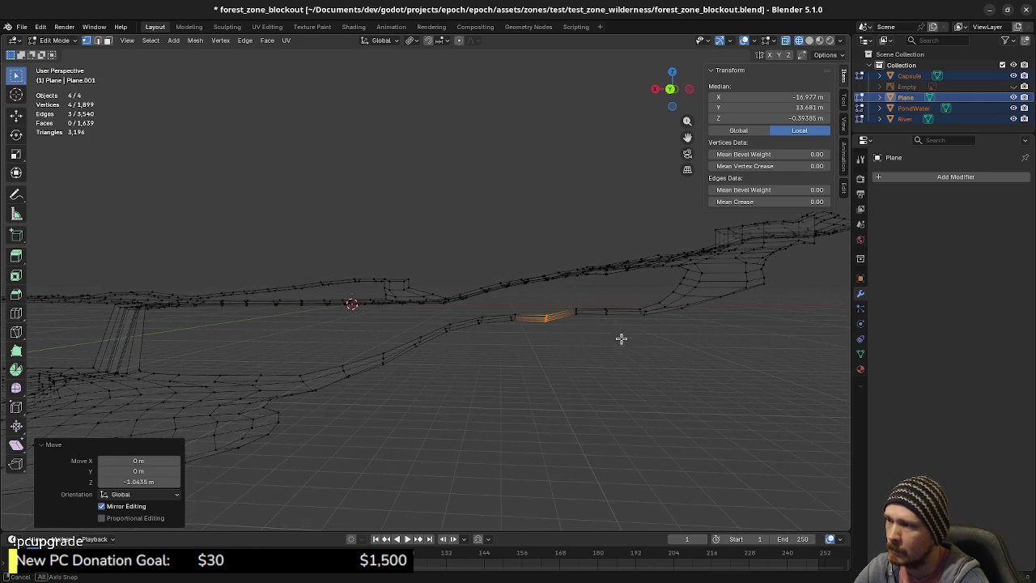
- Raise the selected path edge 0.592 m and adjust the neighbouring edge's height
key(g)
key(z)
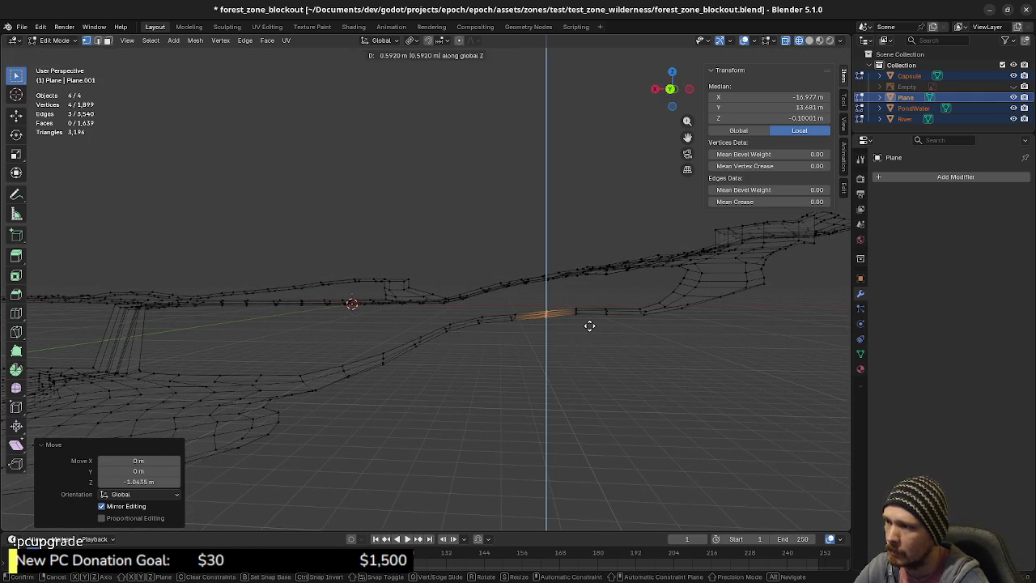
click(589, 325)
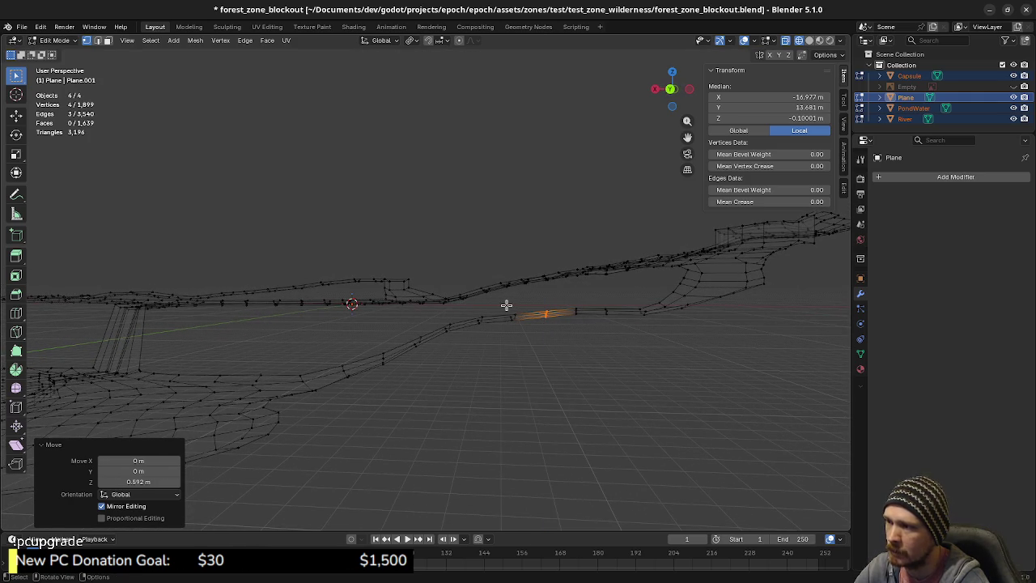
click(518, 324)
key(g)
key(z)
click(530, 340)
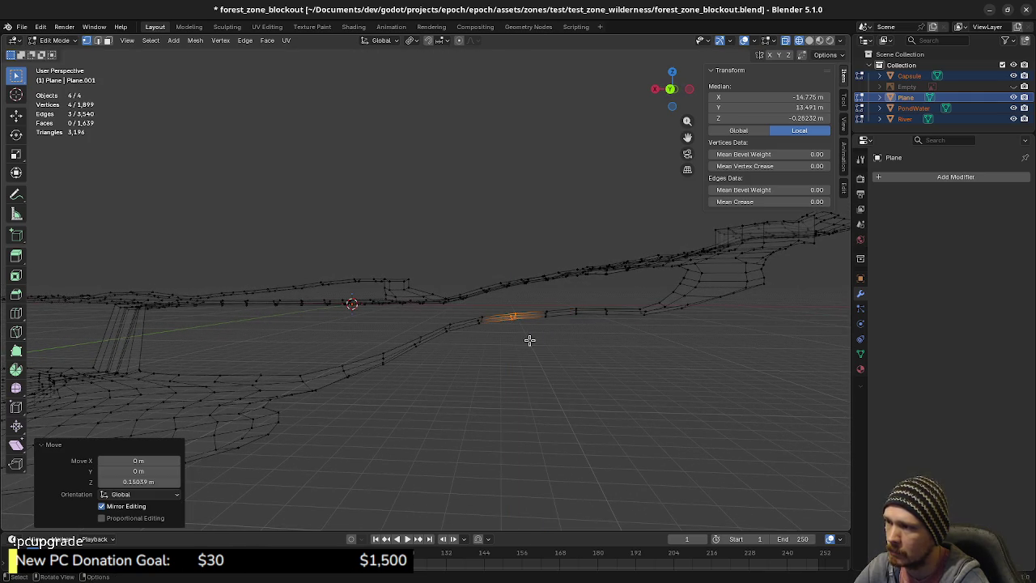
mouse_move(457, 374)
middle_down()
mouse_move(546, 393)
mouse_move(591, 377)
mouse_move(619, 382)
mouse_move(541, 388)
mouse_move(607, 392)
mouse_move(555, 394)
mouse_move(553, 374)
mouse_move(587, 382)
mouse_move(491, 394)
mouse_move(506, 364)
mouse_move(444, 354)
mouse_move(527, 358)
mouse_move(444, 372)
mouse_move(469, 399)
mouse_move(510, 394)
mouse_move(492, 334)
middle_up()
scroll(442, 385, up, 1)
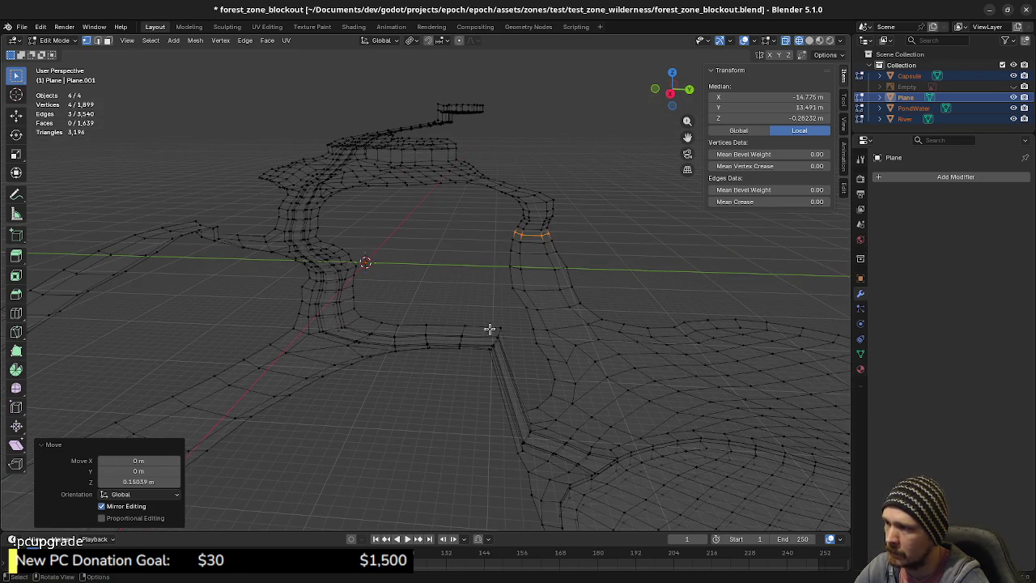
- Lower the edges along the steep strip, then sink those vertices further along Z
drag(500, 341, 510, 392)
middle_drag(509, 407, 522, 389)
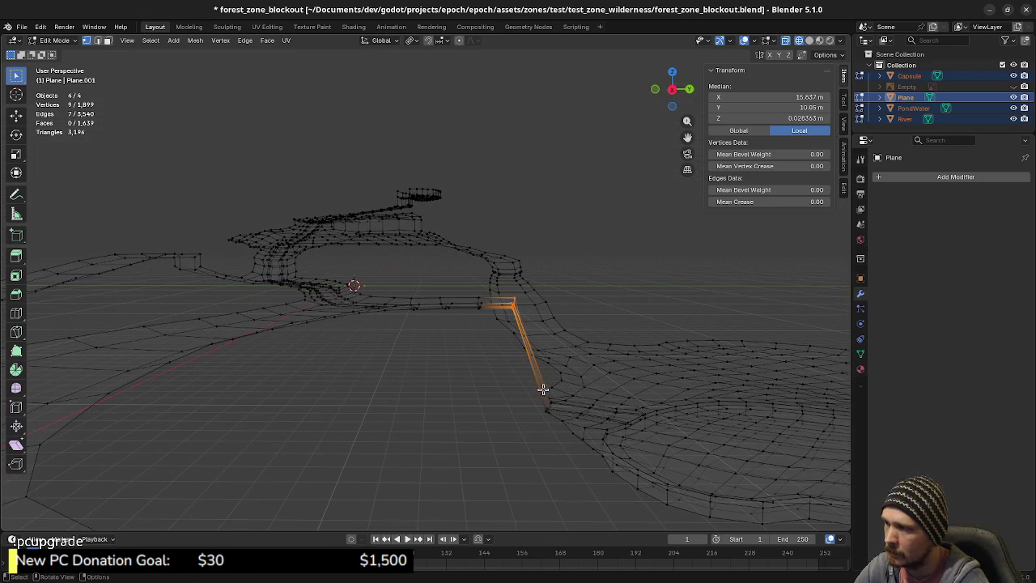
key(g)
key(z)
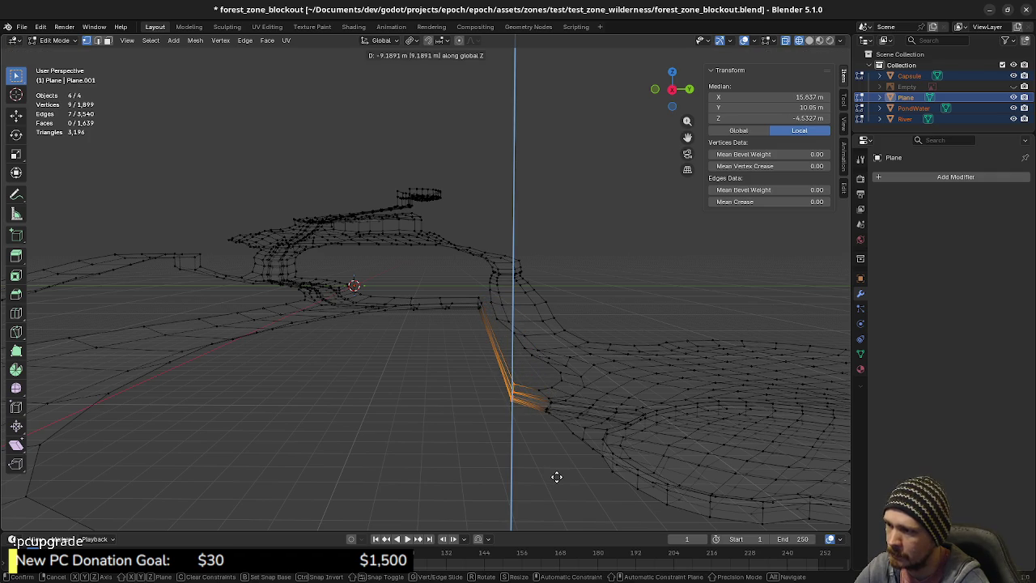
click(557, 477)
middle_drag(471, 301, 503, 362)
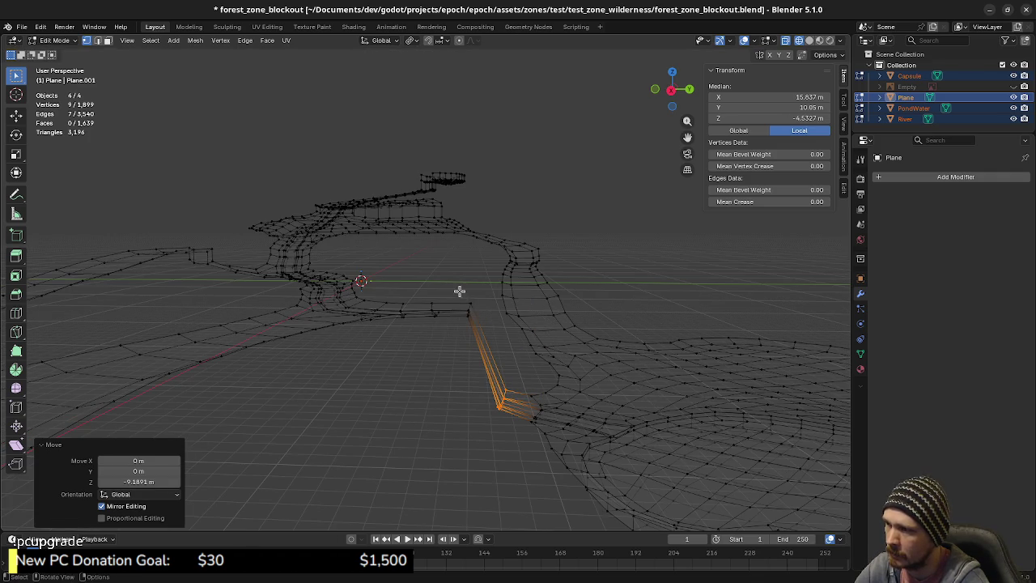
key(g)
key(z)
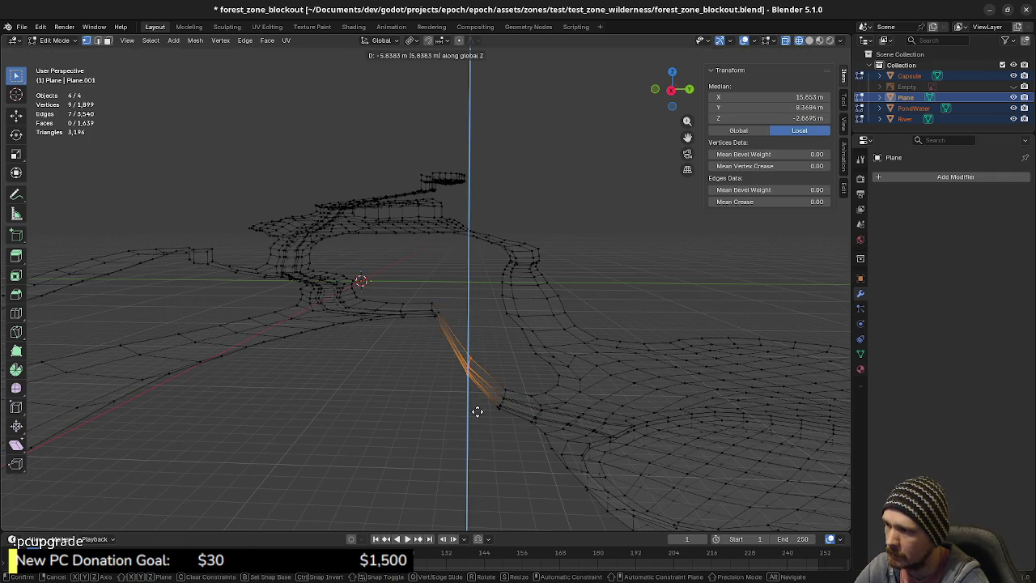
click(477, 413)
middle_drag(444, 358, 412, 335)
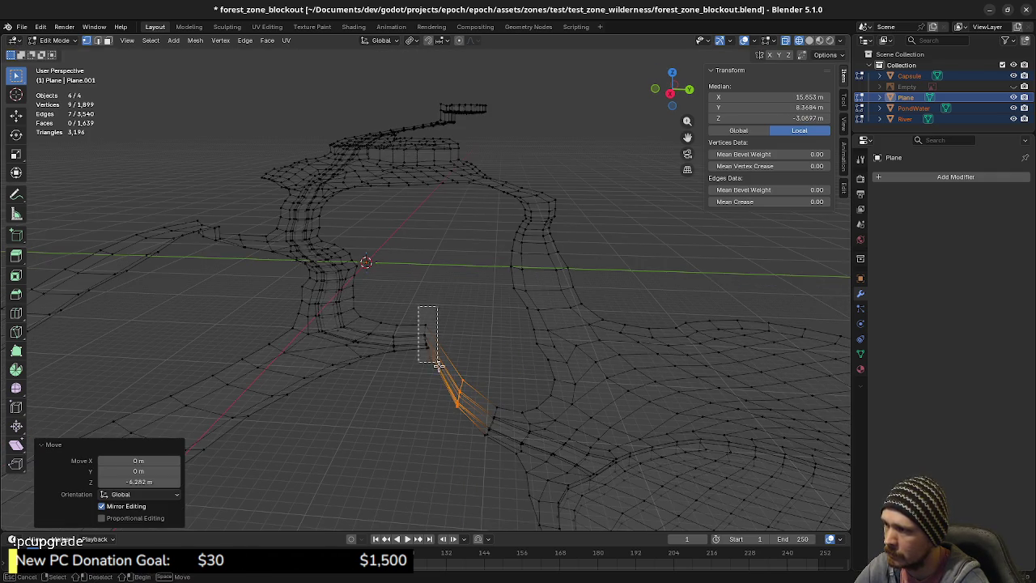
- Deepen the channel-end vertices, try sinking them about 3.5 m, then undo that drop
key(g)
key(z)
click(438, 414)
mouse_move(440, 412)
middle_down()
mouse_move(451, 391)
mouse_move(424, 406)
middle_up()
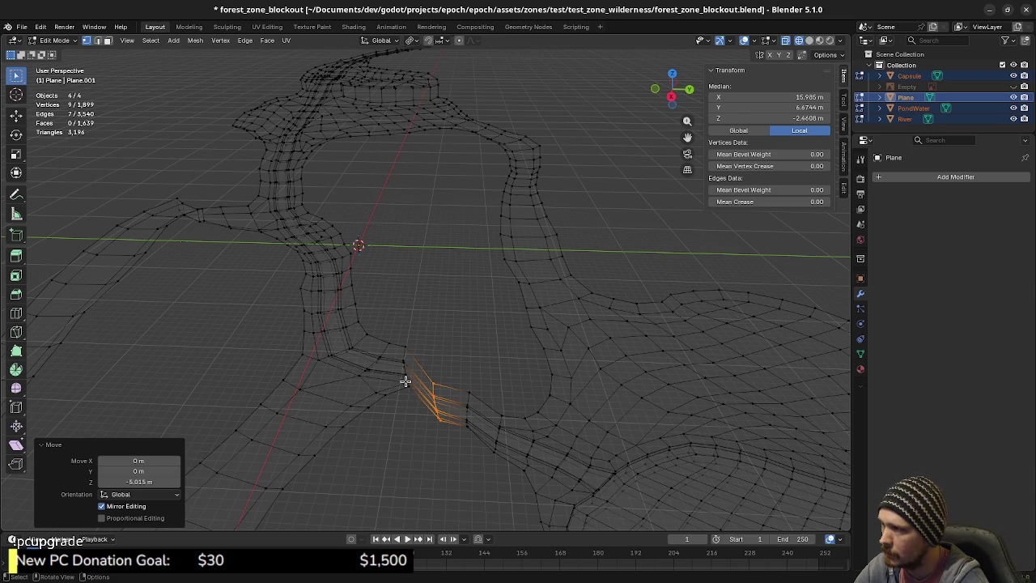
mouse_move(405, 422)
middle_down()
mouse_move(394, 393)
mouse_move(405, 398)
mouse_move(407, 424)
middle_up()
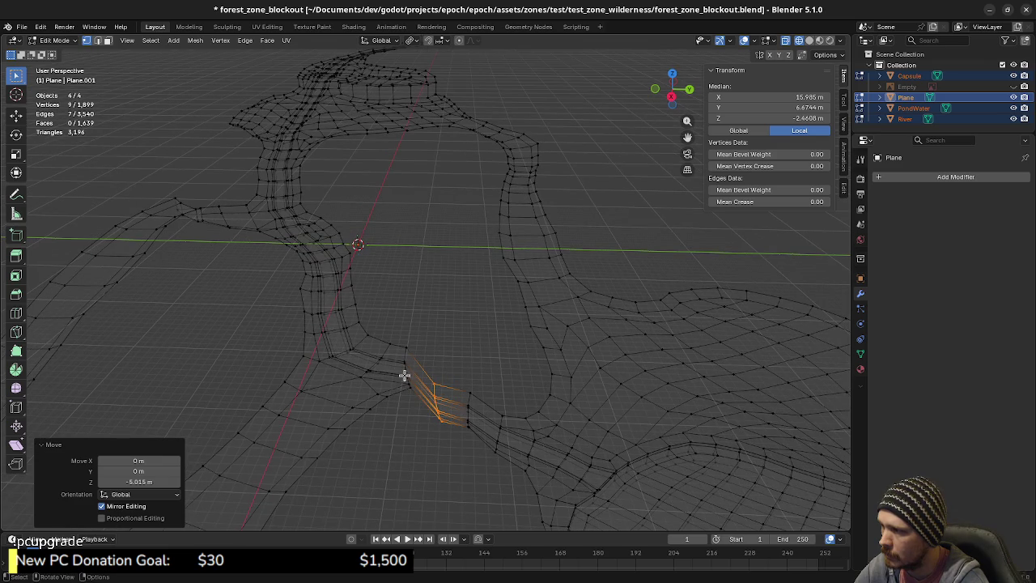
key(g)
mouse_move(413, 364)
middle_down()
mouse_move(416, 410)
mouse_move(416, 397)
middle_up()
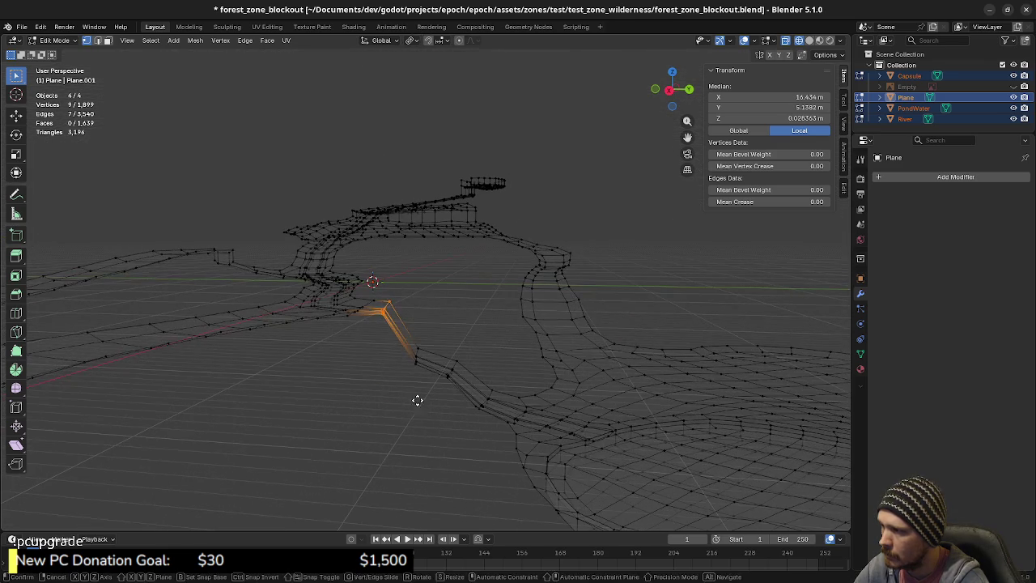
key(z)
click(416, 433)
mouse_move(416, 433)
middle_down()
mouse_move(398, 405)
mouse_move(381, 417)
middle_up()
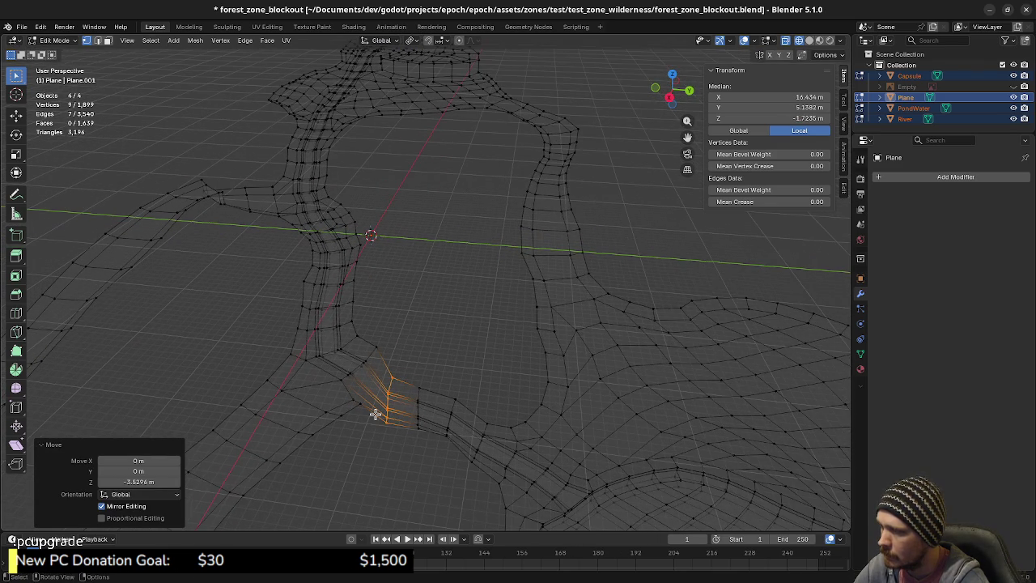
key(ctrl+z)
shift+drag(336, 368, 368, 409)
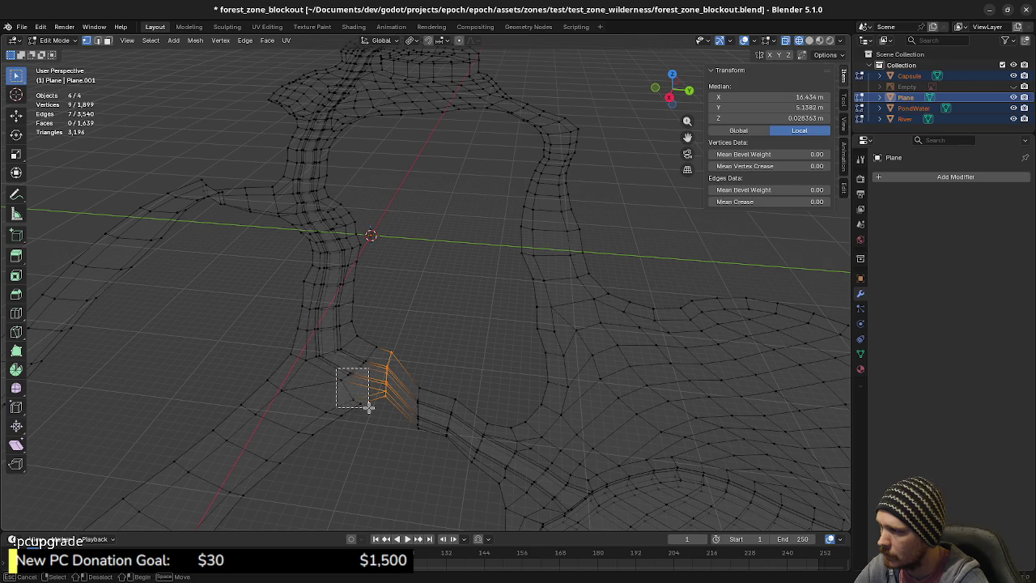
- Add one more vertex and lower the enlarged selection along Z
shift+click(391, 362)
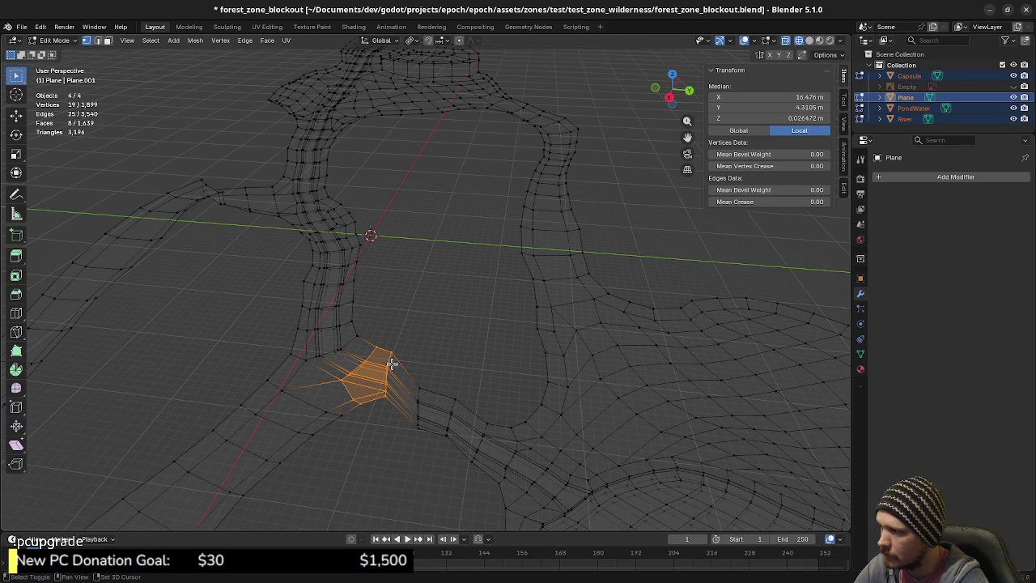
middle_drag(372, 428, 389, 398)
key(g)
key(z)
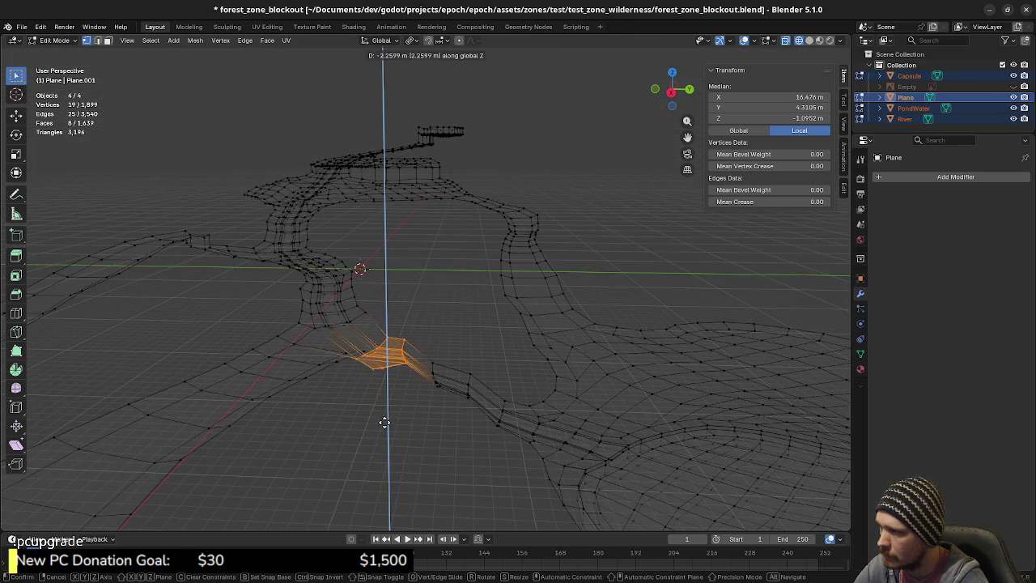
click(384, 430)
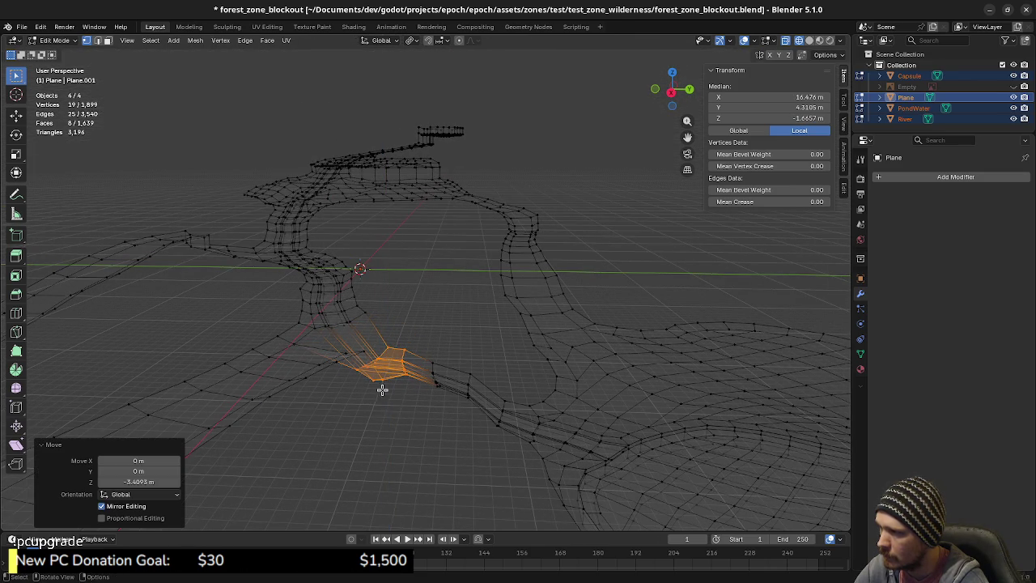
middle_drag(378, 394, 373, 406)
- Lower a vertex group further along the path slightly along Z
drag(285, 333, 352, 350)
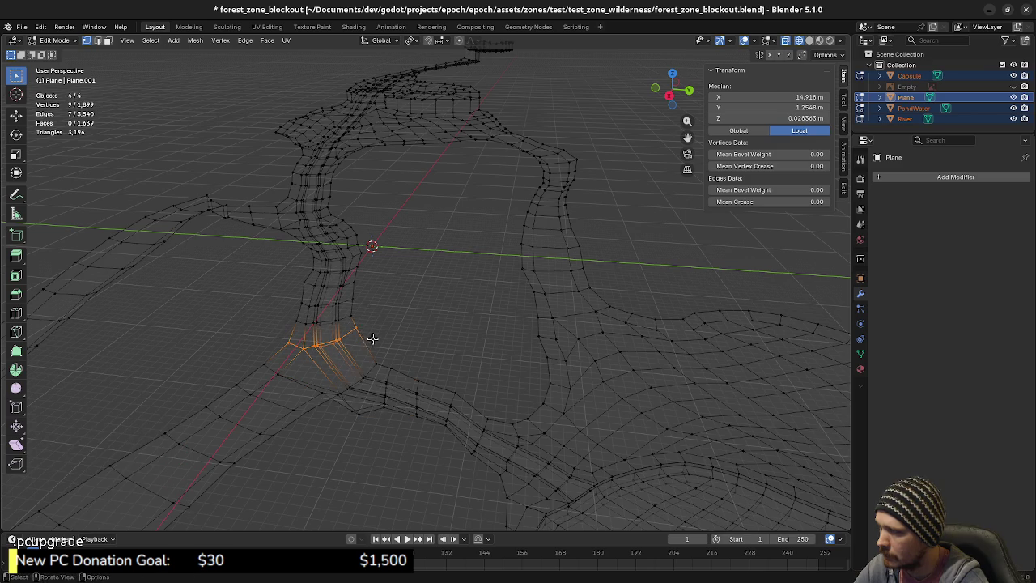
ctrl+right_click(412, 355)
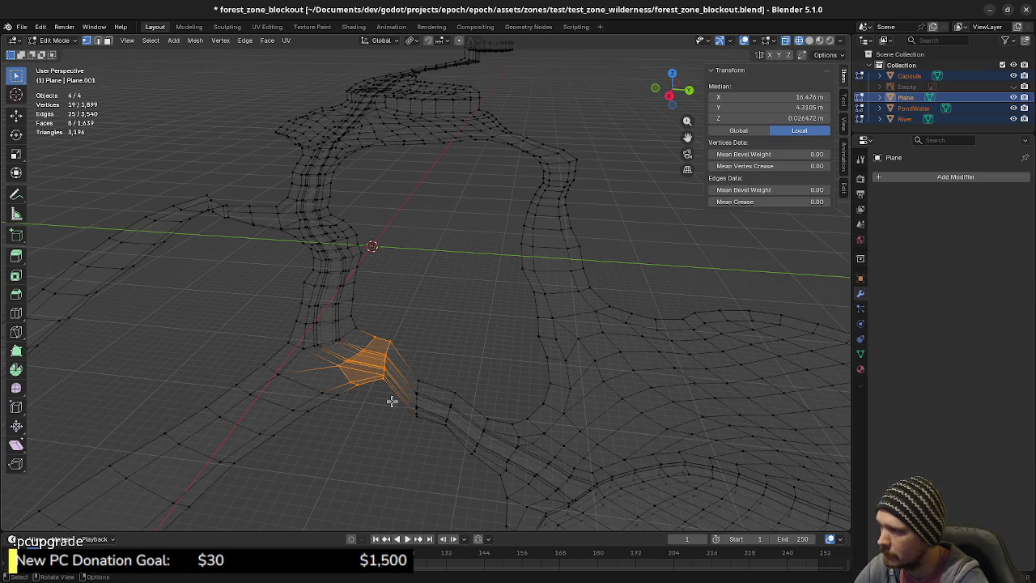
mouse_move(388, 416)
middle_down()
mouse_move(412, 375)
mouse_move(356, 393)
middle_up()
key(g)
key(z)
click(412, 386)
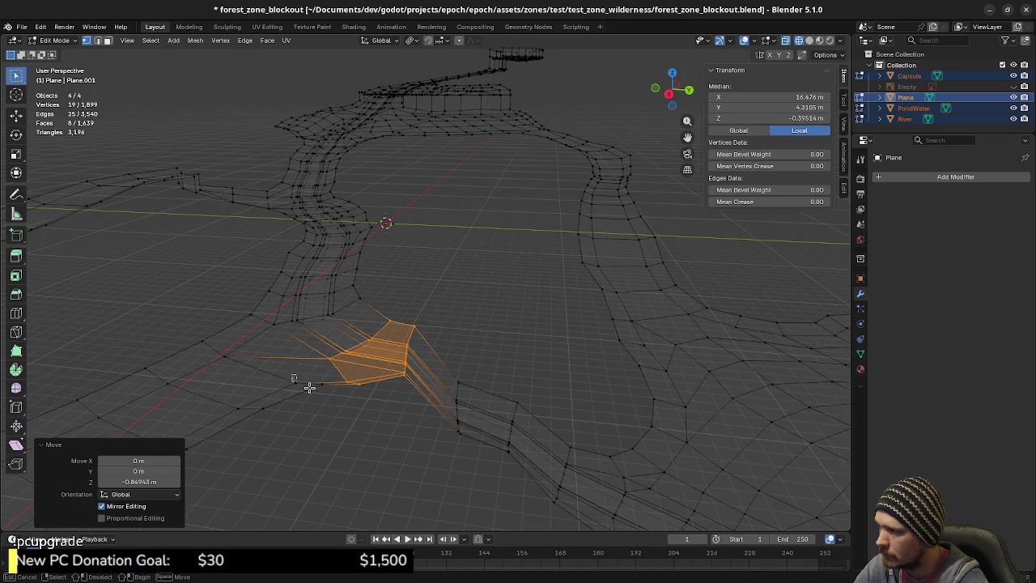
- Add faces along the strip edge and lower the patch to about -0.86 m
shift+click(325, 387)
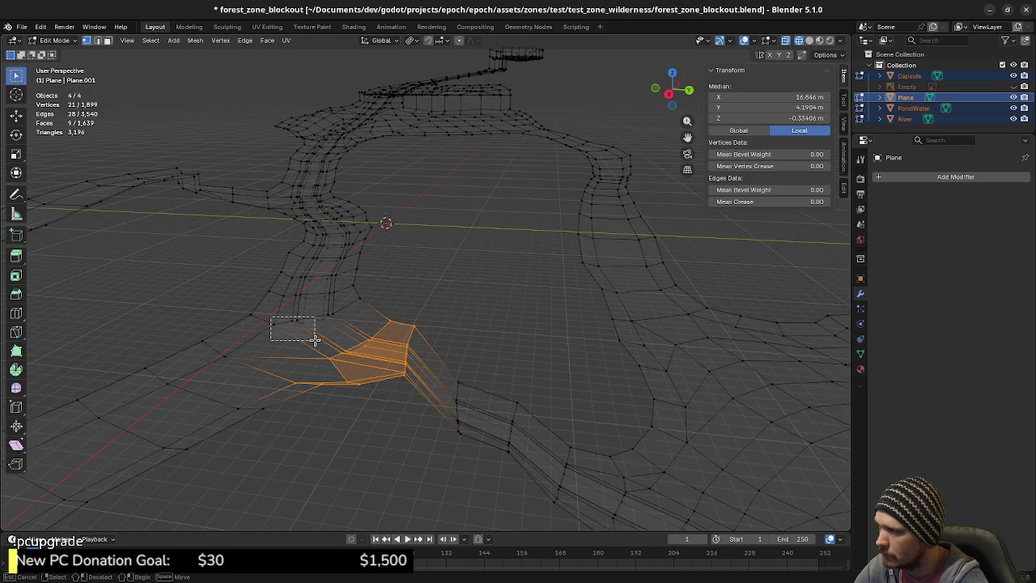
shift+click(283, 321)
shift+click(320, 314)
shift+click(347, 306)
shift+click(359, 302)
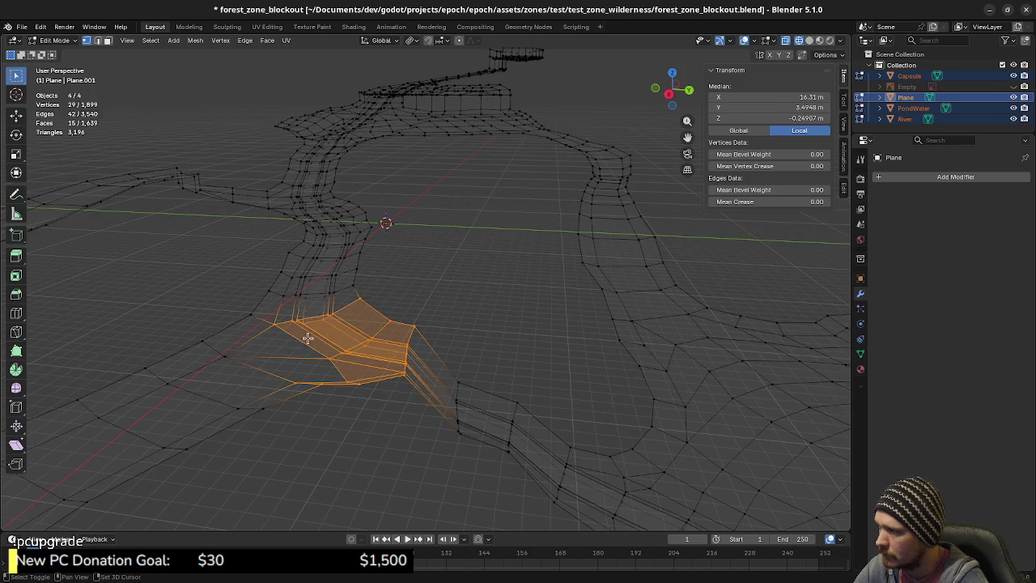
shift+click(248, 312)
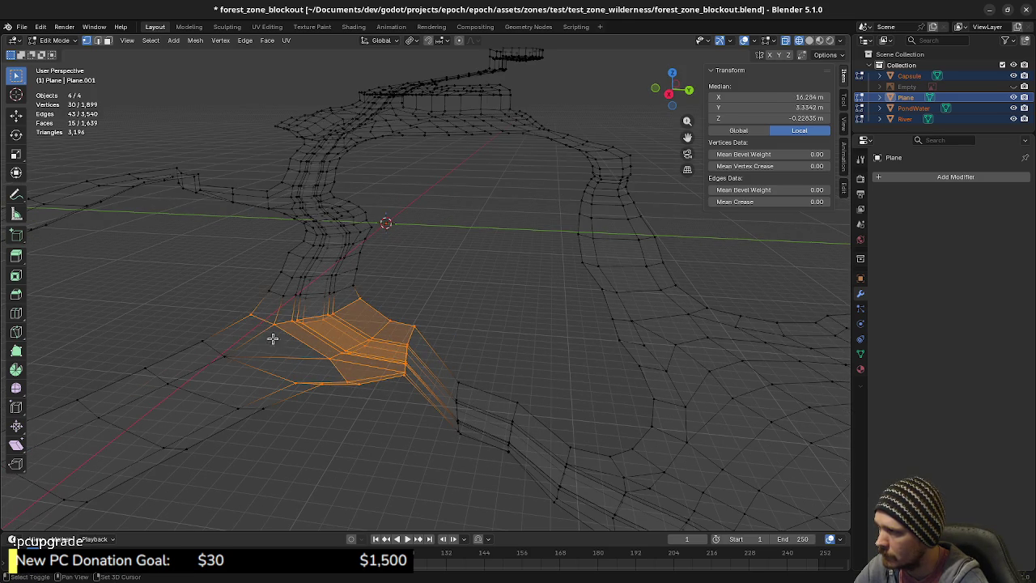
middle_drag(325, 362, 329, 347)
key(g)
key(z)
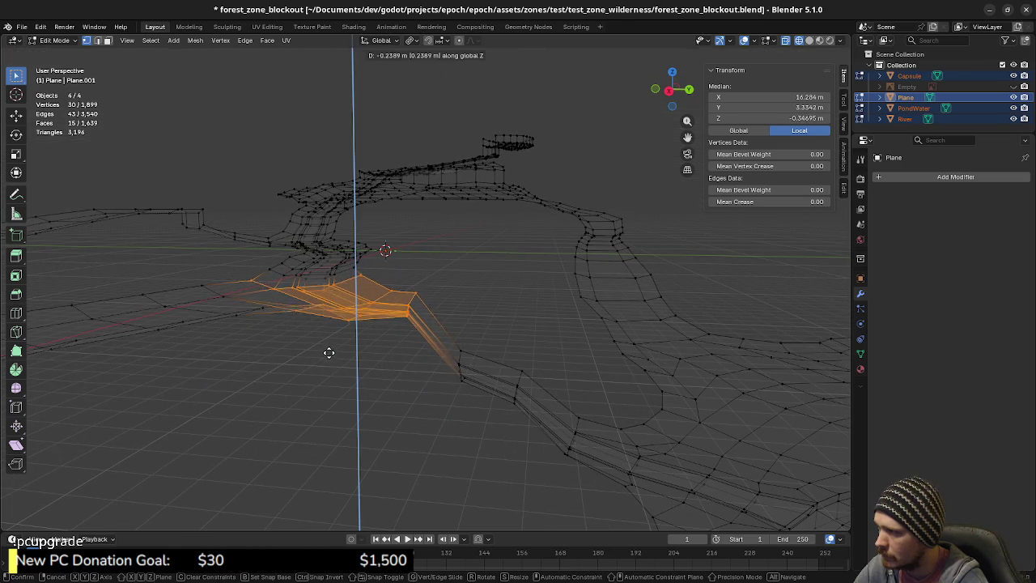
click(331, 361)
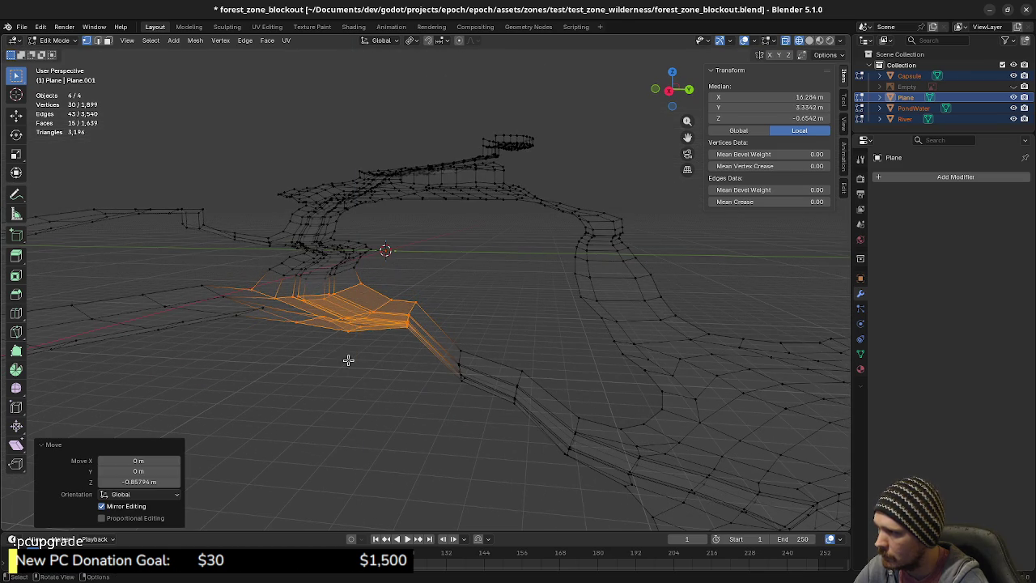
mouse_move(367, 329)
middle_down()
mouse_move(370, 345)
mouse_move(308, 353)
middle_up()
- Add surrounding faces toward the channel and lower the 45-vertex patch 0.702 m
shift+drag(310, 351, 388, 364)
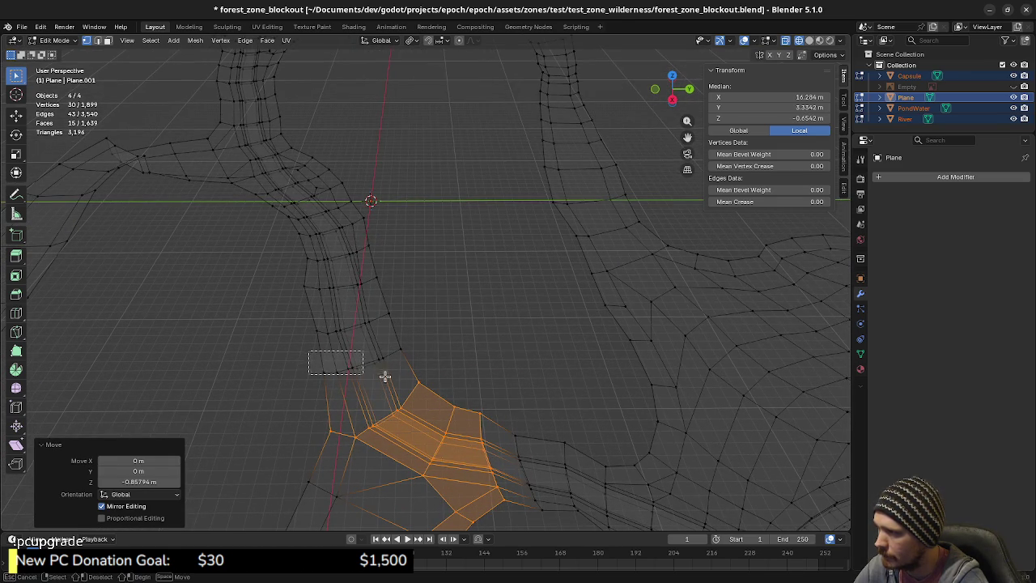
middle_drag(418, 364, 305, 319)
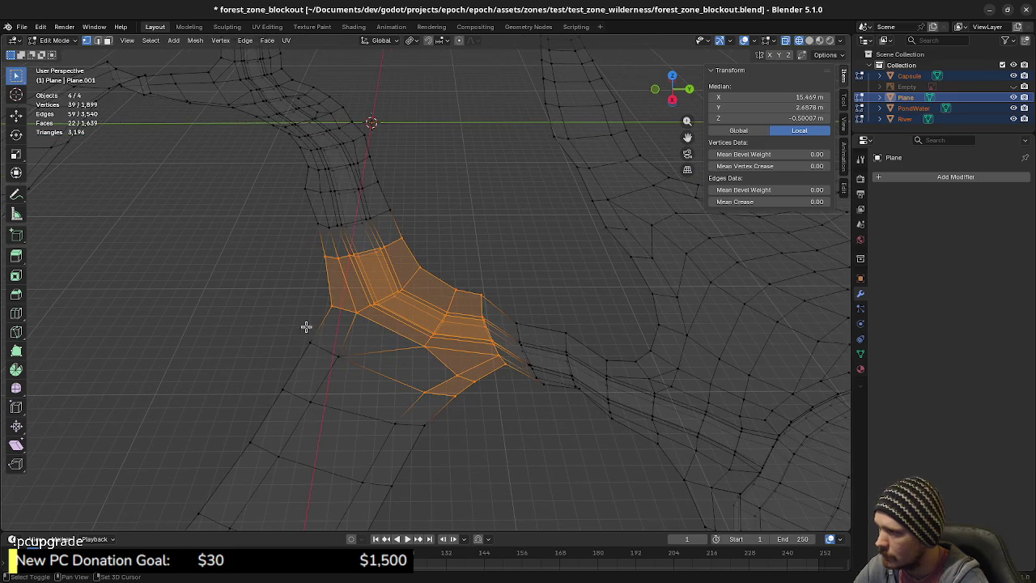
shift+drag(305, 319, 359, 372)
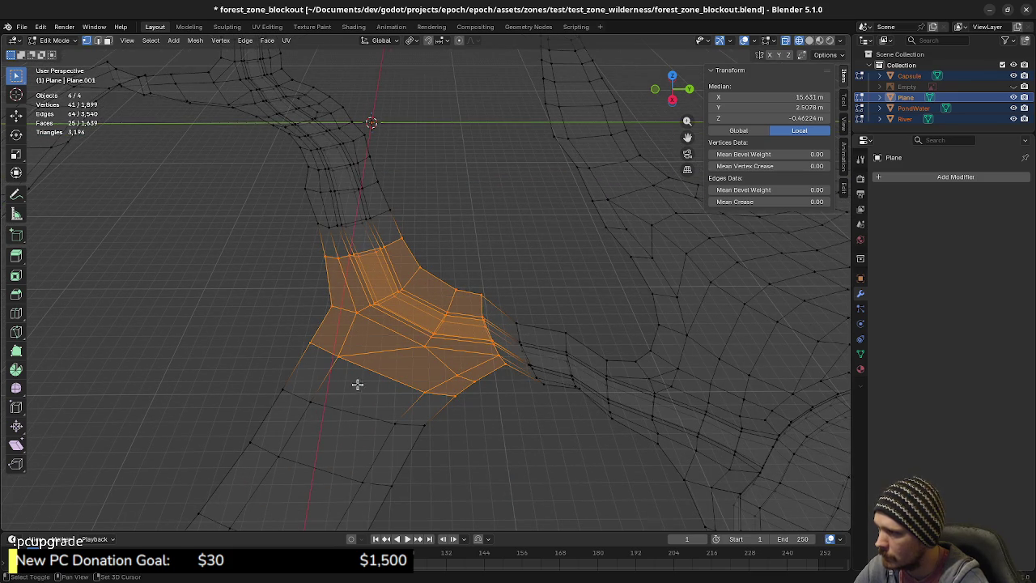
middle_drag(407, 411, 382, 358)
mouse_move(337, 328)
middle_down()
mouse_move(331, 344)
mouse_move(349, 358)
middle_up()
shift+click(373, 336)
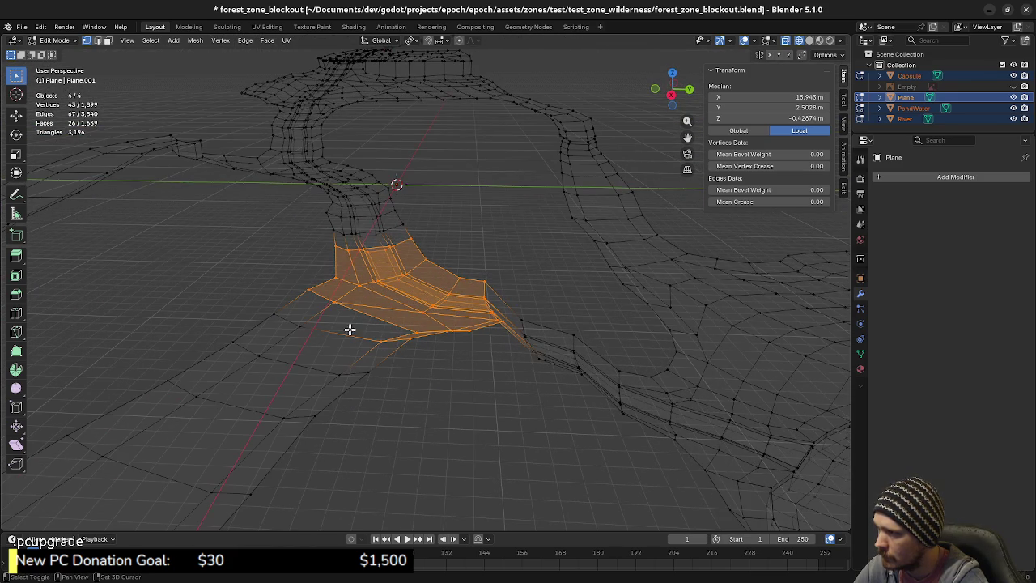
shift+click(268, 299)
mouse_move(417, 359)
middle_down()
mouse_move(400, 342)
mouse_move(412, 336)
middle_up()
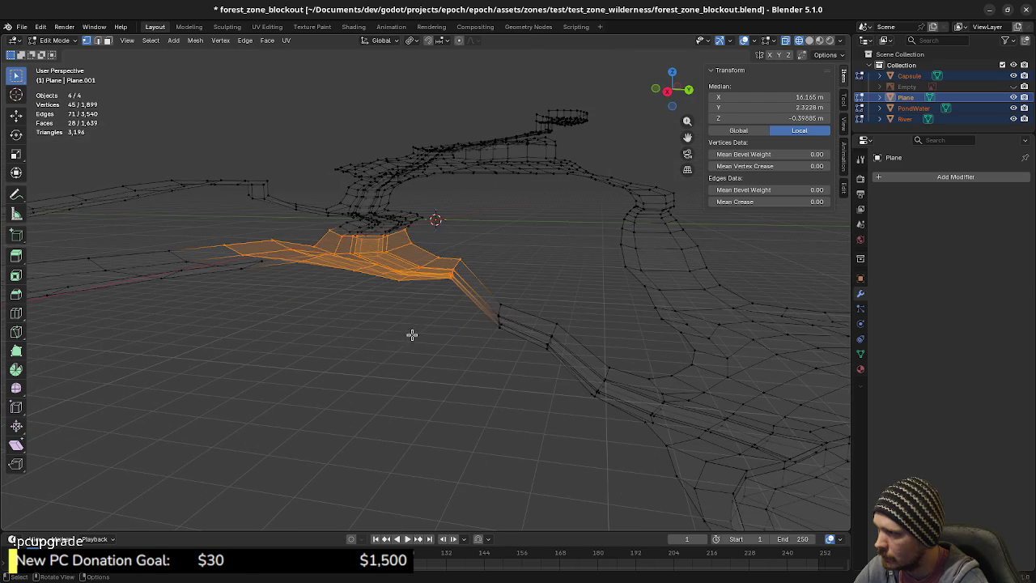
key(g)
key(z)
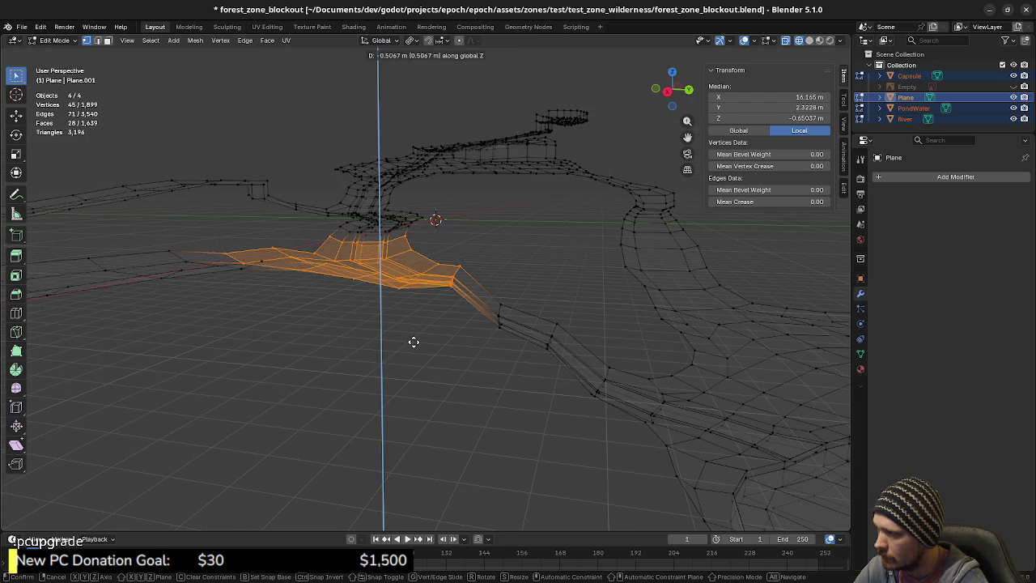
click(414, 344)
mouse_move(413, 344)
middle_down()
mouse_move(398, 322)
mouse_move(463, 319)
mouse_move(364, 307)
mouse_move(331, 253)
middle_up()
- Add faces up and below the strip and lower the 58-vertex stretch a further 0.581 m
scroll(451, 348, up, 5)
ctrl+click(369, 225)
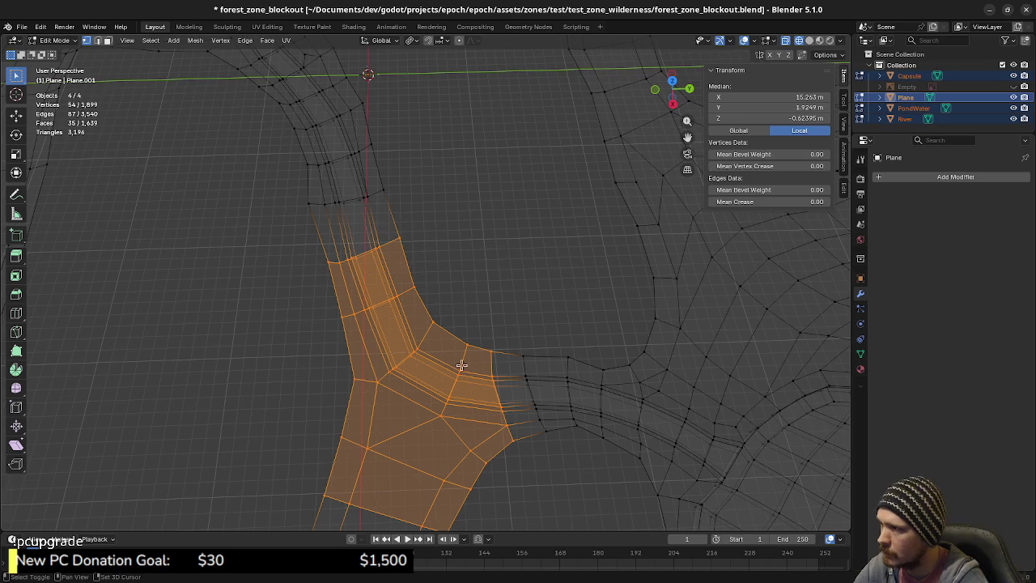
middle_drag(462, 351, 490, 261)
shift+drag(332, 348, 451, 395)
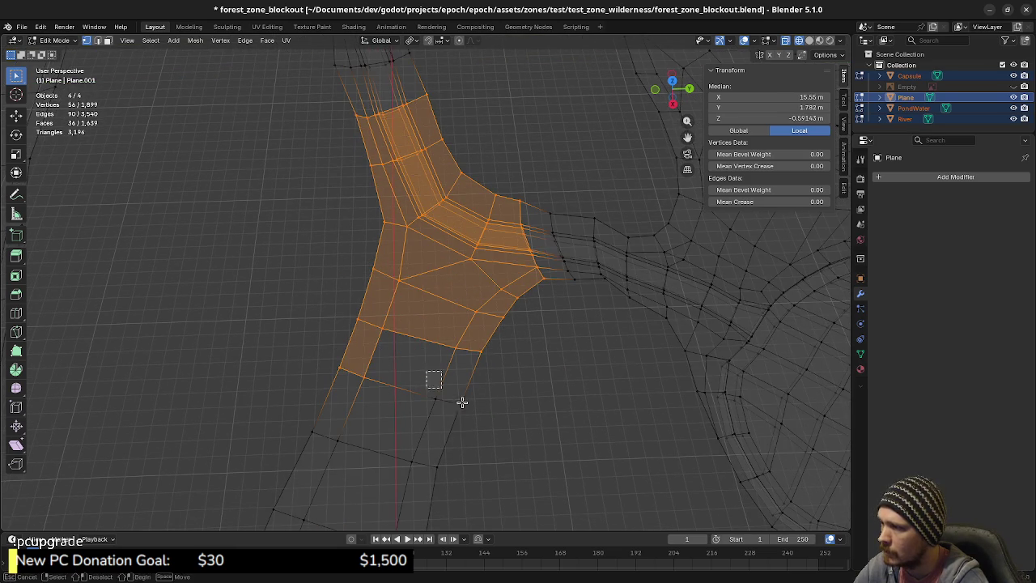
mouse_move(499, 405)
middle_down()
mouse_move(476, 353)
mouse_move(537, 351)
mouse_move(515, 322)
mouse_move(523, 312)
mouse_move(514, 343)
mouse_move(523, 346)
middle_up()
key(g)
key(z)
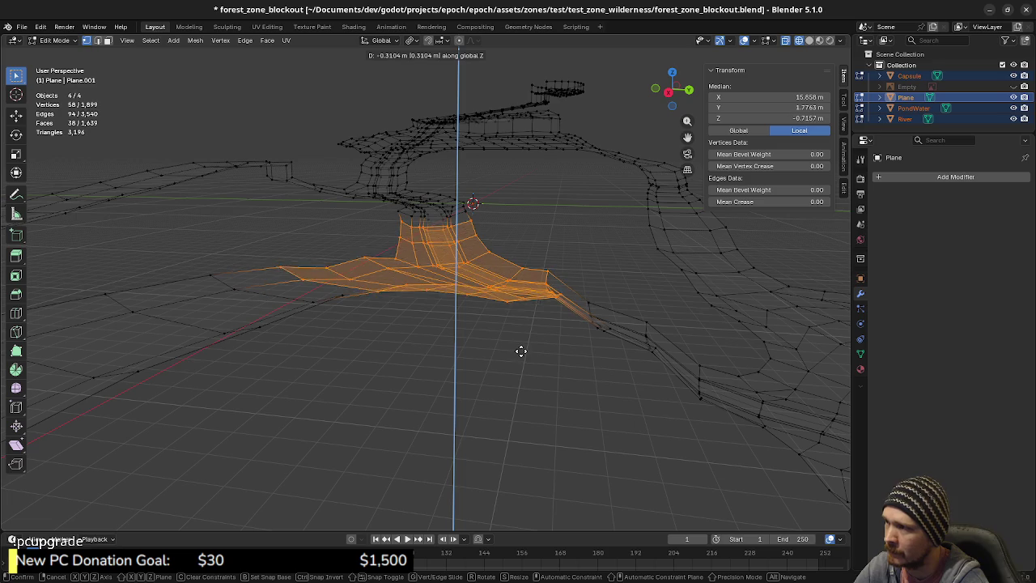
click(523, 355)
mouse_move(508, 352)
middle_down()
mouse_move(603, 343)
mouse_move(567, 347)
mouse_move(504, 322)
mouse_move(540, 397)
mouse_move(476, 403)
mouse_move(518, 433)
middle_up()
shift+drag(419, 331, 537, 370)
mouse_move(503, 428)
middle_down()
mouse_move(543, 405)
mouse_move(581, 303)
mouse_move(580, 317)
middle_up()
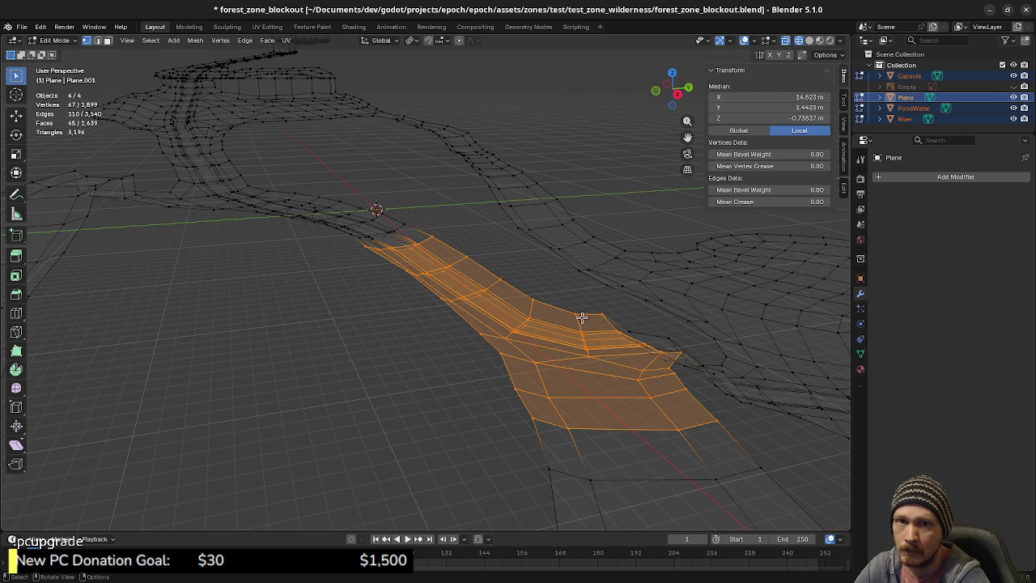
- Select the strip's bottom rows of vertices and lower them about 0.32 m along Z
middle_drag(623, 408, 541, 396)
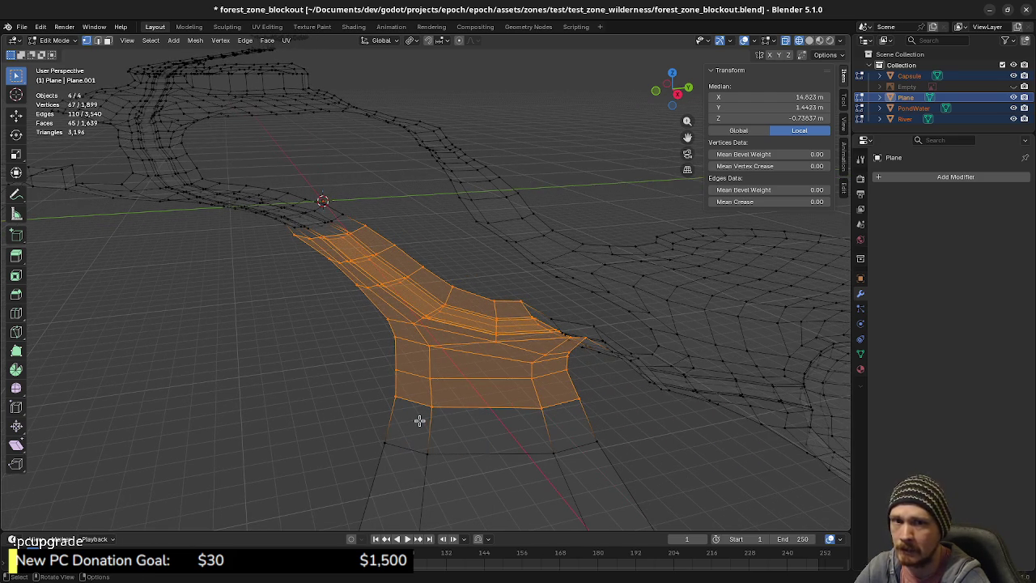
shift+drag(372, 426, 460, 474)
shift+drag(499, 432, 606, 460)
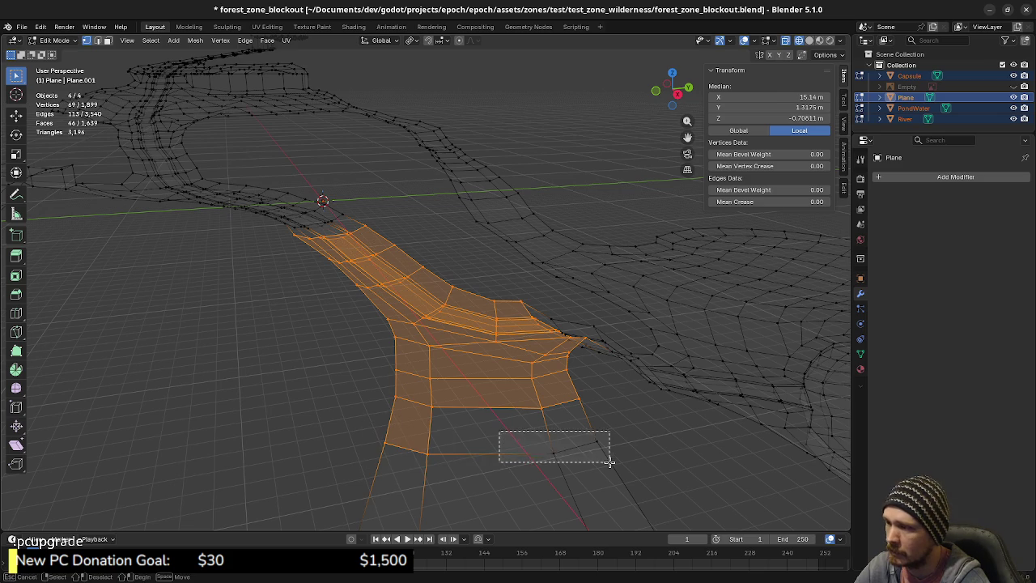
mouse_move(539, 412)
middle_down()
mouse_move(526, 438)
mouse_move(564, 416)
mouse_move(347, 352)
mouse_move(393, 370)
middle_up()
key(g)
key(z)
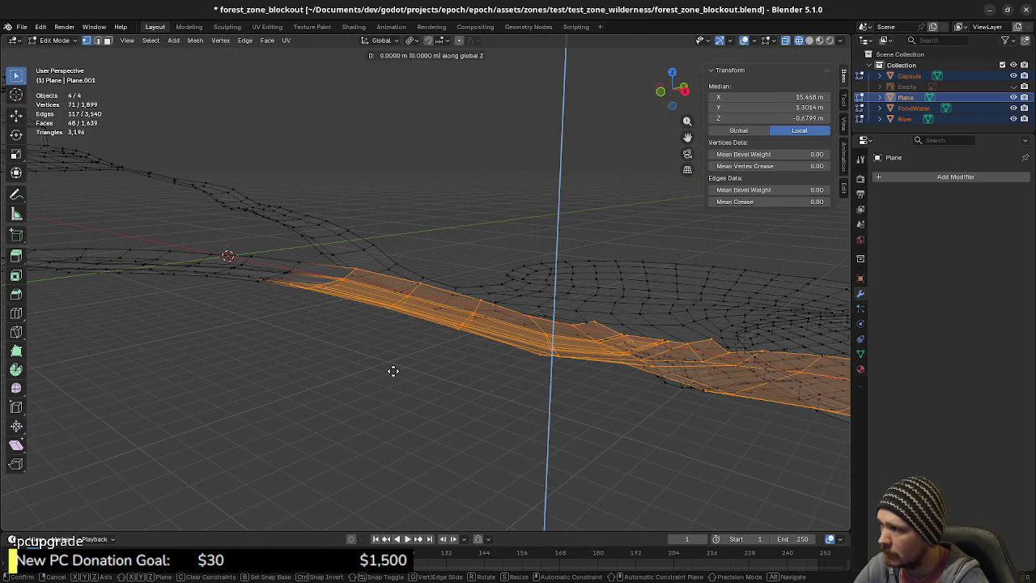
click(393, 375)
- Add the next path faces to the selection and sink them about half a metre vertically
mouse_move(545, 385)
middle_down()
mouse_move(462, 386)
mouse_move(455, 448)
mouse_move(465, 386)
mouse_move(445, 396)
mouse_move(395, 300)
middle_up()
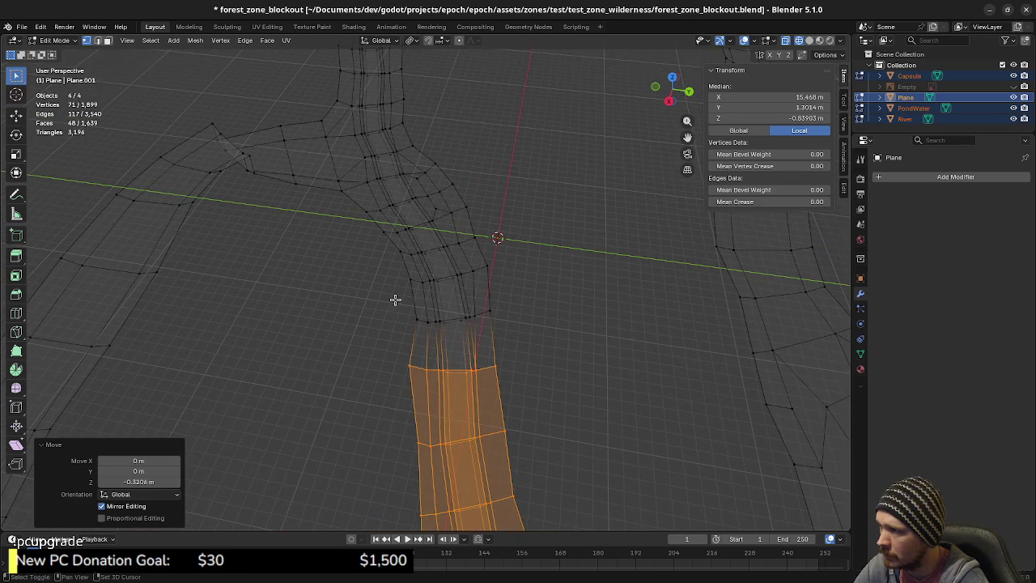
drag(521, 330, 521, 331)
mouse_move(521, 330)
middle_down()
mouse_move(513, 365)
mouse_move(485, 347)
mouse_move(463, 398)
mouse_move(534, 326)
mouse_move(523, 354)
mouse_move(430, 429)
mouse_move(398, 374)
middle_up()
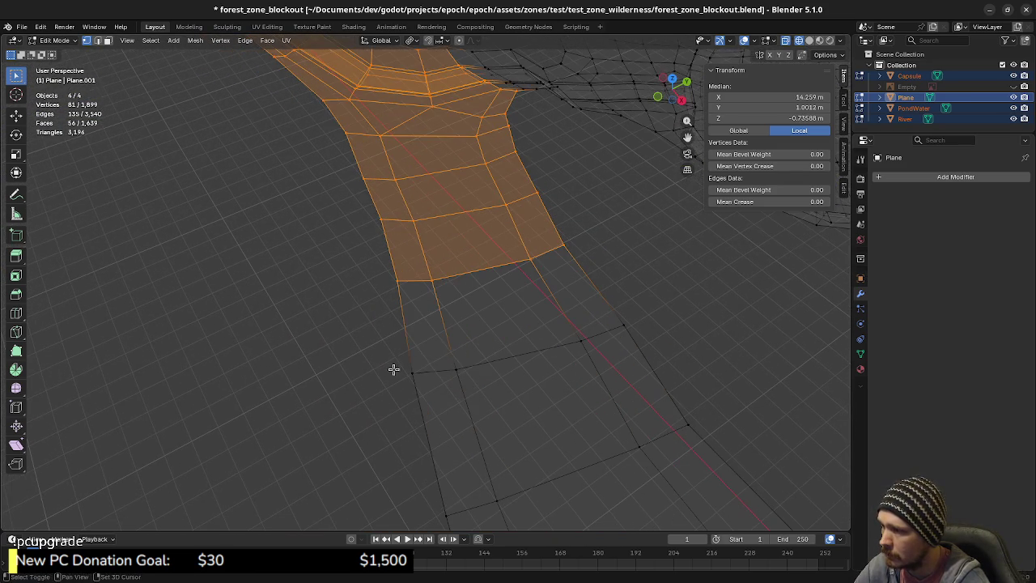
drag(546, 291, 646, 349)
mouse_move(645, 348)
middle_down()
mouse_move(583, 319)
mouse_move(533, 374)
mouse_move(553, 335)
middle_up()
key(g)
key(z)
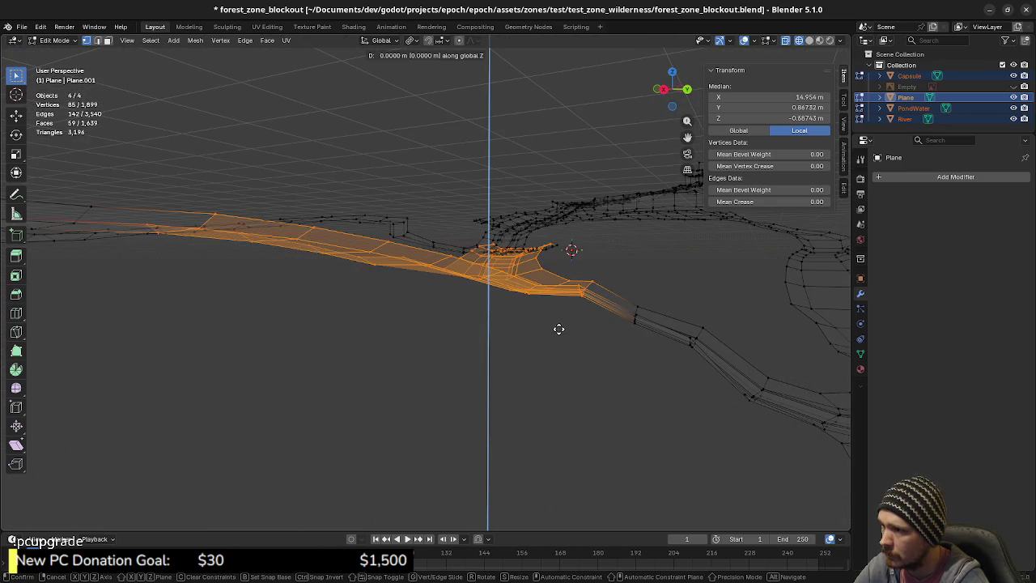
click(562, 333)
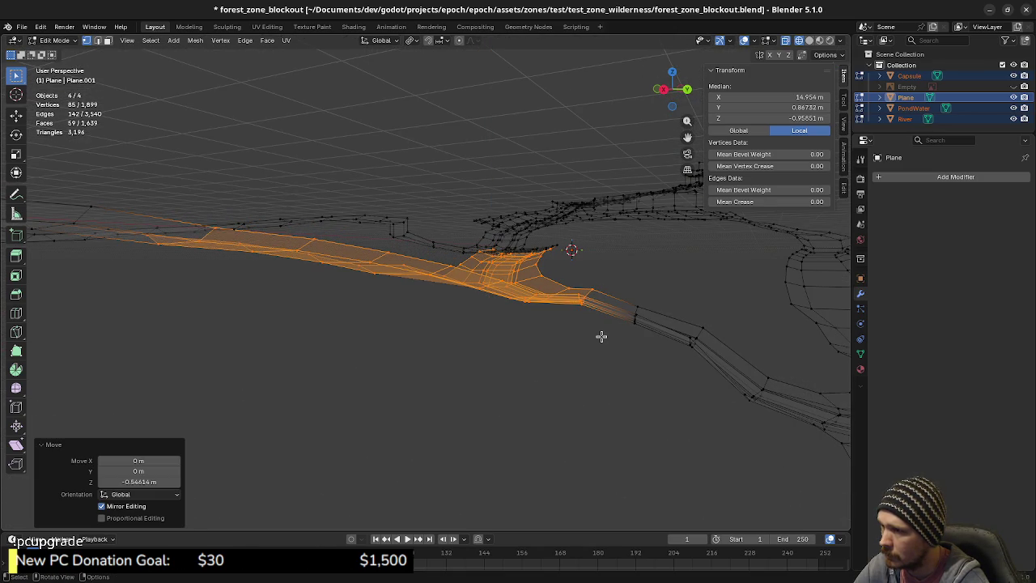
- Extrude the strip's end row toward the lower left and lower the path vertices along Z
mouse_move(602, 335)
middle_down()
mouse_move(509, 347)
mouse_move(493, 363)
mouse_move(376, 247)
mouse_move(416, 304)
mouse_move(396, 331)
mouse_move(424, 371)
mouse_move(416, 318)
mouse_move(451, 335)
mouse_move(500, 197)
middle_up()
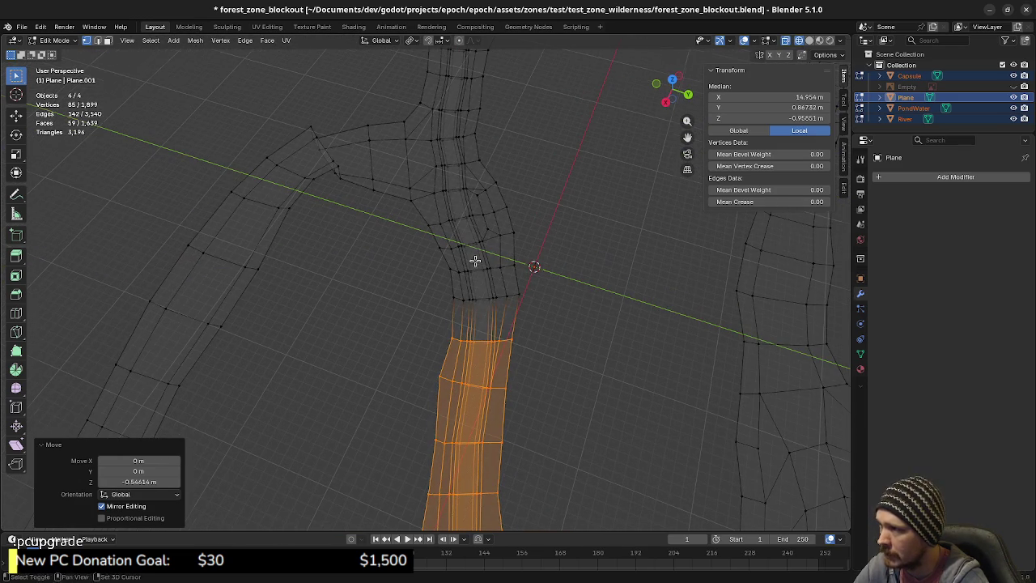
middle_drag(478, 241, 460, 345)
key(e)
mouse_move(519, 446)
shift+middle_down()
mouse_move(592, 266)
mouse_move(583, 225)
mouse_move(547, 290)
shift+middle_up()
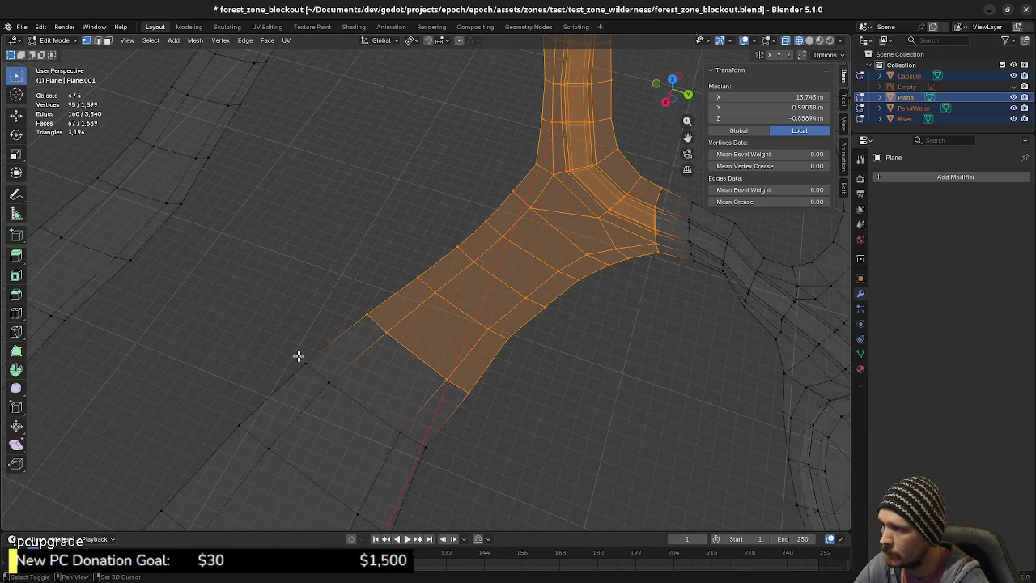
key(e)
click(469, 462)
mouse_move(470, 463)
middle_down()
mouse_move(523, 363)
mouse_move(627, 372)
middle_up()
key(g)
key(z)
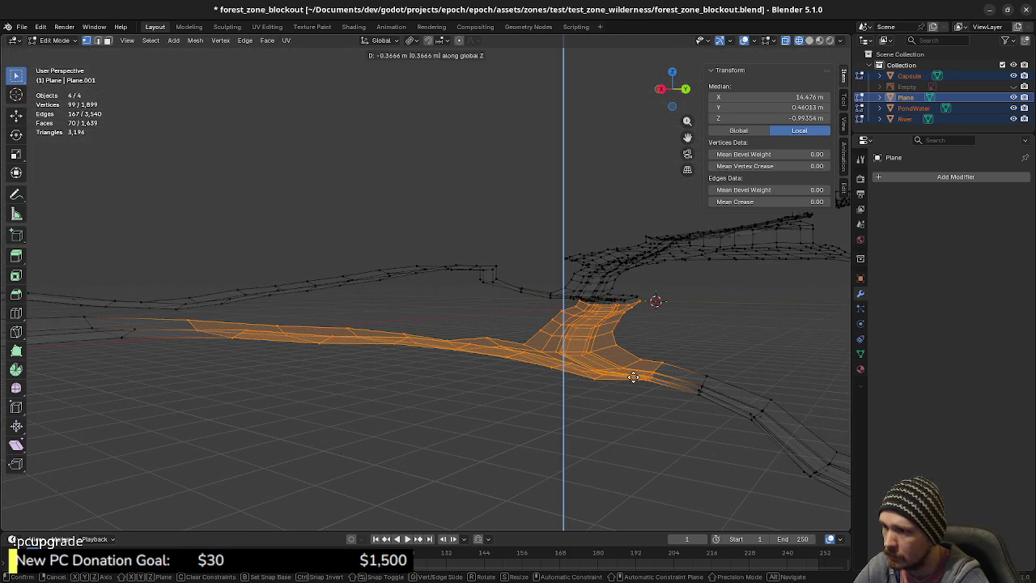
click(633, 377)
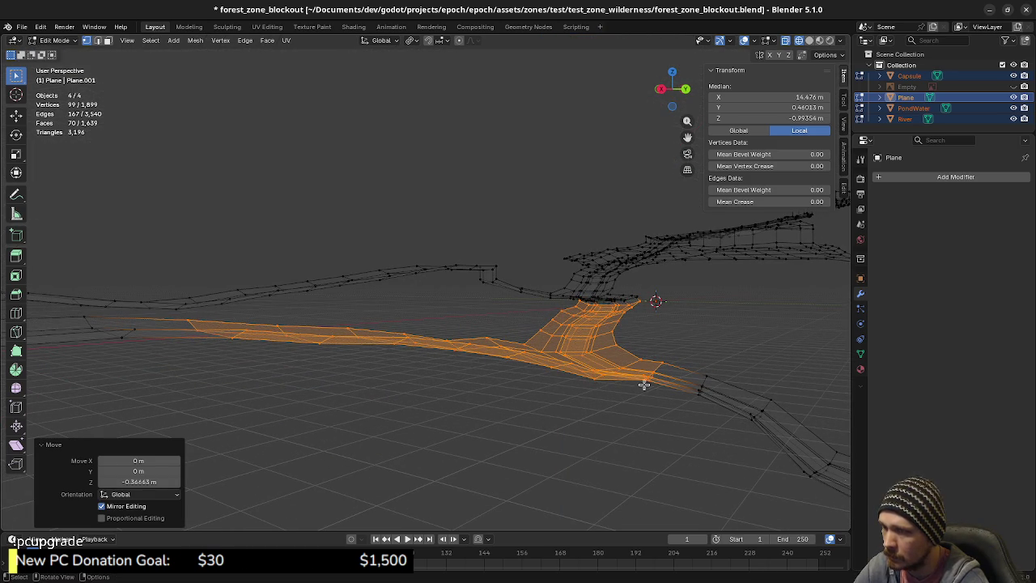
- Select the vertices around the Y-shaped junction and lower them vertically
mouse_move(737, 419)
middle_down()
mouse_move(666, 370)
mouse_move(655, 386)
mouse_move(689, 412)
mouse_move(628, 399)
mouse_move(655, 419)
mouse_move(567, 370)
mouse_move(616, 386)
mouse_move(632, 273)
mouse_move(623, 267)
mouse_move(603, 324)
mouse_move(579, 312)
mouse_move(510, 341)
middle_up()
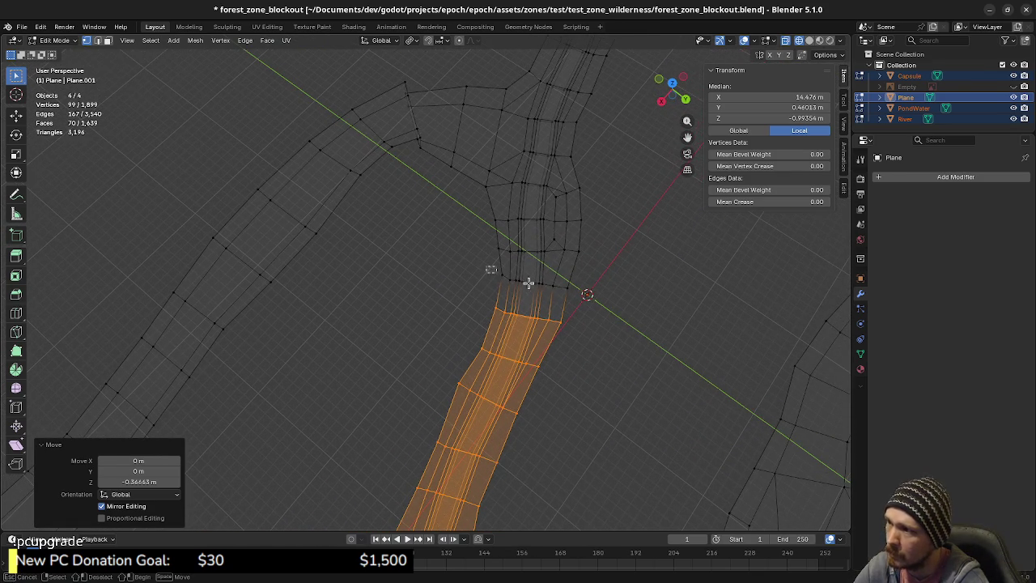
drag(615, 298, 614, 297)
shift+middle_drag(506, 378, 672, 89)
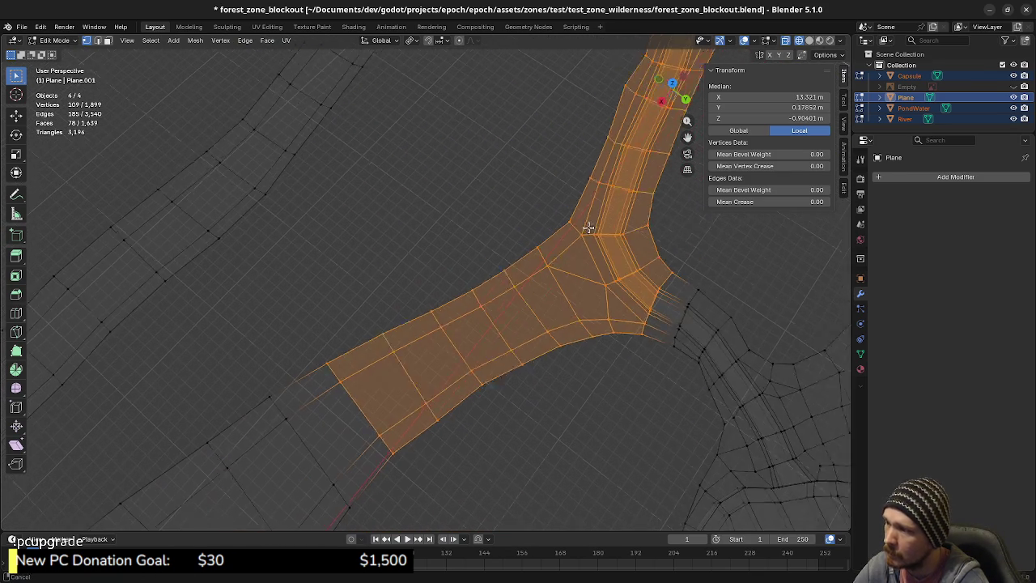
shift+drag(305, 342, 416, 483)
mouse_move(416, 483)
middle_down()
mouse_move(590, 352)
mouse_move(531, 358)
mouse_move(449, 303)
mouse_move(562, 331)
mouse_move(591, 329)
mouse_move(653, 294)
mouse_move(536, 349)
middle_up()
key(g)
key(z)
click(580, 333)
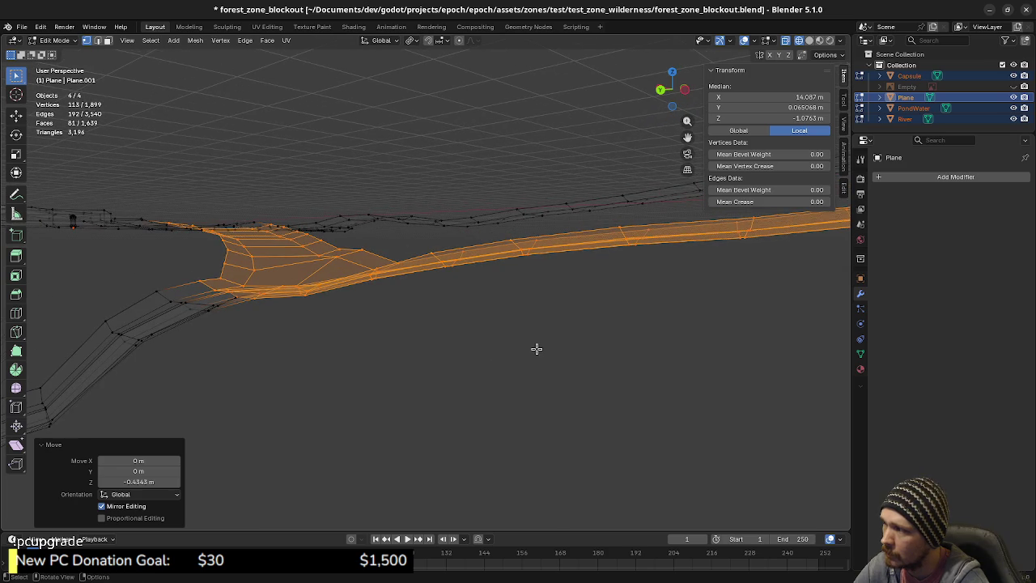
- Select the road-end vertices and lower the road end along Z
drag(232, 327, 241, 329)
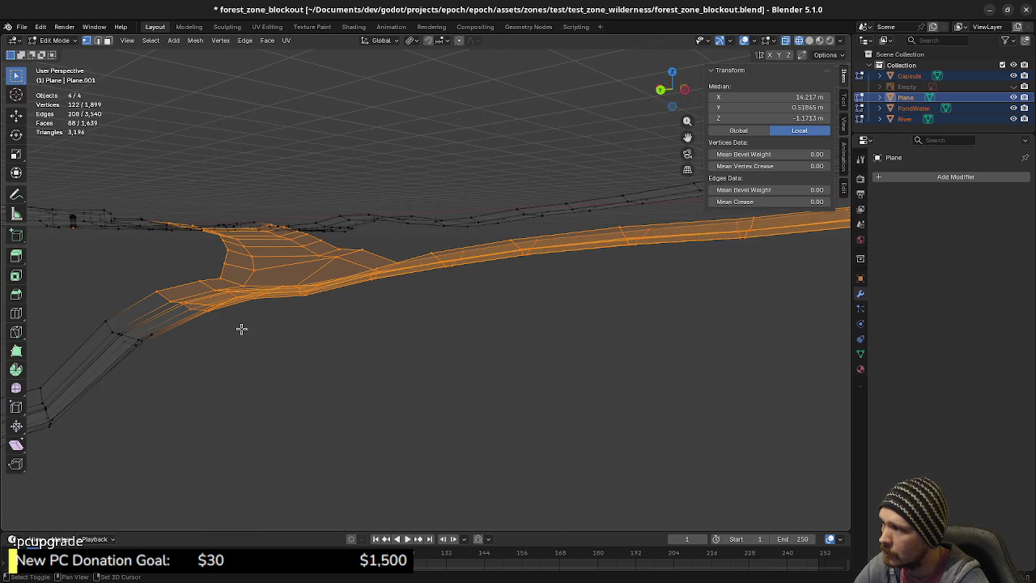
mouse_move(578, 324)
middle_down()
mouse_move(592, 344)
mouse_move(505, 310)
mouse_move(572, 328)
mouse_move(458, 254)
middle_up()
mouse_move(417, 200)
mouse_down()
mouse_move(499, 389)
mouse_move(518, 377)
mouse_up()
mouse_move(518, 377)
middle_down()
mouse_move(535, 380)
mouse_move(562, 340)
mouse_move(418, 333)
mouse_move(412, 301)
mouse_move(478, 333)
mouse_move(377, 283)
mouse_move(423, 282)
middle_up()
shift+drag(378, 228, 420, 281)
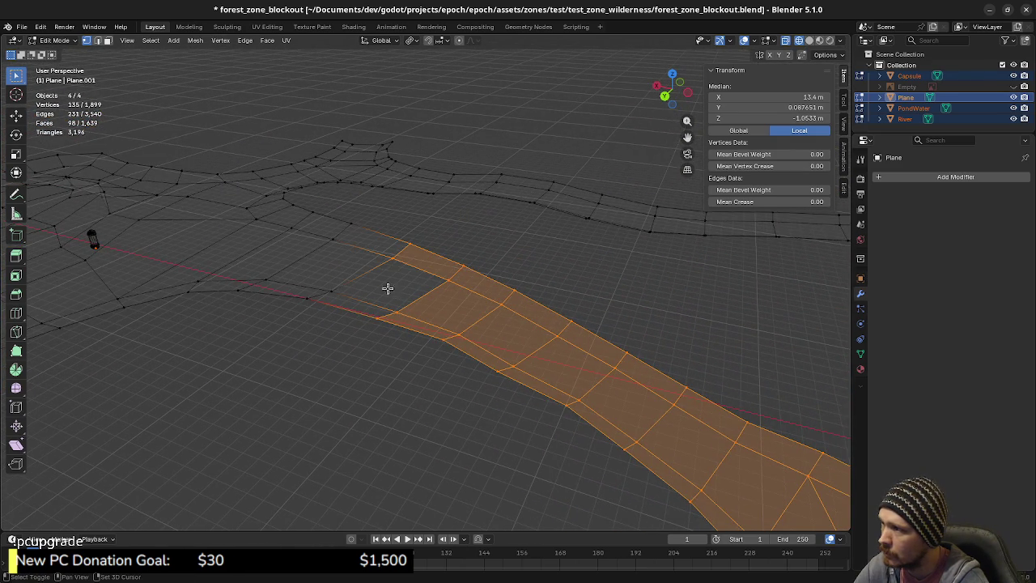
shift+drag(300, 279, 388, 347)
mouse_move(389, 347)
shift+middle_down()
mouse_move(423, 273)
mouse_move(479, 317)
mouse_move(537, 299)
mouse_move(559, 322)
mouse_move(548, 337)
mouse_move(518, 327)
shift+middle_up()
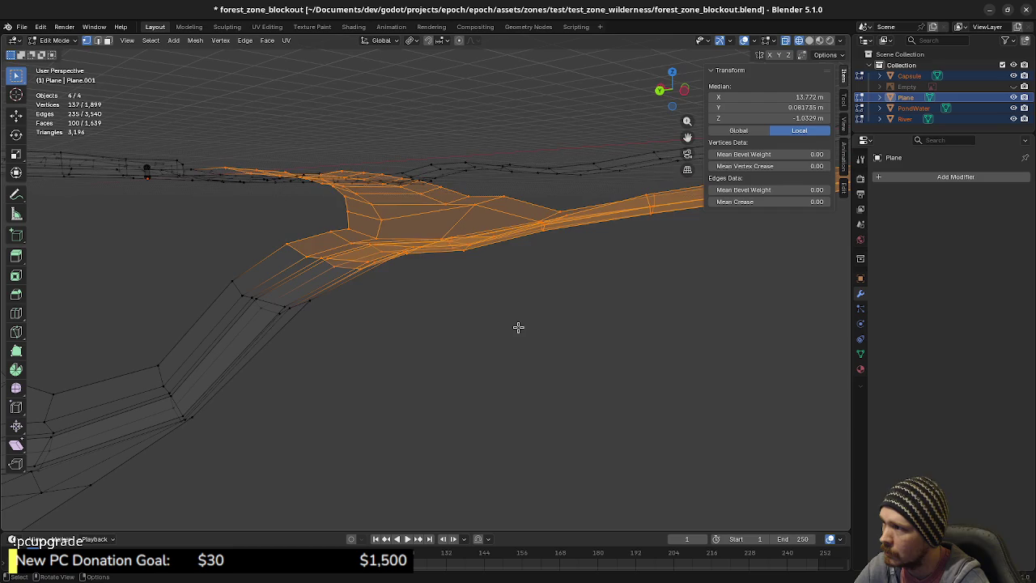
key(g)
key(z)
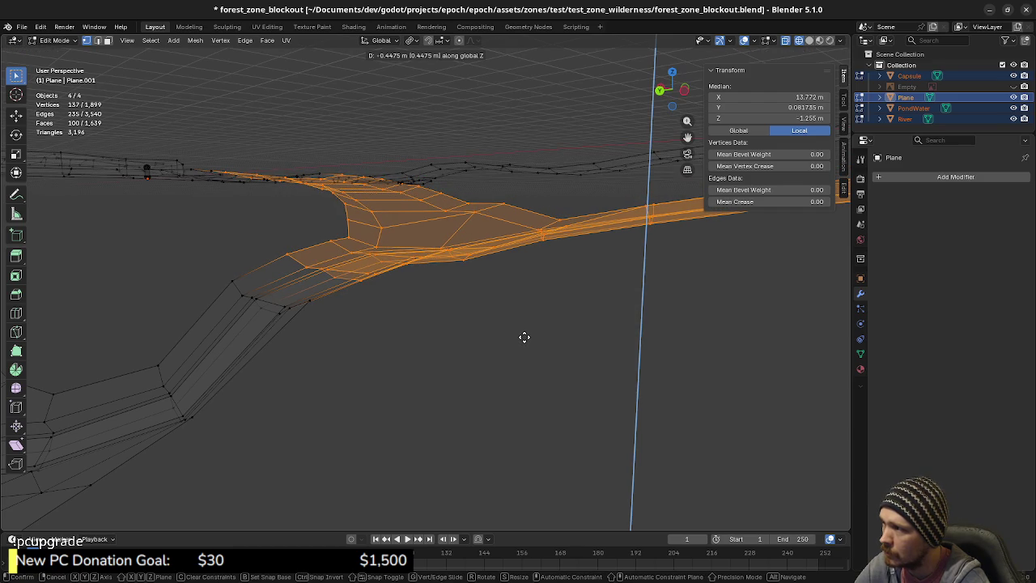
click(525, 337)
- Grow the selection by one band and extend the road's upper end with two new faces
mouse_move(592, 315)
middle_down()
mouse_move(556, 349)
mouse_move(696, 307)
mouse_move(585, 326)
middle_up()
key(ctrl+KP_Add)
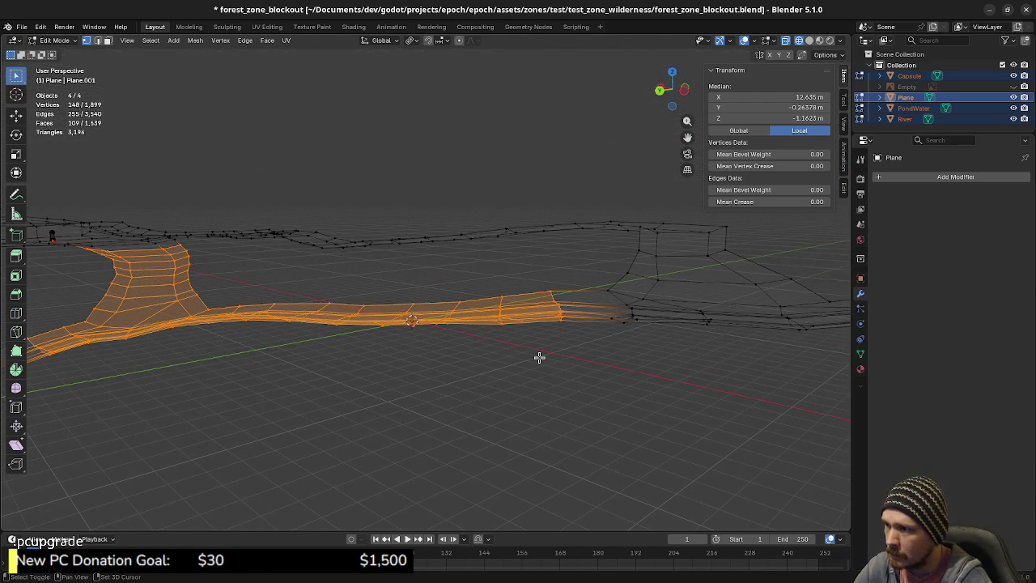
mouse_move(443, 354)
middle_down()
mouse_move(413, 324)
mouse_move(475, 348)
mouse_move(405, 351)
mouse_move(435, 356)
middle_up()
ctrl+right_click(408, 220)
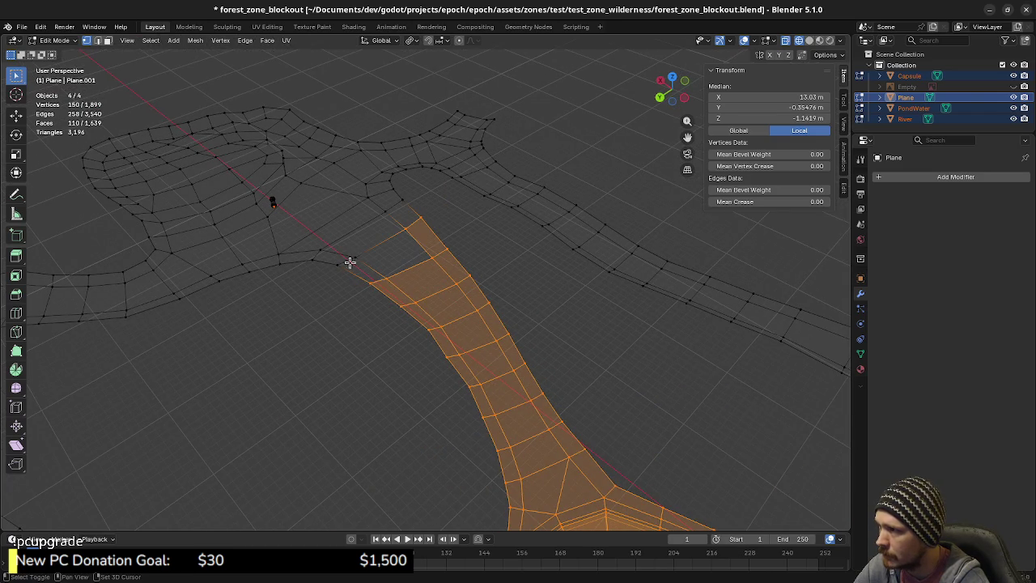
ctrl+right_click(339, 259)
- Select the extended road end and lower it over a metre along Z
mouse_move(498, 439)
middle_down()
mouse_move(475, 352)
mouse_move(434, 319)
middle_up()
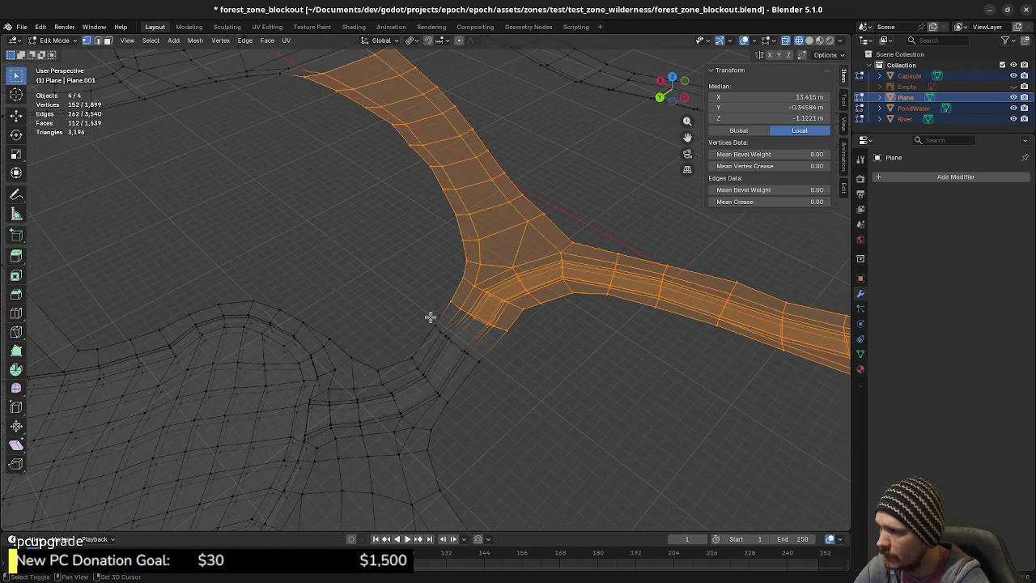
shift+drag(431, 301, 502, 369)
mouse_move(502, 369)
middle_down()
mouse_move(513, 295)
mouse_move(497, 363)
mouse_move(522, 397)
middle_up()
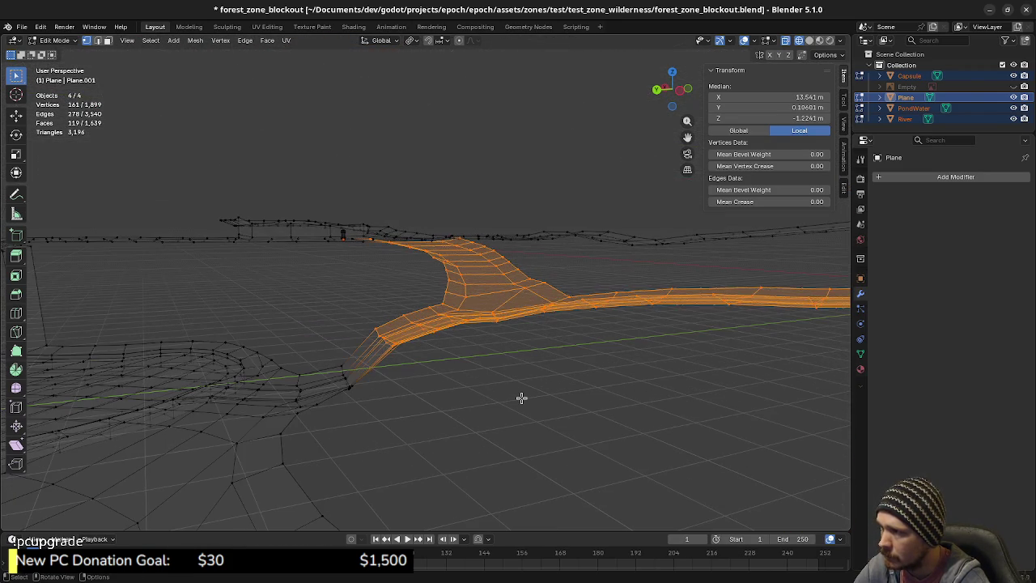
key(g)
key(z)
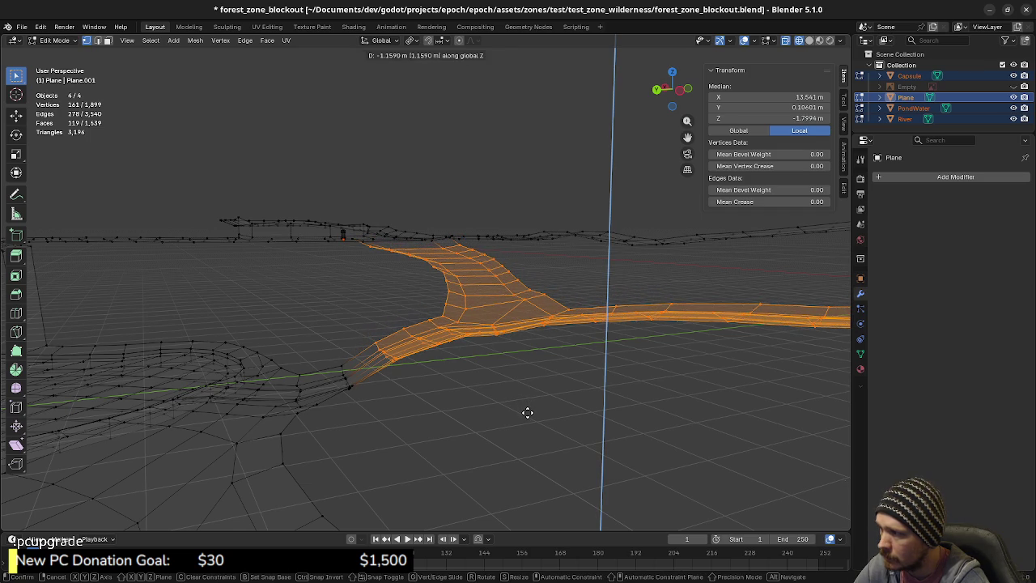
click(527, 412)
middle_drag(470, 393, 594, 386)
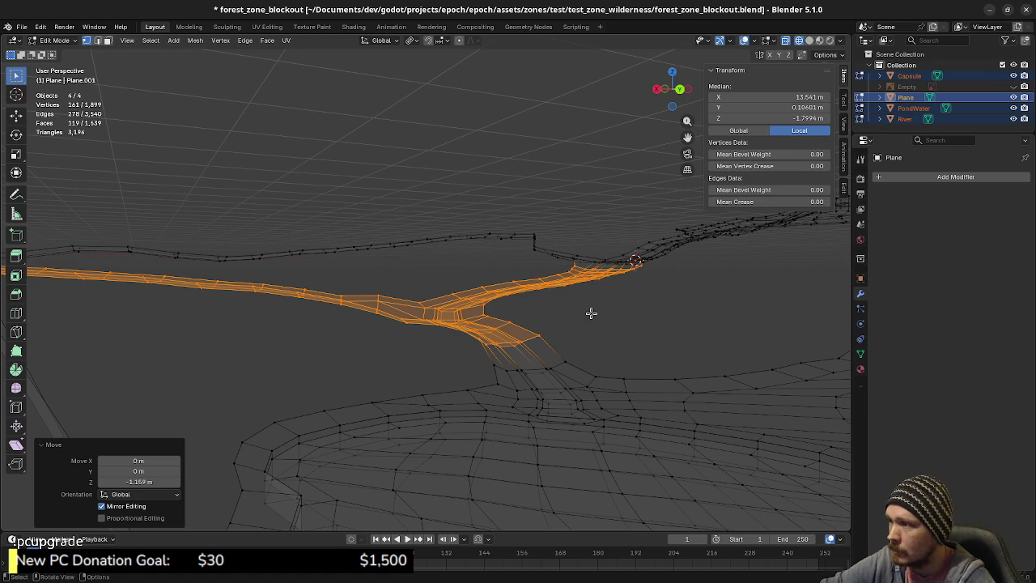
middle_drag(588, 311, 623, 300)
- Switch the viewport to Solid shading and clear the selection
key(z)
click(633, 340)
key(a)
key(alt+a)
mouse_move(633, 340)
middle_down()
mouse_move(570, 322)
mouse_move(651, 299)
mouse_move(553, 309)
mouse_move(785, 275)
mouse_move(613, 312)
mouse_move(720, 300)
mouse_move(620, 307)
mouse_move(708, 315)
mouse_move(492, 348)
mouse_move(361, 351)
mouse_move(442, 300)
mouse_move(623, 275)
middle_up()
scroll(623, 275, down, 4)
key(a)
scroll(610, 319, down, 3)
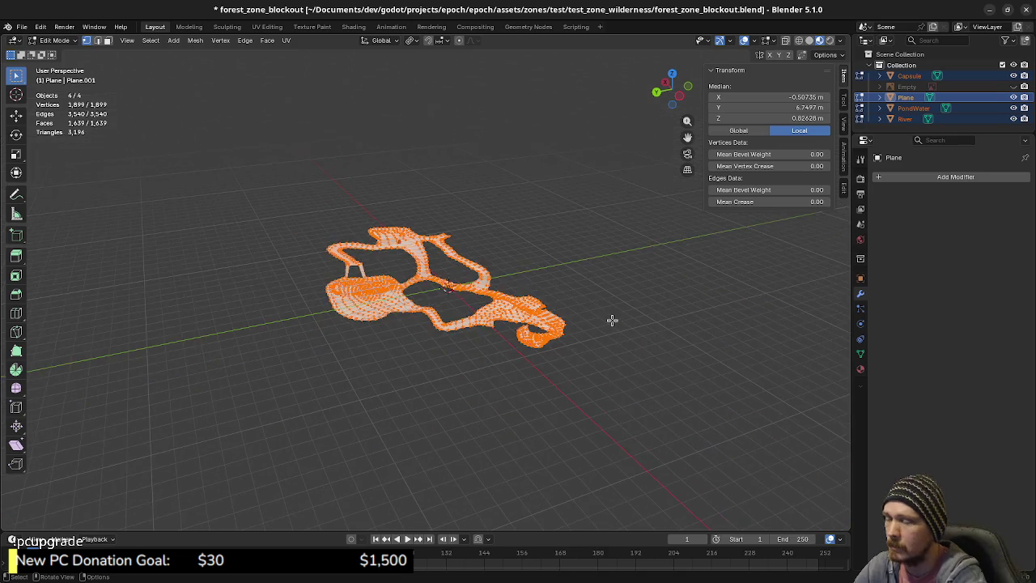
scroll(580, 302, up, 2)
scroll(579, 303, up, 4)
mouse_move(579, 303)
middle_down()
mouse_move(539, 278)
mouse_move(491, 305)
mouse_move(453, 349)
mouse_move(398, 305)
mouse_move(561, 281)
mouse_move(634, 303)
mouse_move(574, 284)
mouse_move(630, 290)
mouse_move(502, 329)
mouse_move(416, 326)
mouse_move(441, 324)
middle_up()
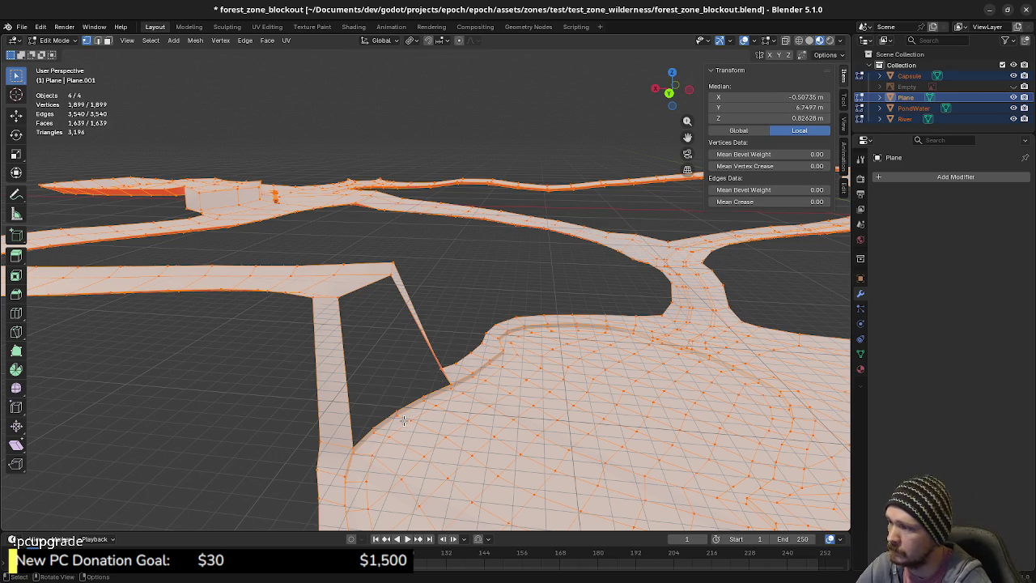
middle_drag(405, 420, 407, 425)
key(2)
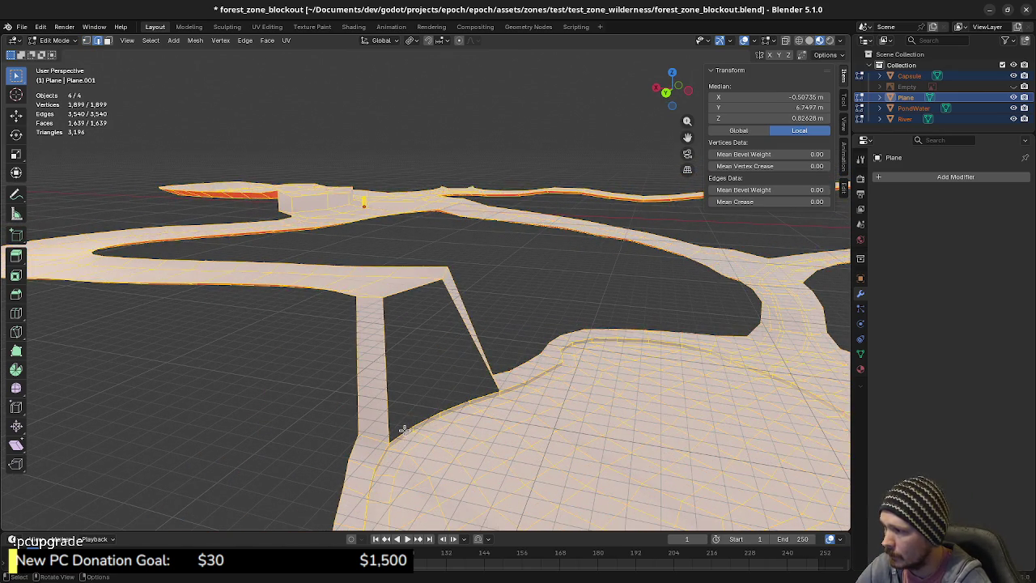
- Extrude the gap's bottom terrain edge 10 m straight up along Z into a wall
click(414, 425)
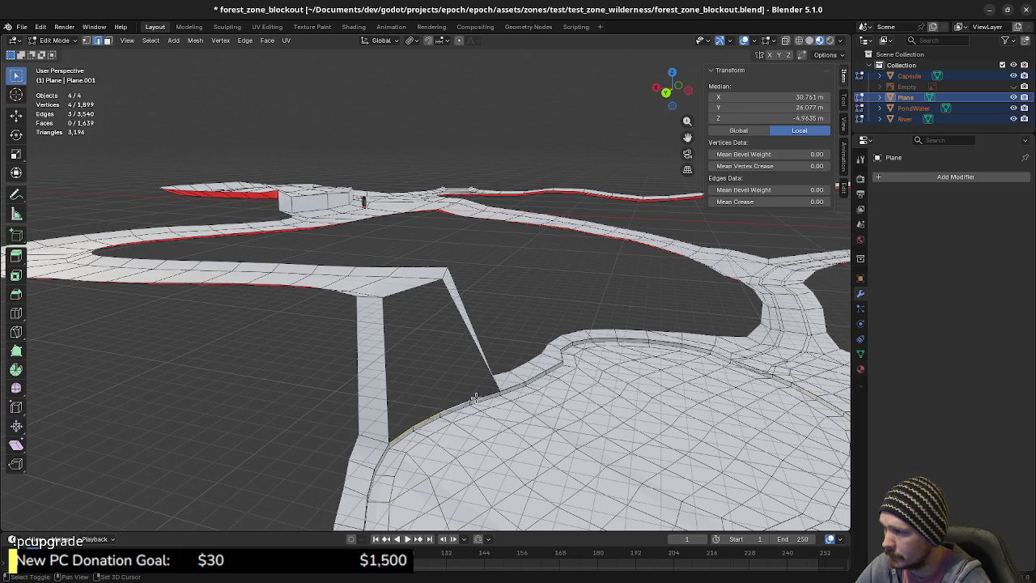
key(e)
key(z)
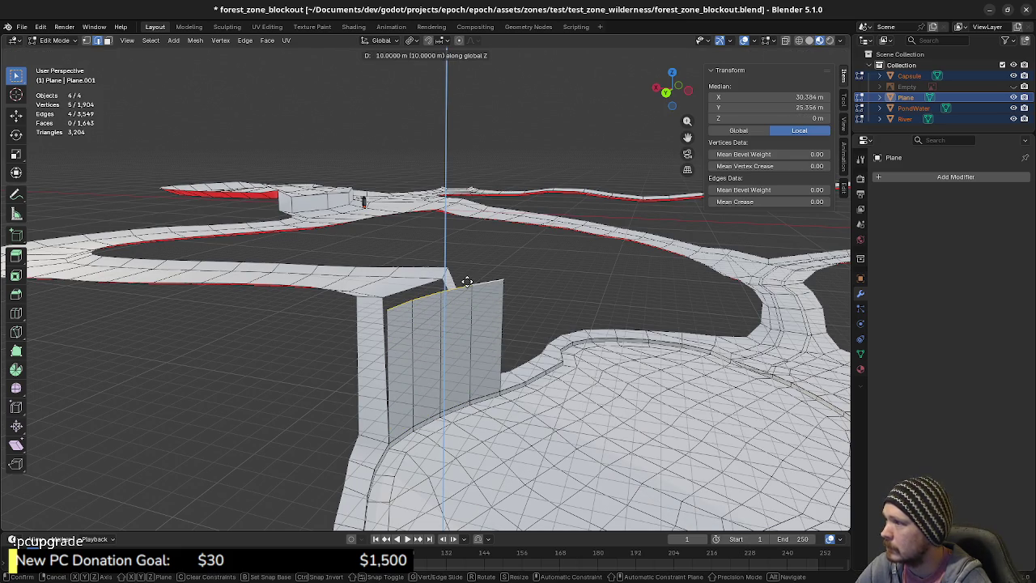
click(466, 280)
mouse_move(466, 280)
middle_down()
mouse_move(477, 322)
mouse_move(486, 318)
middle_up()
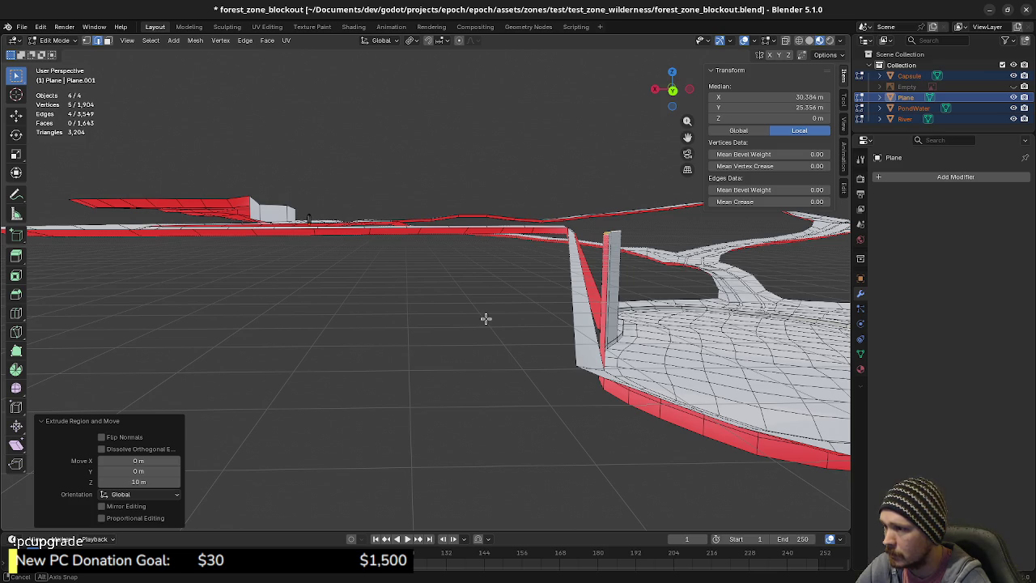
mouse_move(486, 318)
middle_down()
mouse_move(479, 329)
mouse_move(545, 350)
mouse_move(435, 377)
mouse_move(531, 322)
middle_up()
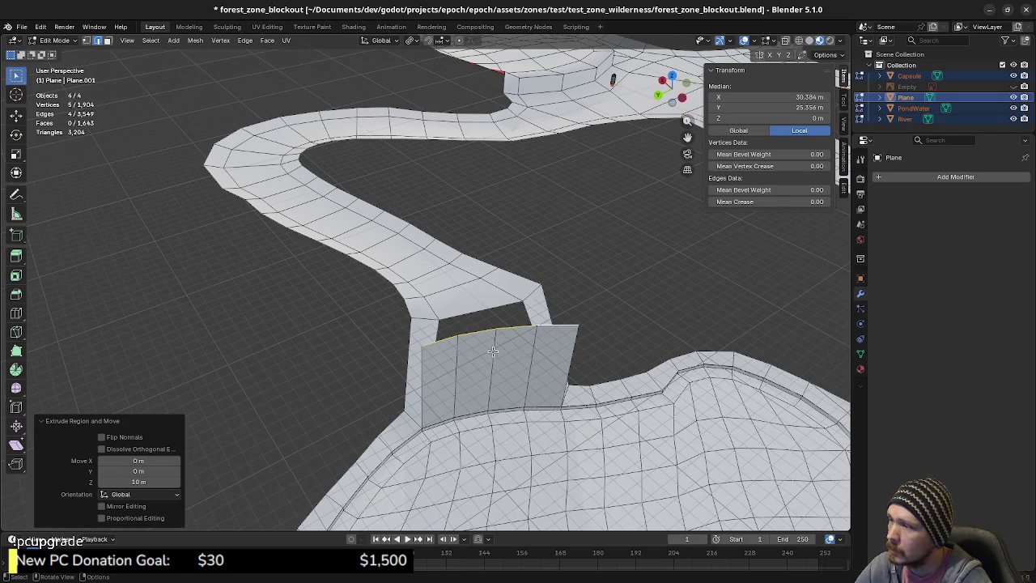
- Zoom in and select the wall's top corner vertex
scroll(493, 350, up, 1)
scroll(497, 340, up, 1)
scroll(494, 348, up, 1)
scroll(488, 357, up, 1)
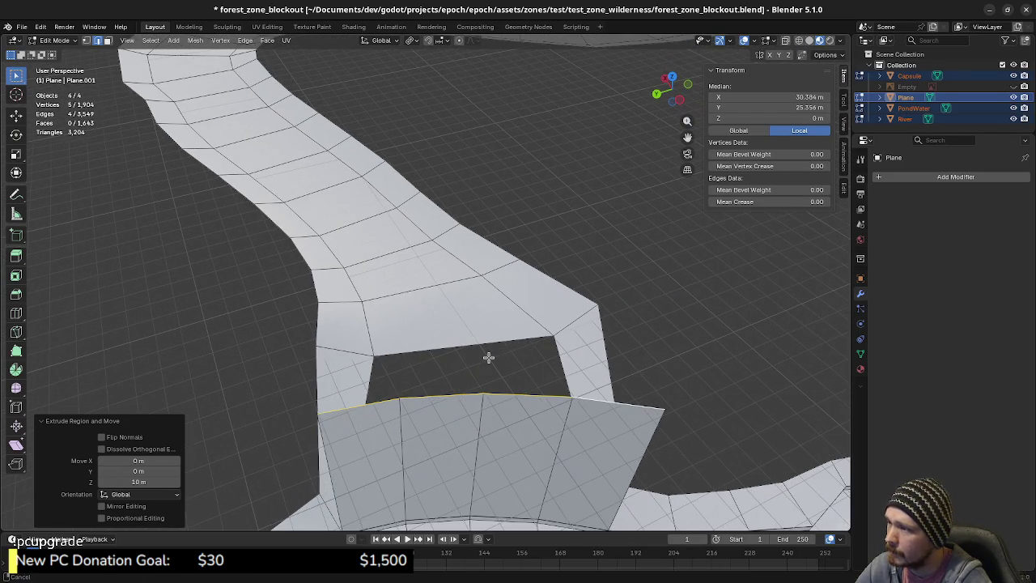
click(400, 397)
- Merge both top corners of the wall onto their matching road vertices
shift+click(372, 352)
key(m)
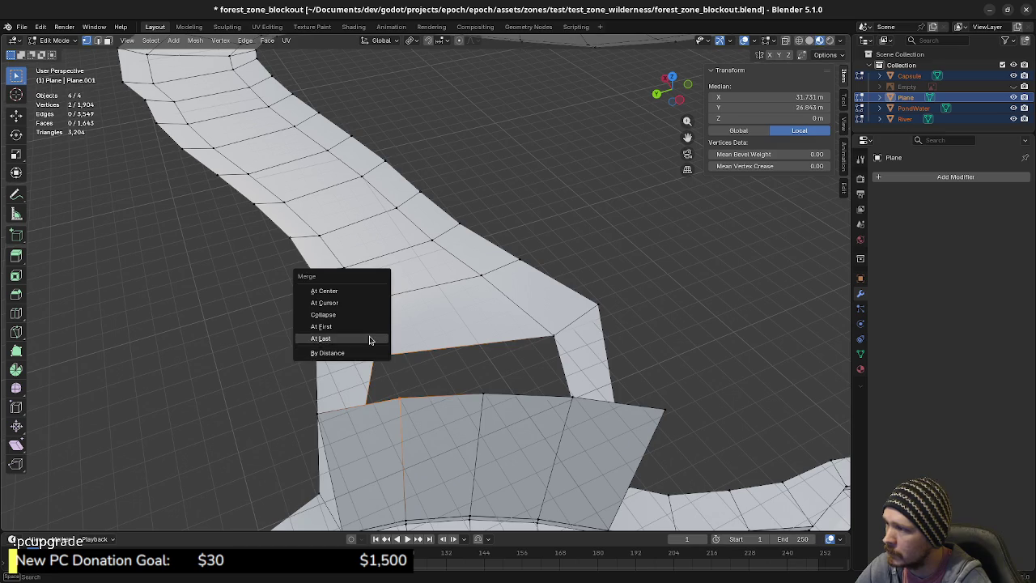
click(371, 339)
click(566, 395)
shift+click(553, 330)
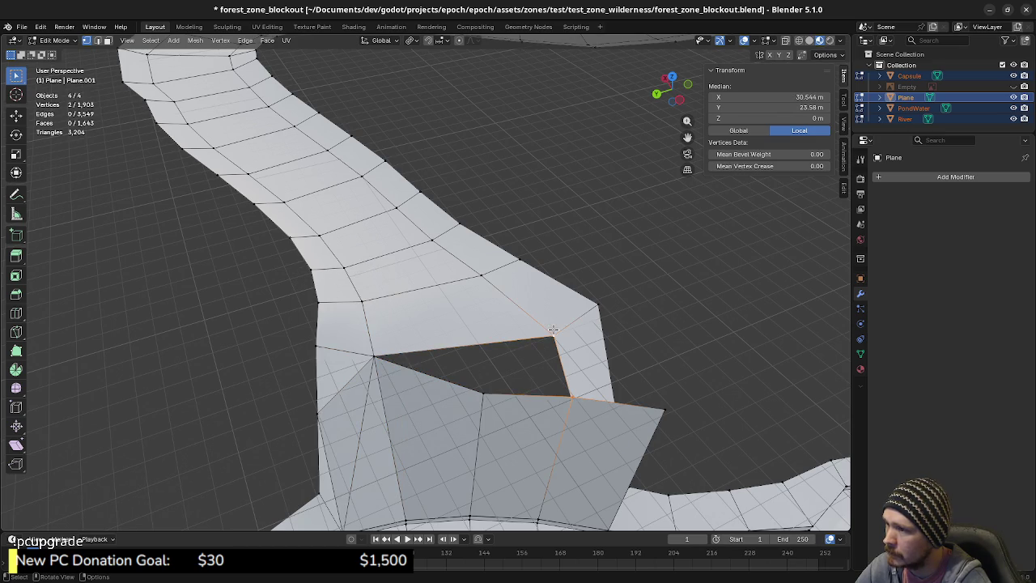
key(m)
click(554, 332)
- Slide two stray wall-patch vertices onto the neighbouring corner vertices
shift+scroll(567, 356, down, 3)
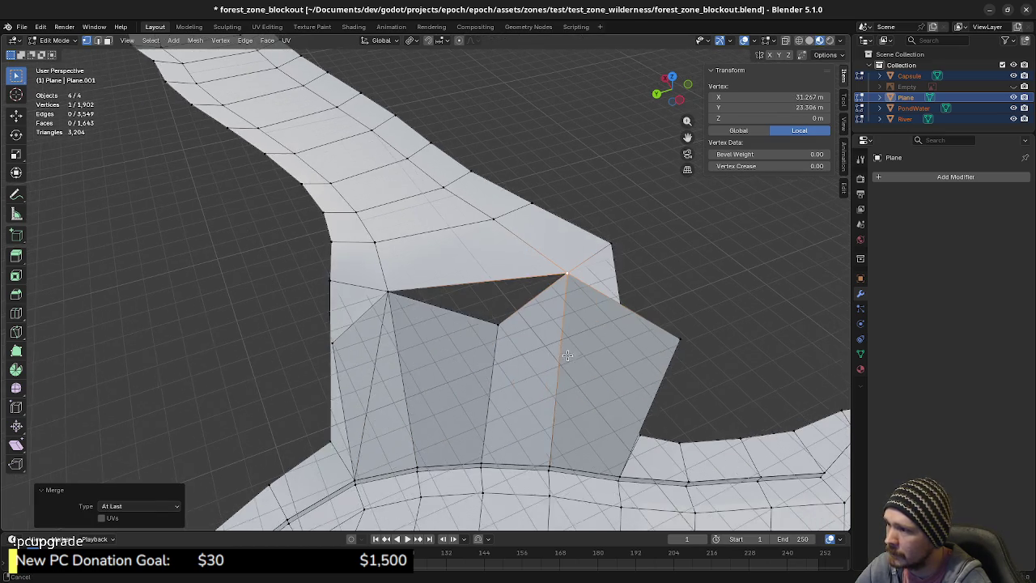
middle_drag(636, 389, 409, 370)
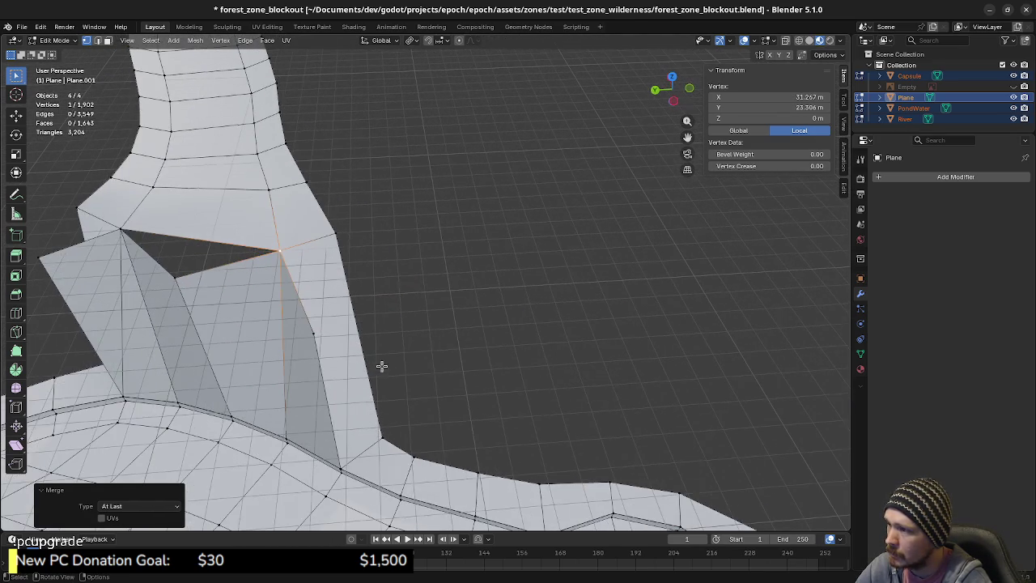
click(316, 338)
middle_drag(317, 344, 404, 372)
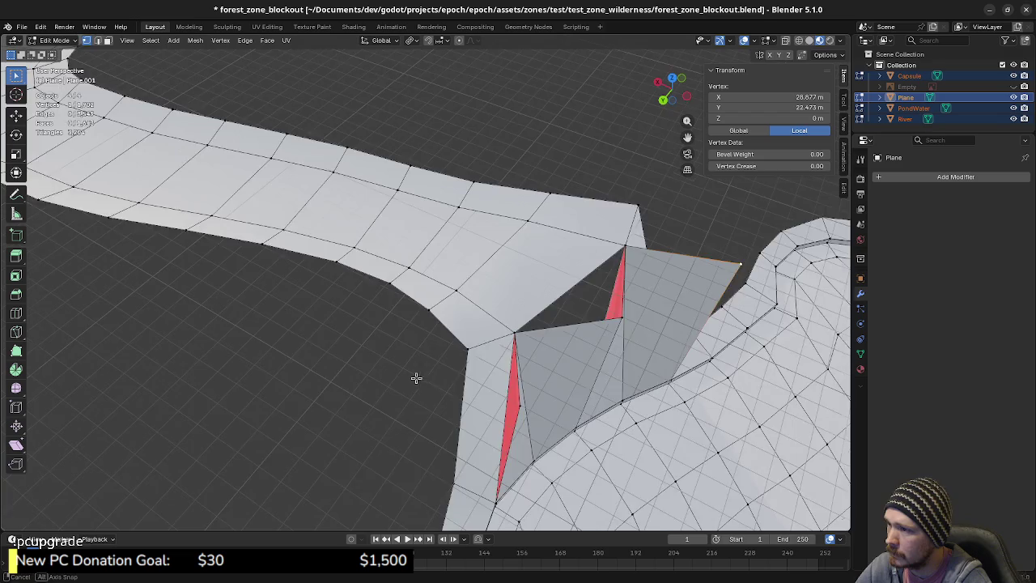
key(g)
key(g)
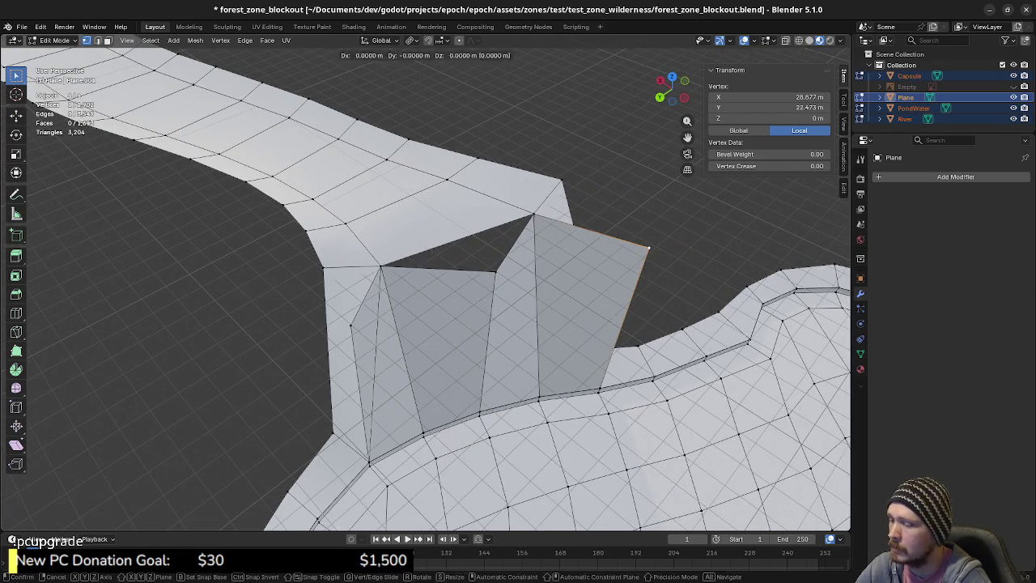
click(405, 282)
click(349, 330)
key(g)
key(g)
click(418, 233)
- Undo a trial vertex slide, then Subdivide the edge between two selected gap vertices
click(498, 272)
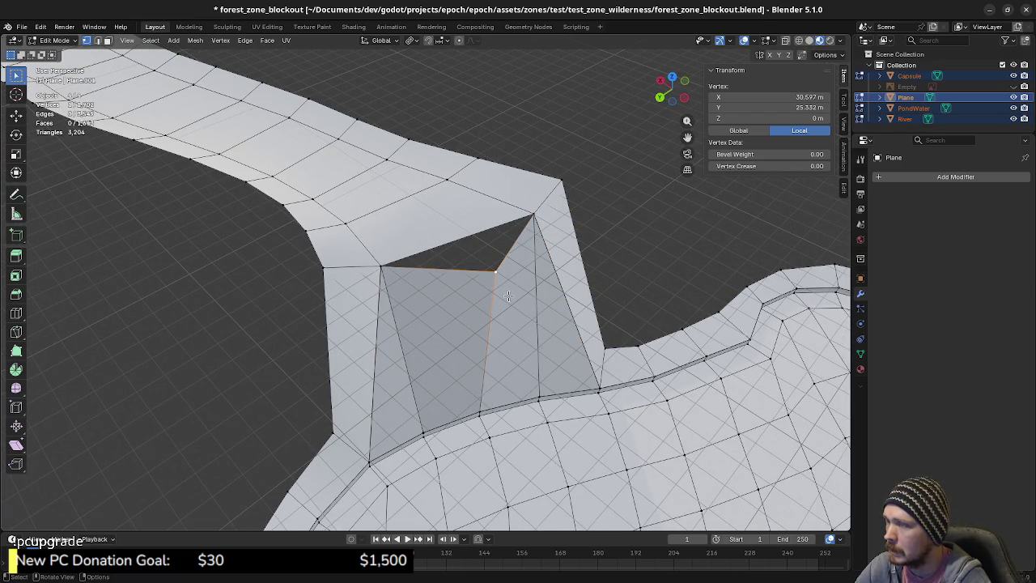
middle_drag(495, 310, 527, 332)
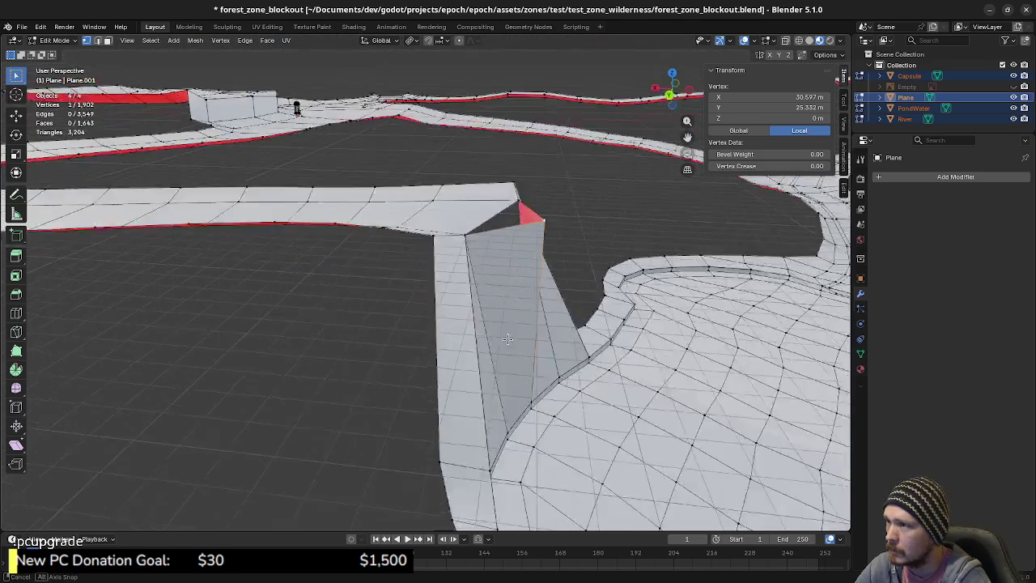
middle_drag(527, 333, 518, 321)
key(g)
key(g)
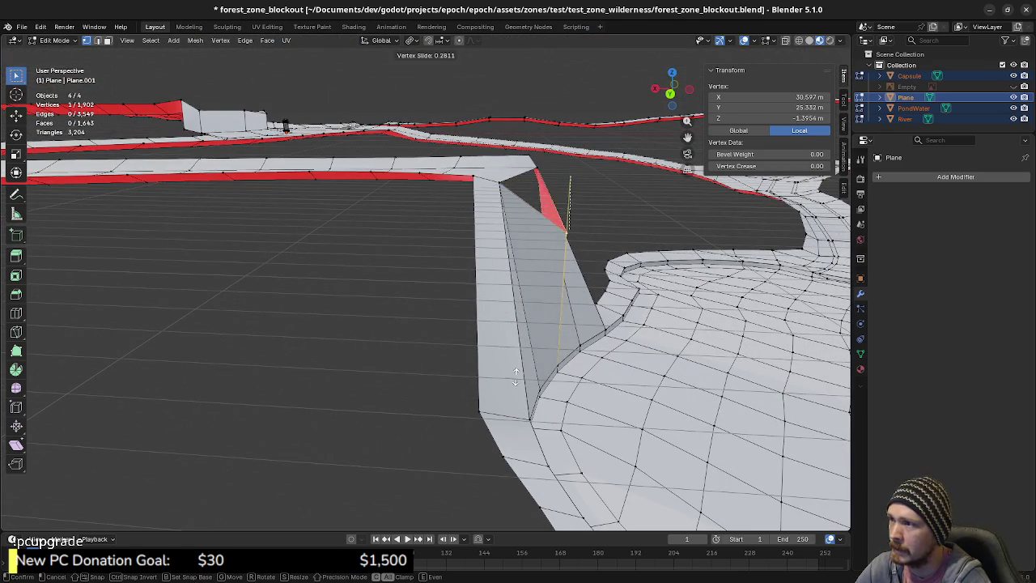
click(514, 379)
mouse_move(553, 371)
middle_down()
mouse_move(544, 381)
mouse_move(441, 345)
middle_up()
key(ctrl+z)
shift+click(431, 268)
key(F3)
click(454, 320)
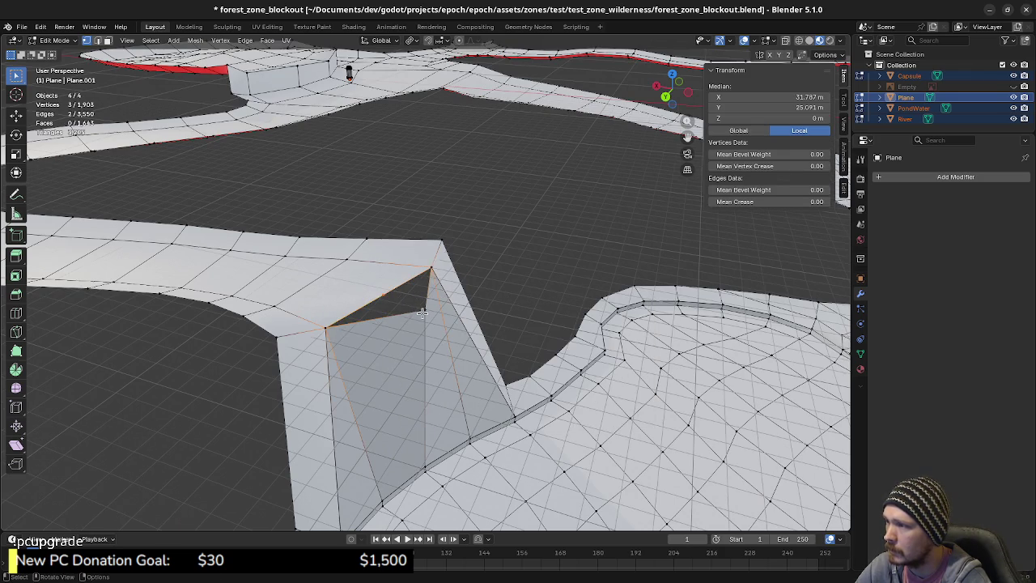
- Merge the split vertex At Last into the corner and fill the remaining gaps with faces
shift+click(383, 298)
key(m)
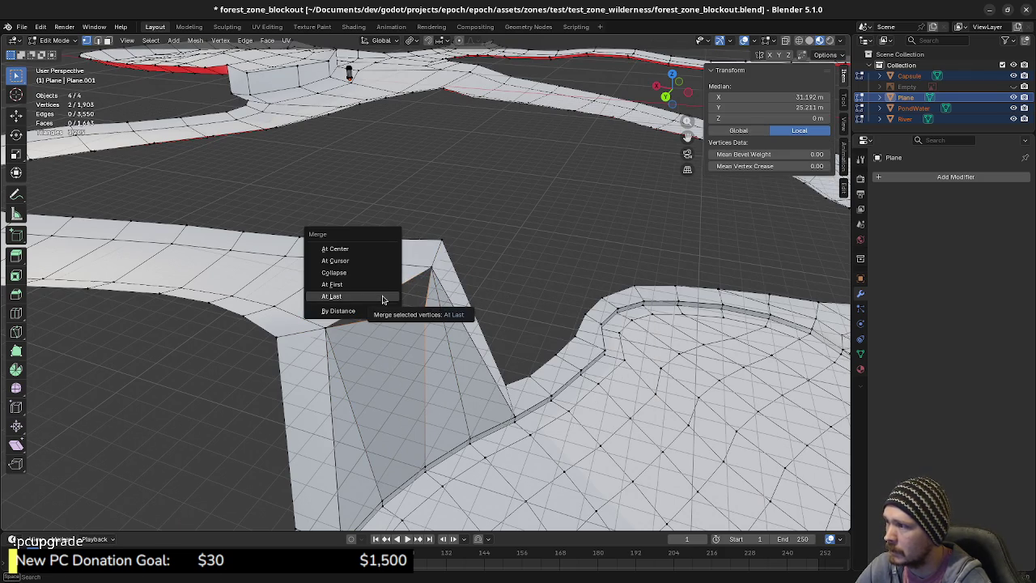
click(388, 296)
shift+middle_drag(391, 306, 414, 341)
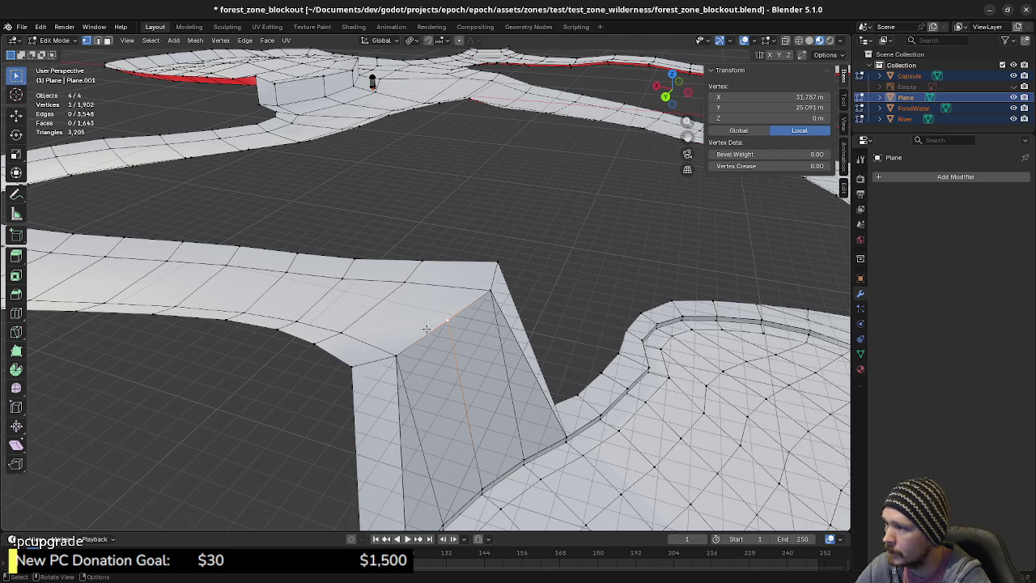
middle_drag(482, 369, 521, 372)
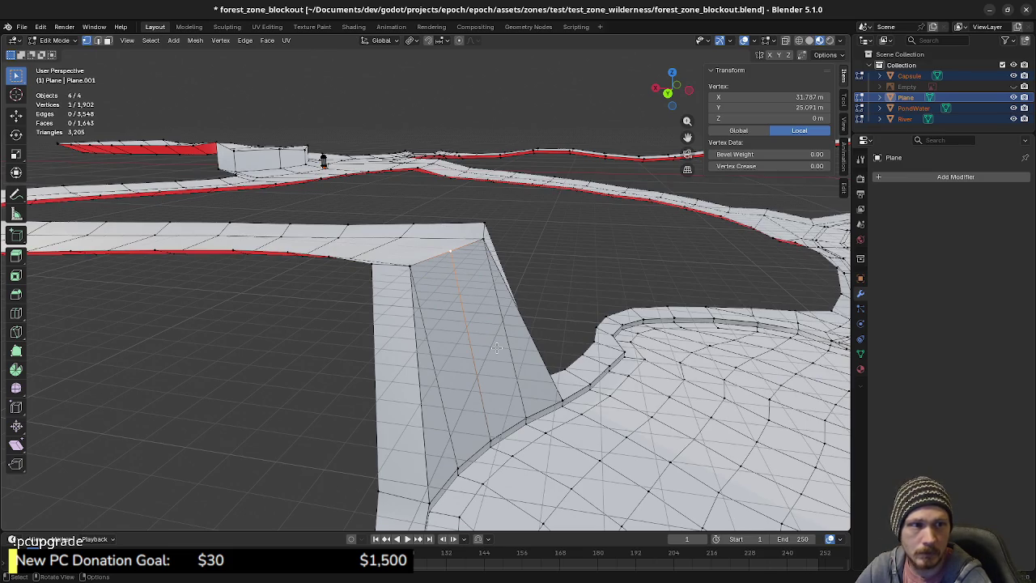
mouse_move(496, 348)
middle_down()
mouse_move(492, 375)
mouse_move(456, 358)
middle_up()
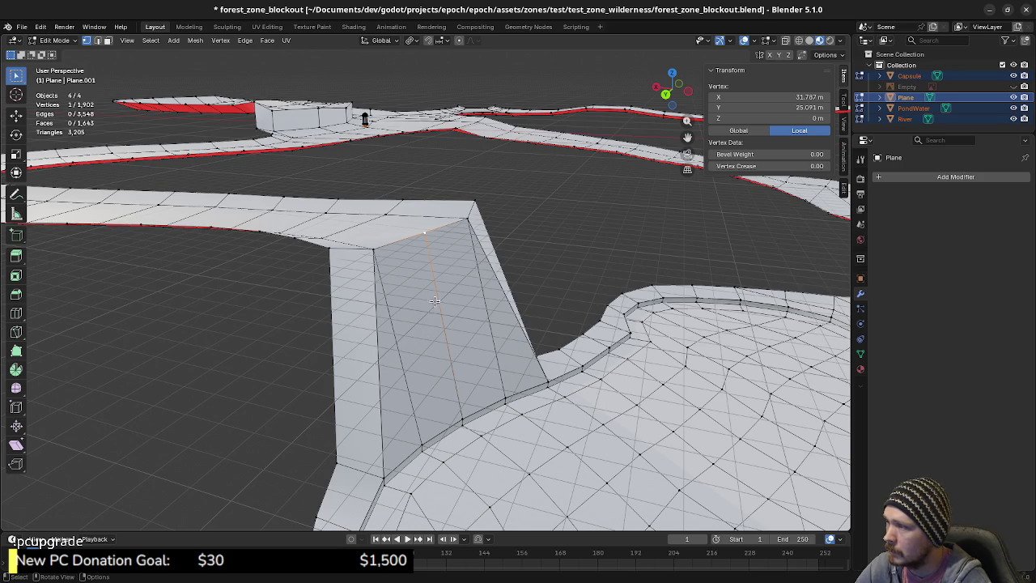
middle_drag(421, 301, 448, 362)
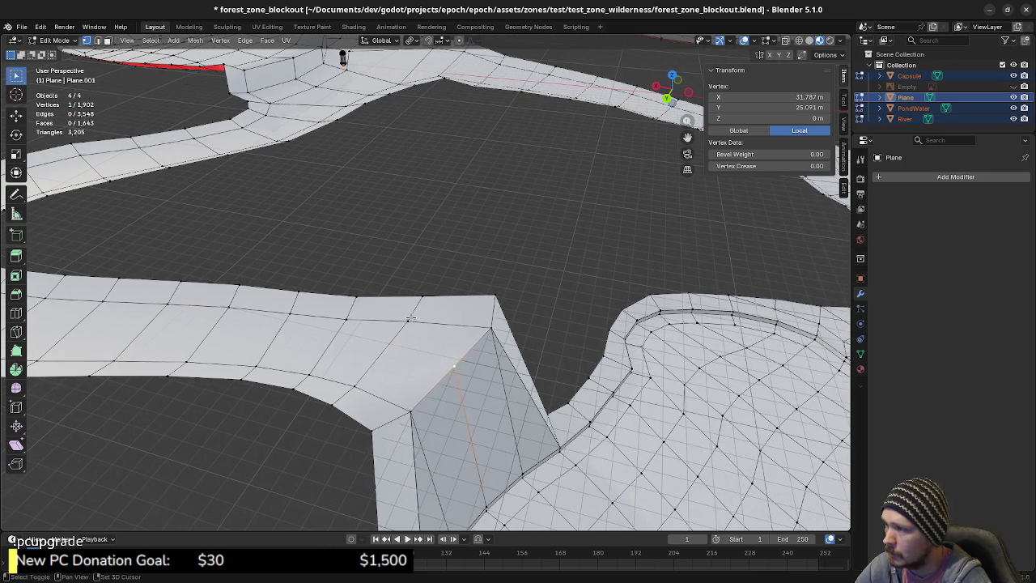
key(f)
key(f)
key(alt+a)
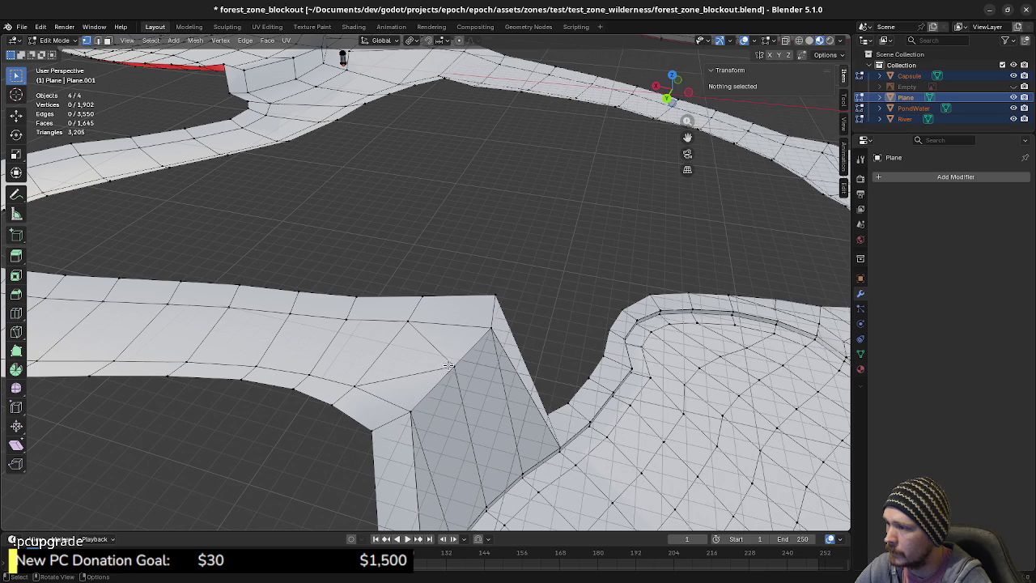
- In top view, nudge the junction vertex about 0.5 m along X
click(449, 365)
key(KP_7)
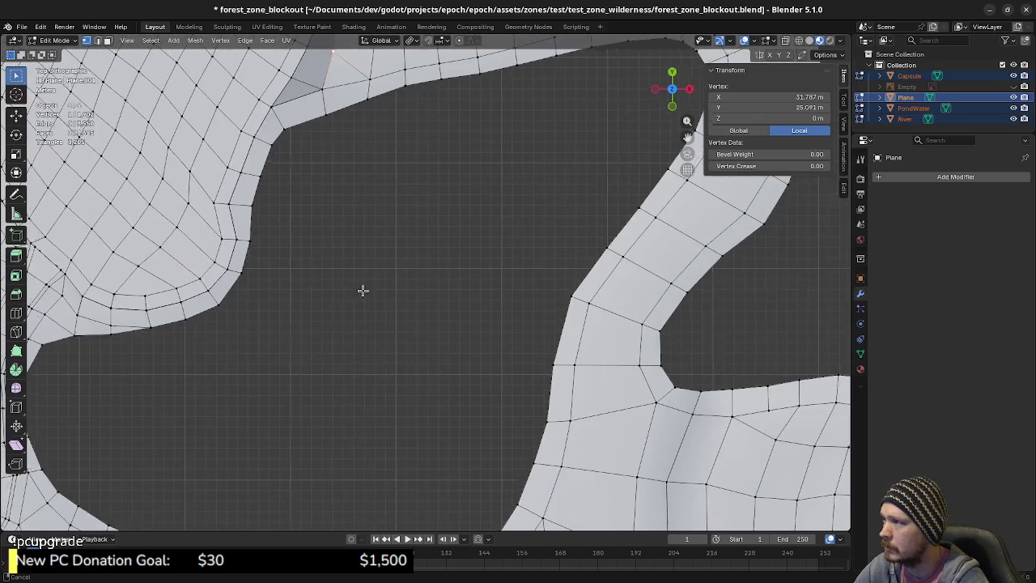
scroll(340, 275, down, 2)
scroll(445, 365, up, 2)
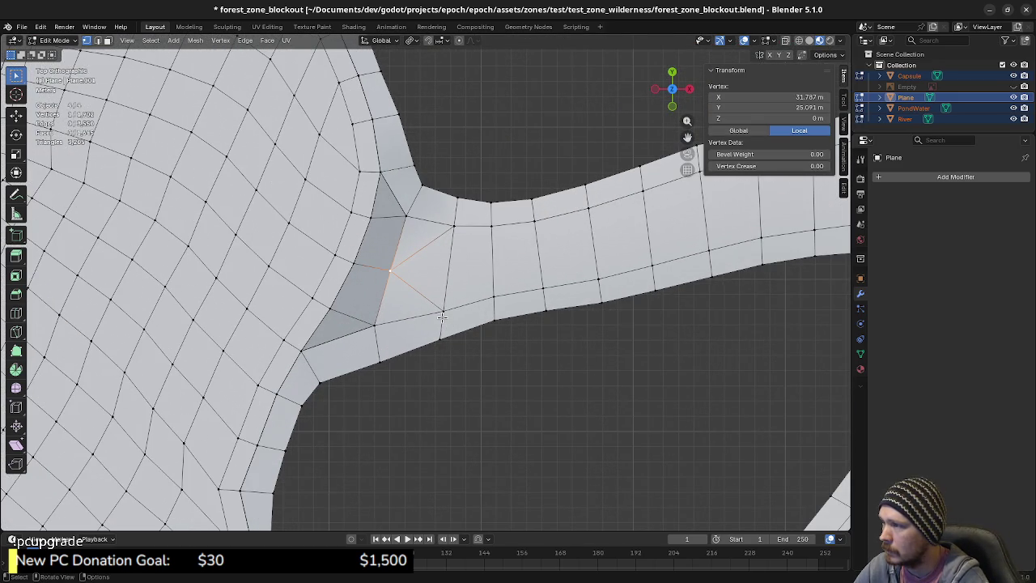
key(g)
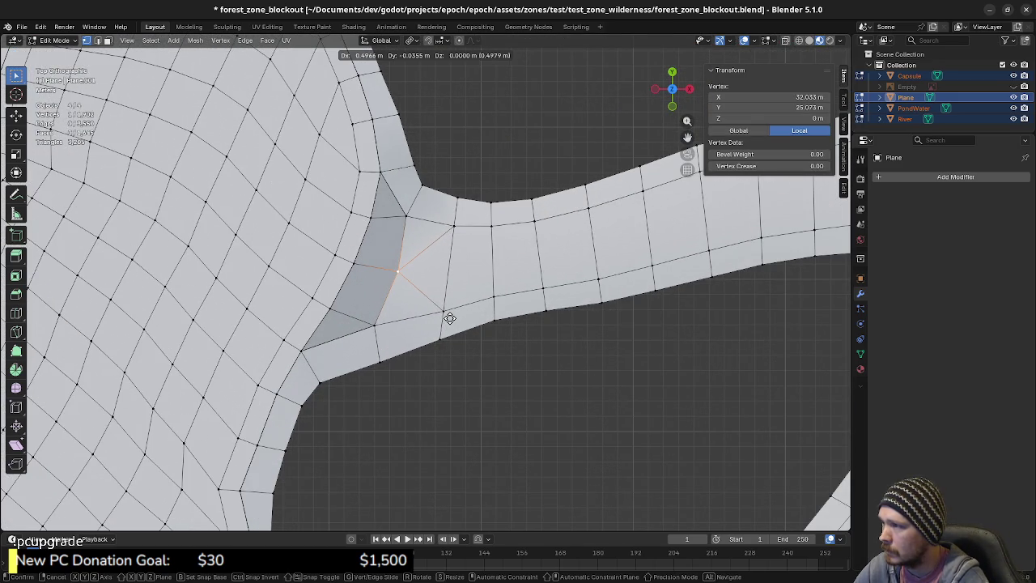
click(449, 317)
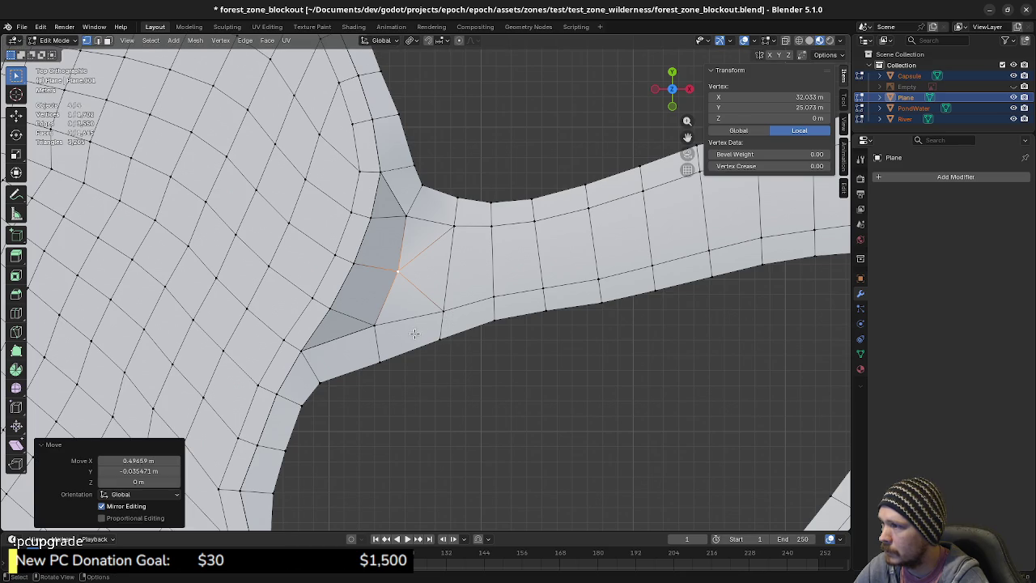
middle_drag(419, 329, 416, 259)
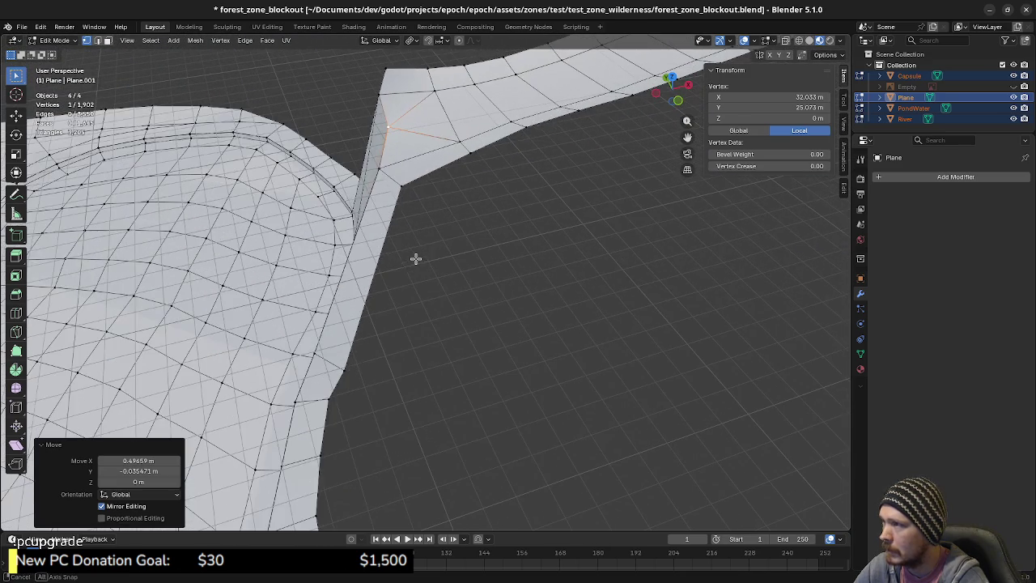
shift+click(401, 183)
- Shift-select the path strip faces running out from the wall
shift+click(461, 146)
shift+click(408, 89)
shift+click(408, 89)
middle_drag(408, 89, 404, 247)
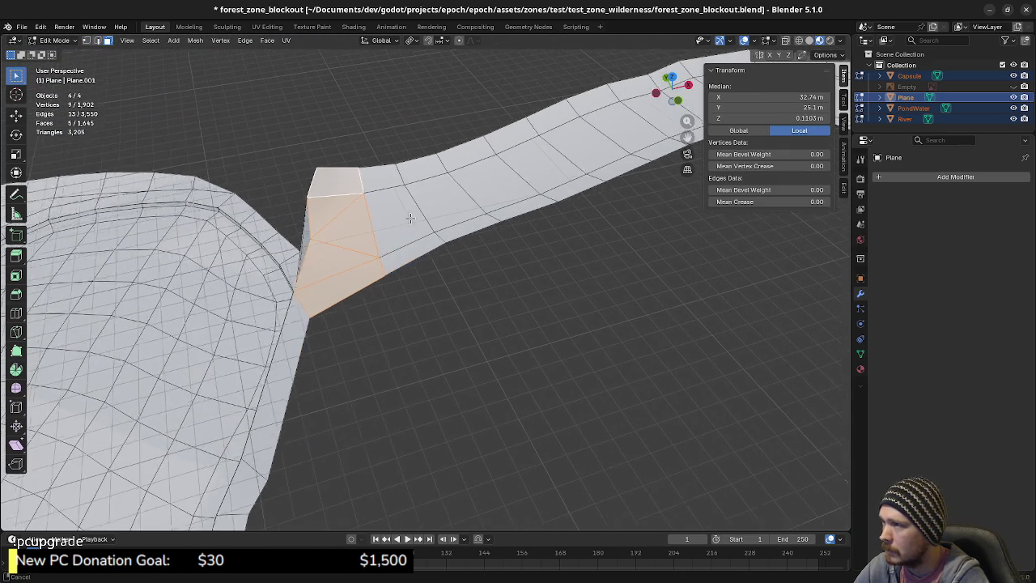
shift+click(404, 251)
shift+click(390, 226)
shift+click(397, 180)
shift+click(441, 212)
shift+click(466, 183)
shift+click(482, 184)
shift+click(518, 211)
shift+click(538, 180)
shift+click(521, 162)
shift+click(510, 139)
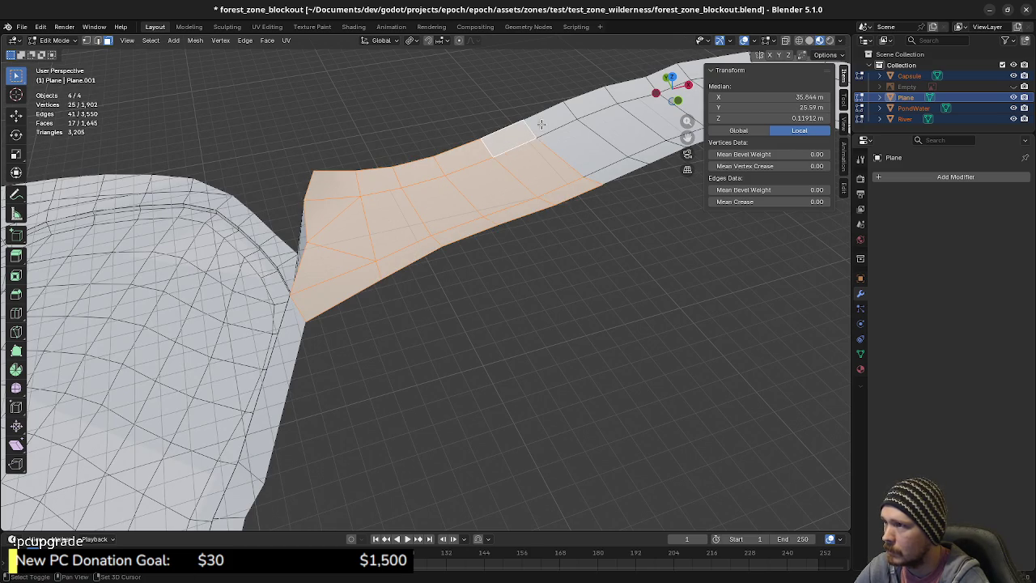
shift+click(602, 177)
mouse_move(537, 301)
middle_down()
mouse_move(454, 305)
mouse_move(467, 305)
mouse_move(370, 332)
mouse_move(430, 286)
mouse_move(463, 289)
mouse_move(449, 347)
middle_up()
- Merge duplicate vertices by distance across the whole terrain, removing 2 and leaving 1,900
key(a)
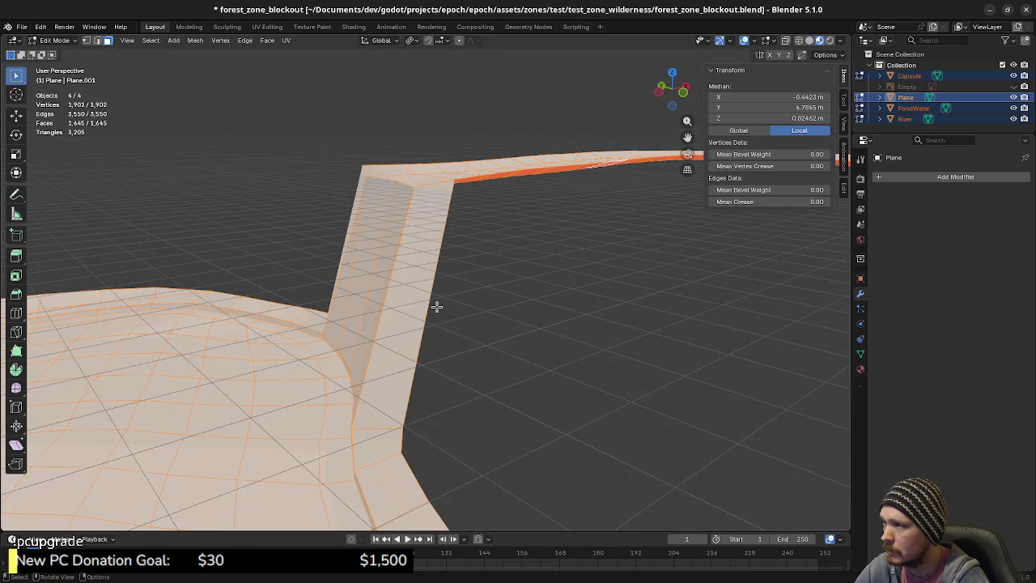
key(m)
click(414, 345)
- Reselect the 25-vertex path strip from the wall junction to its last face
mouse_move(414, 345)
middle_down()
mouse_move(444, 322)
mouse_move(417, 325)
middle_up()
click(396, 257)
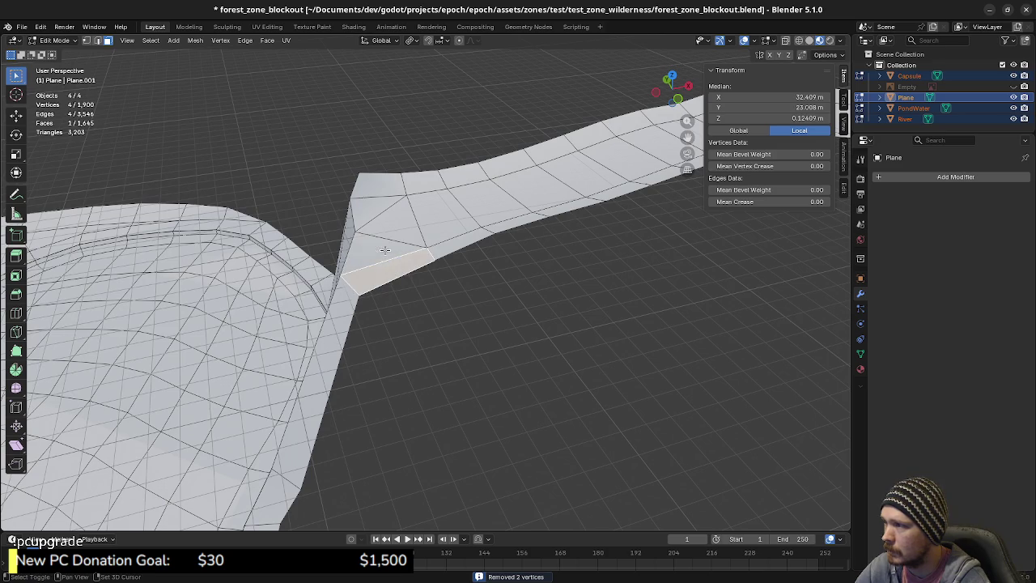
shift+click(382, 189)
shift+click(409, 188)
shift+click(441, 185)
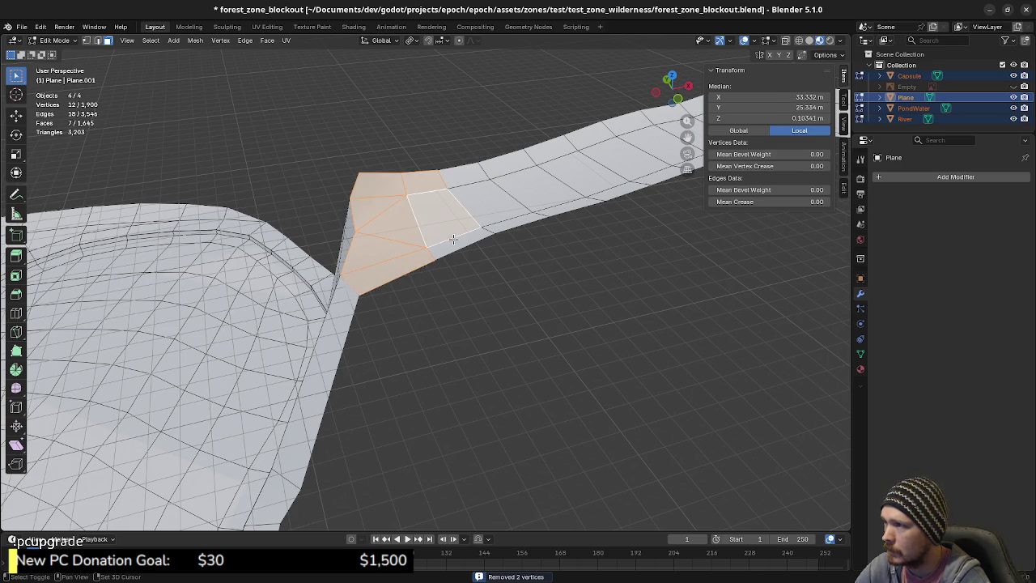
shift+click(468, 177)
shift+click(494, 171)
shift+click(518, 166)
shift+click(542, 190)
shift+click(571, 203)
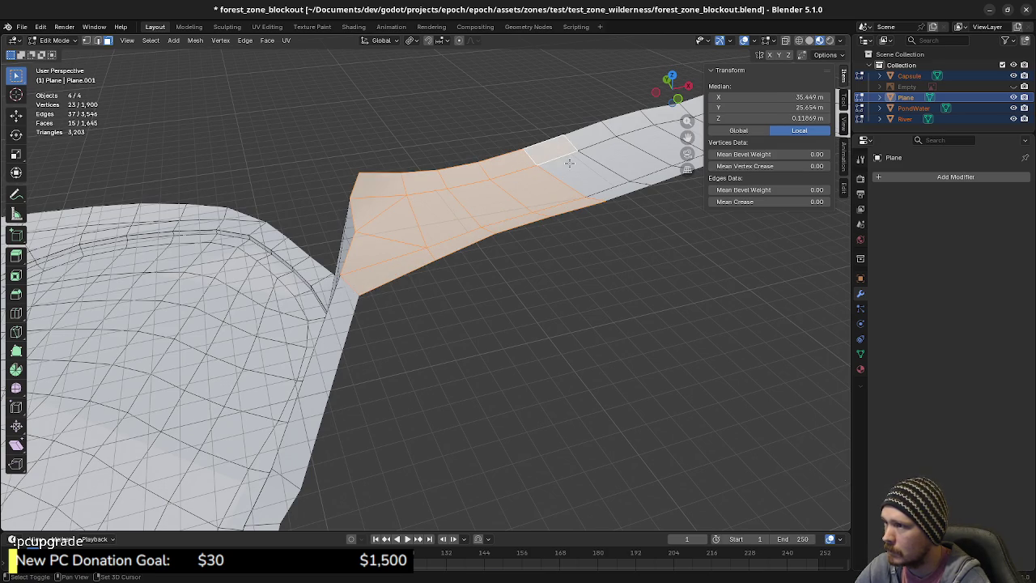
shift+click(610, 191)
mouse_move(610, 192)
middle_down()
mouse_move(518, 232)
mouse_move(537, 222)
middle_up()
- Start dropping the selected strip 5 m straight down along Z
key(z)
key(Escape)
key(g)
key(z)
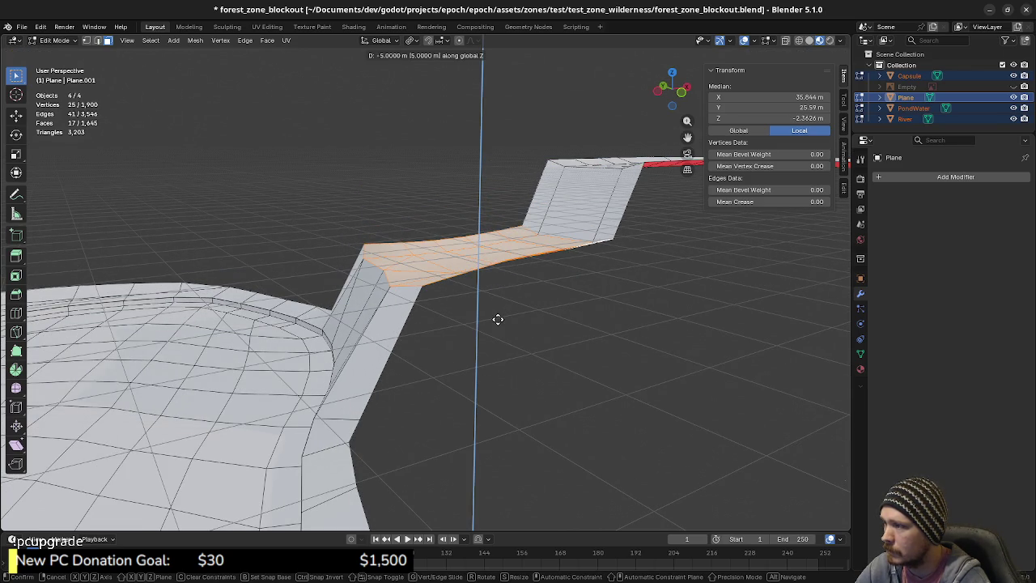
- Confirm the lowered path strip and switch to top view
click(496, 319)
middle_drag(496, 319, 438, 316)
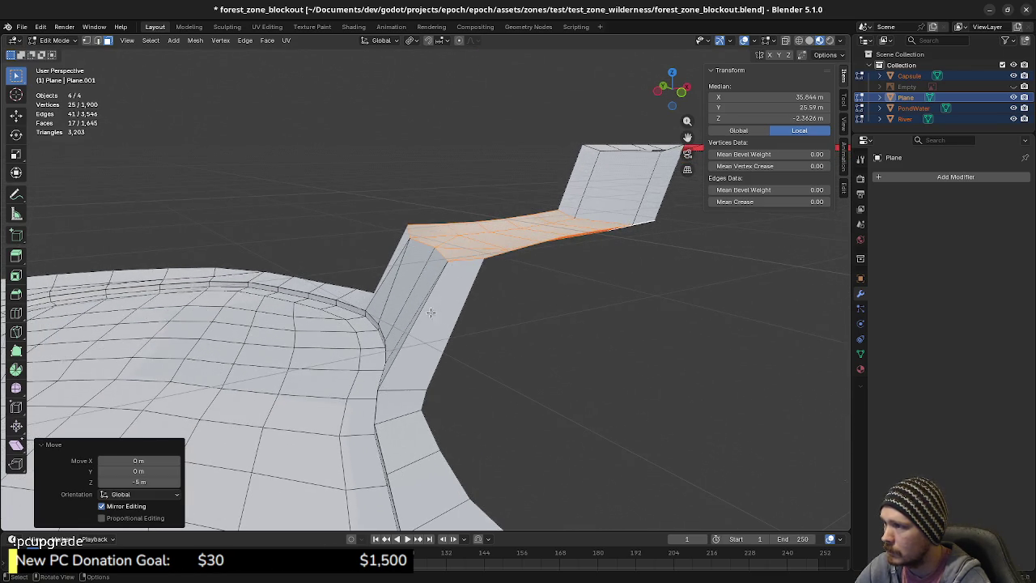
key(KP_7)
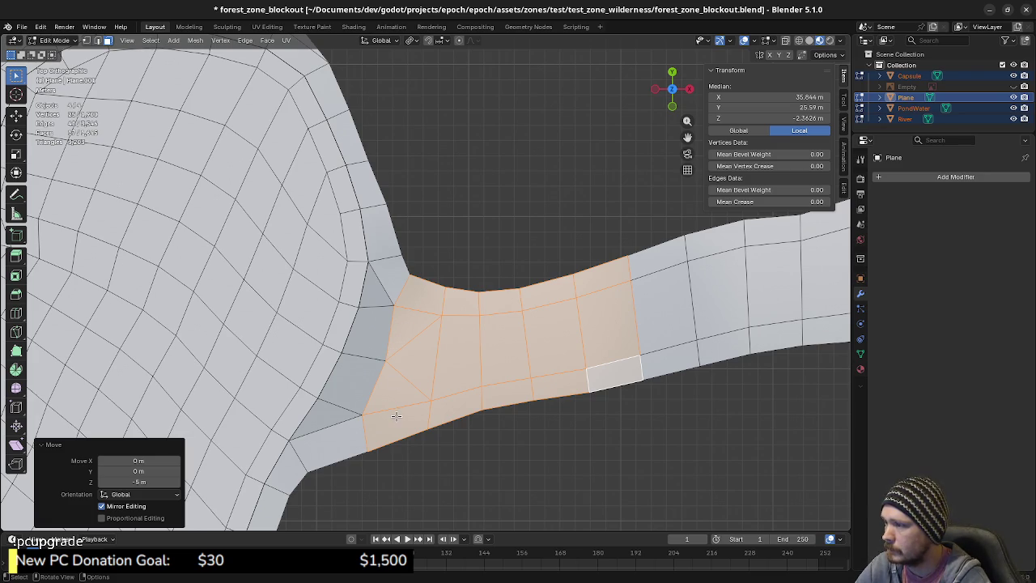
- Shift the column of faces beside the wall toward it and rotate it slightly
click(397, 415)
shift+click(409, 380)
shift+click(419, 340)
shift+click(426, 295)
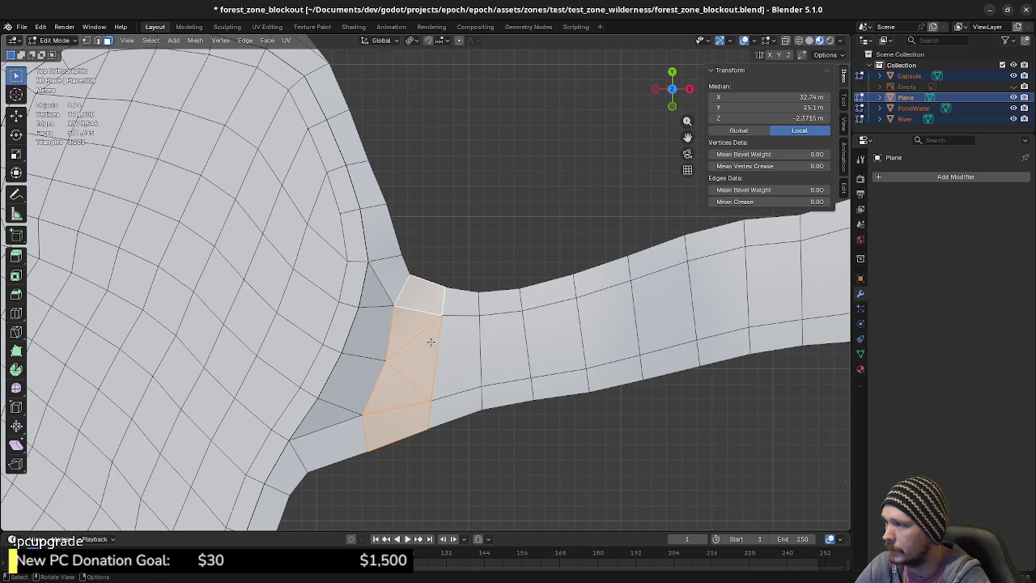
key(g)
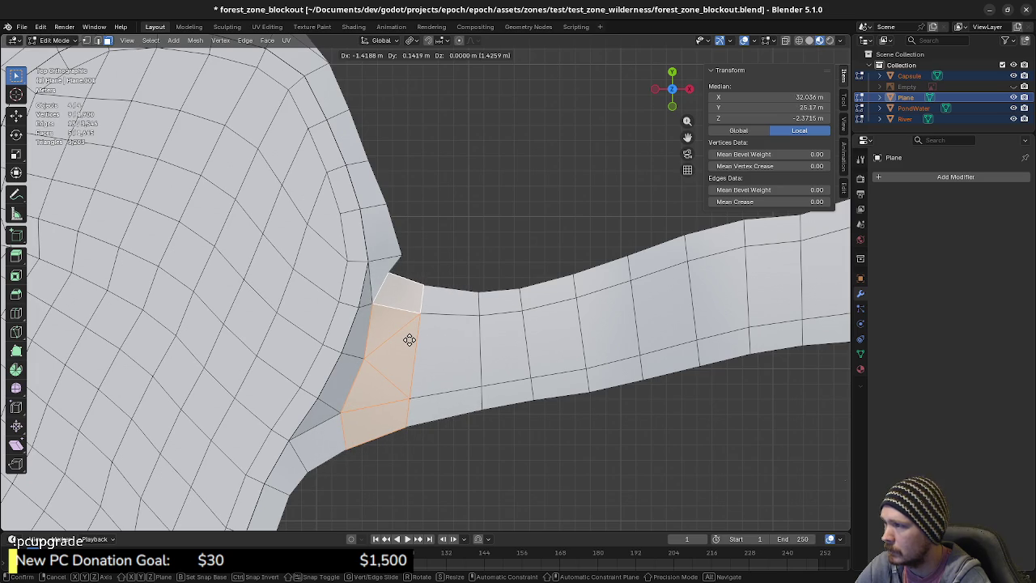
click(407, 338)
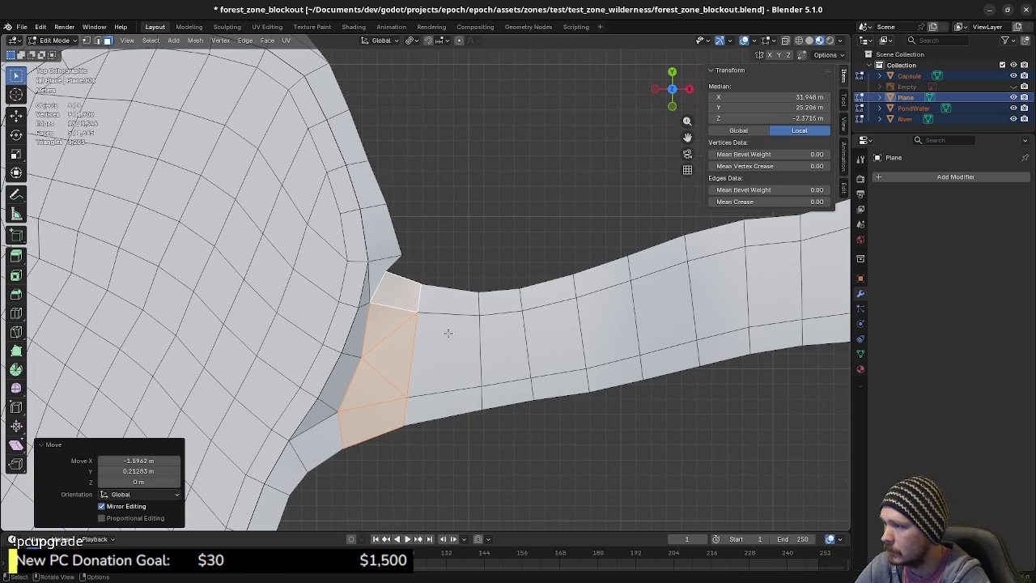
key(r)
click(453, 339)
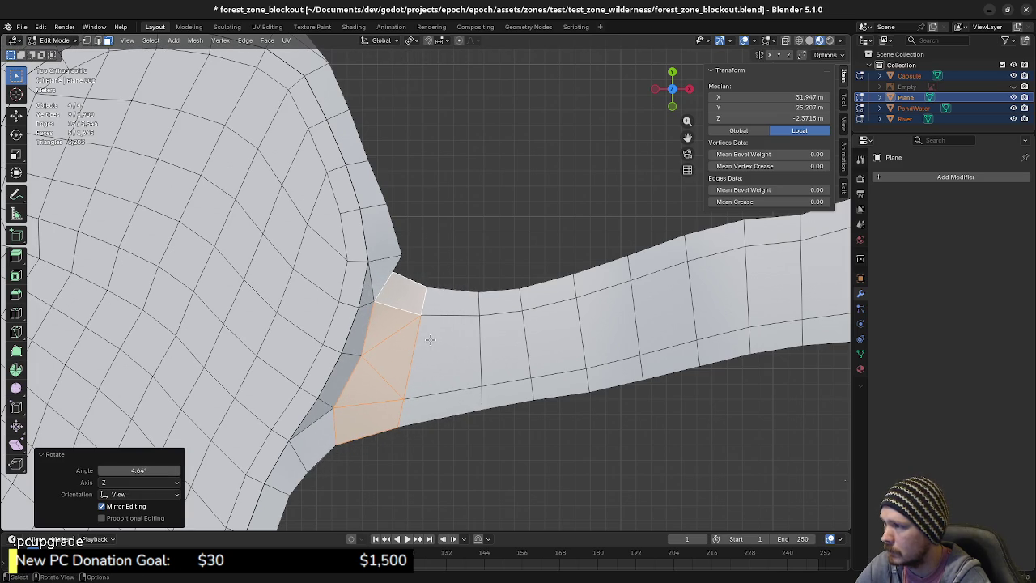
- Move the strip's corner vertex about 0.92 m along X, then return to Object Mode
key(1)
drag(396, 273, 409, 276)
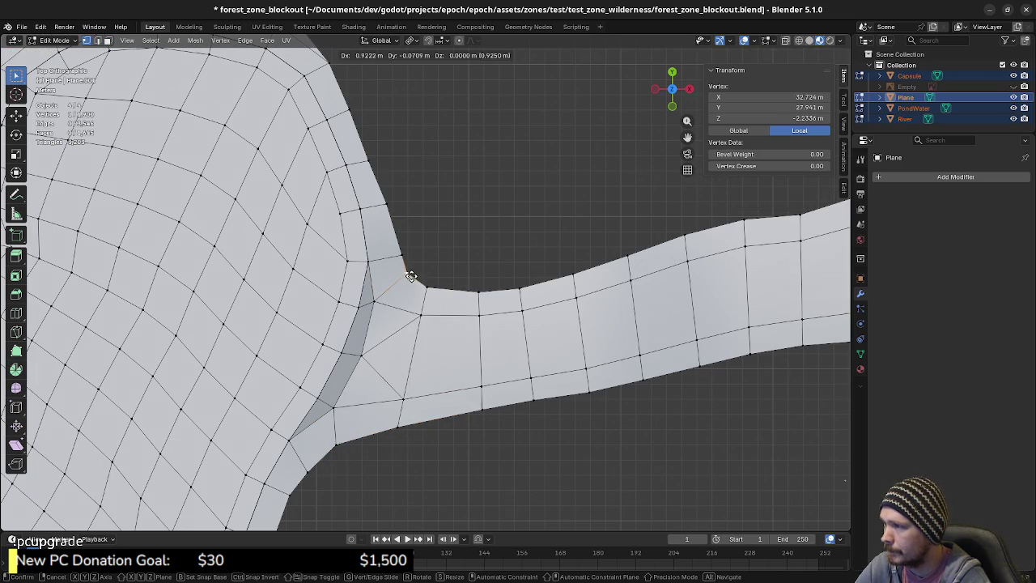
mouse_move(424, 347)
middle_down()
mouse_move(461, 289)
mouse_move(348, 280)
mouse_move(379, 291)
mouse_move(476, 288)
mouse_move(518, 301)
middle_up()
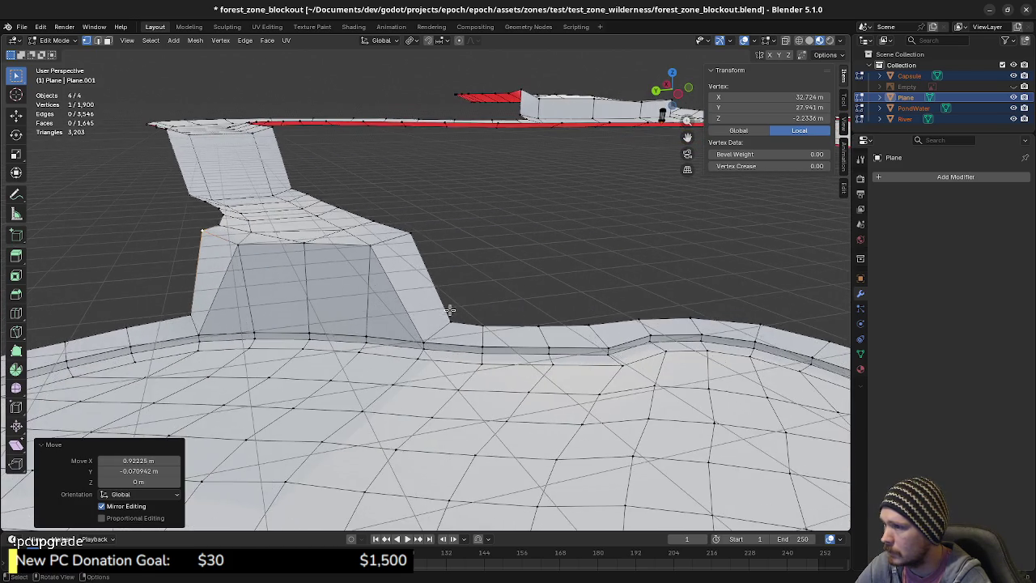
mouse_move(517, 302)
middle_down()
mouse_move(464, 298)
mouse_move(685, 225)
middle_up()
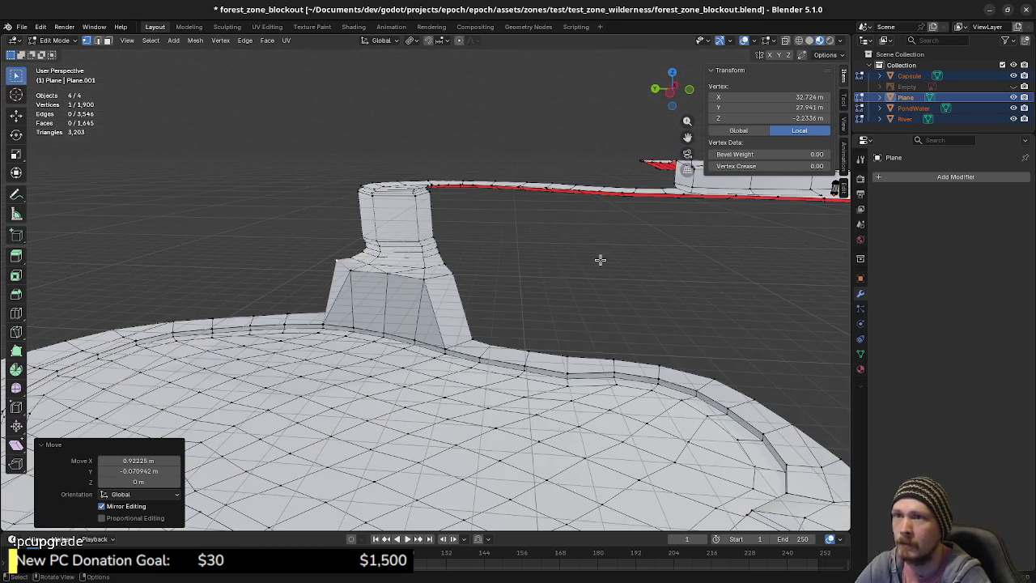
key(Tab)
click(561, 282)
- Move the Capsule in top view to X 61.073, Y 49.32
click(909, 75)
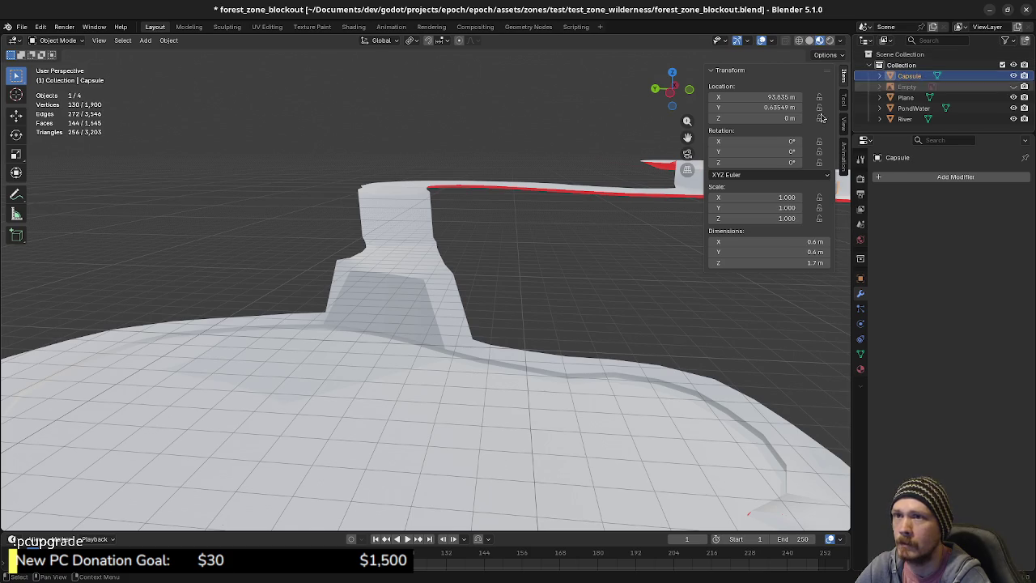
middle_drag(559, 271, 578, 268)
key(KP_7)
scroll(533, 293, down, 3)
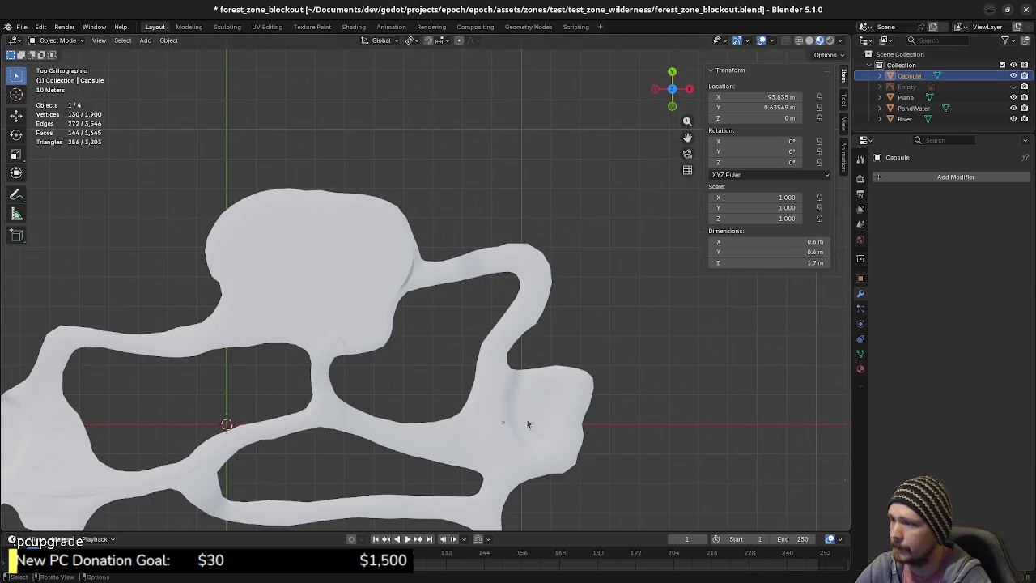
key(g)
click(433, 288)
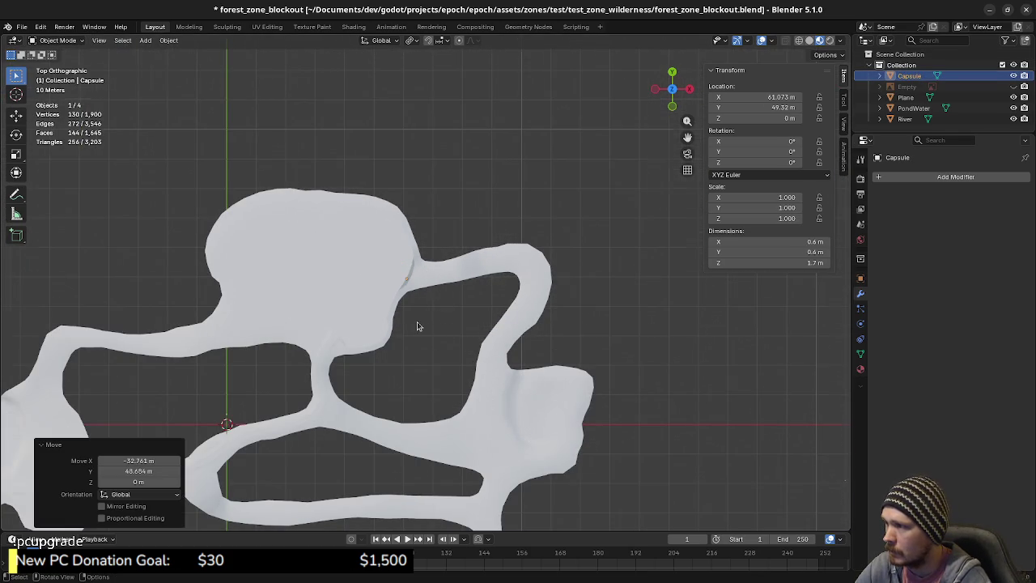
scroll(417, 321, up, 3)
scroll(417, 322, up, 2)
key(KP_Decimal)
- Sink the Capsule to Z -10 m with gz-10
mouse_move(446, 352)
middle_down()
mouse_move(539, 275)
mouse_move(540, 245)
mouse_move(539, 299)
mouse_move(477, 289)
mouse_move(511, 317)
mouse_move(530, 266)
middle_up()
scroll(572, 274, down, 2)
text(gz-10)
key(Return)
mouse_move(522, 420)
middle_down()
mouse_move(472, 364)
mouse_move(481, 311)
mouse_move(567, 308)
mouse_move(576, 296)
mouse_move(474, 284)
mouse_move(502, 282)
mouse_move(381, 238)
mouse_move(408, 234)
middle_up()
scroll(482, 304, up, 2)
scroll(488, 307, up, 1)
scroll(502, 320, down, 2)
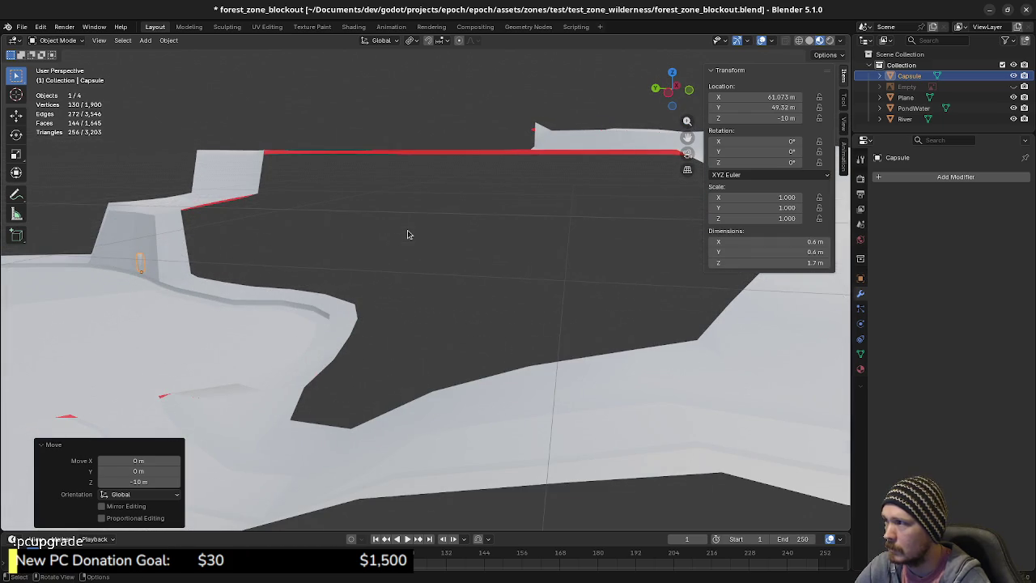
- Select the terrain Plane and enter Edit Mode on it
mouse_move(408, 235)
middle_down()
mouse_move(463, 307)
mouse_move(412, 298)
mouse_move(446, 256)
mouse_move(431, 289)
middle_up()
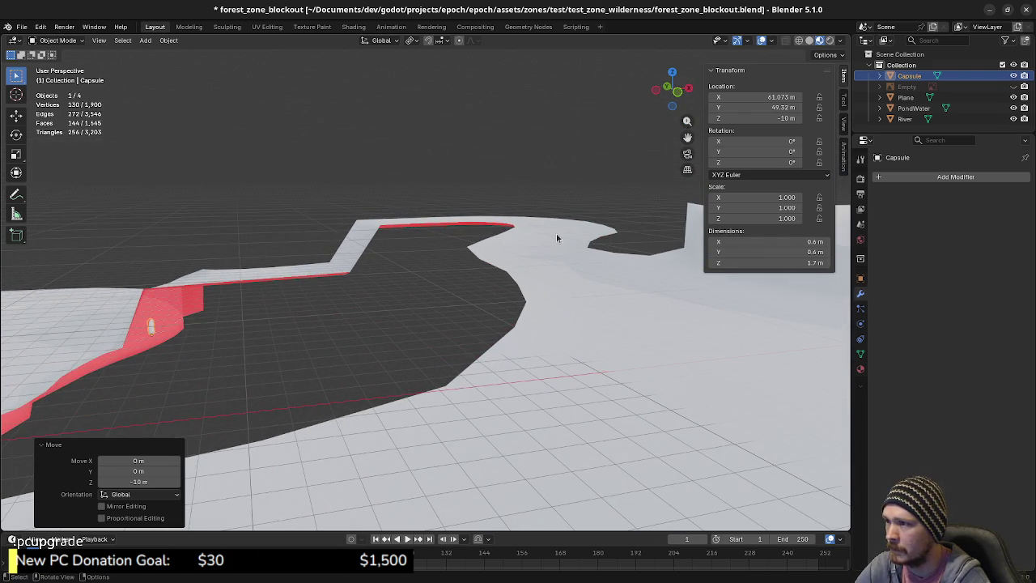
mouse_move(548, 234)
middle_down()
mouse_move(539, 250)
mouse_move(531, 235)
middle_up()
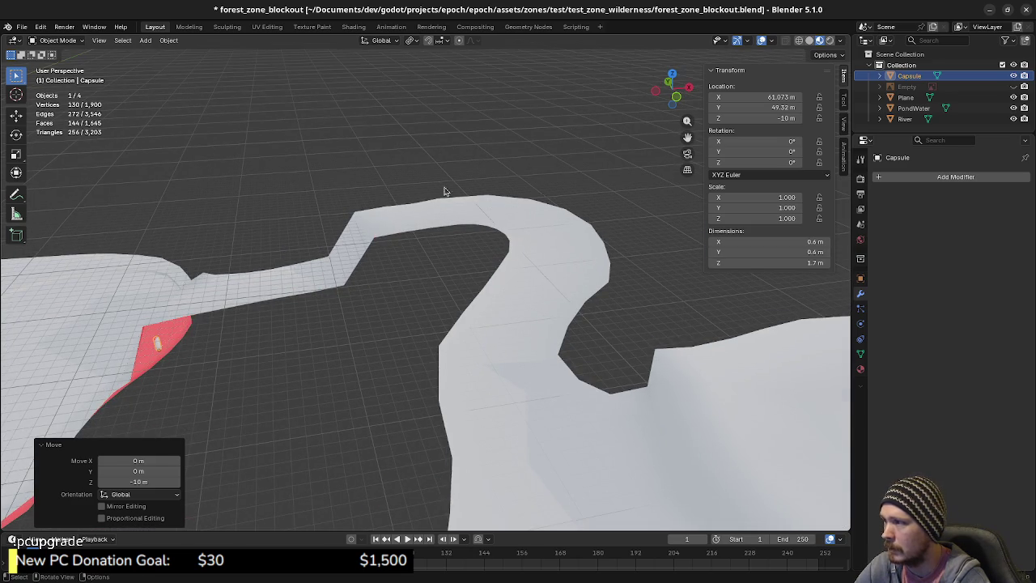
scroll(226, 291, down, 2)
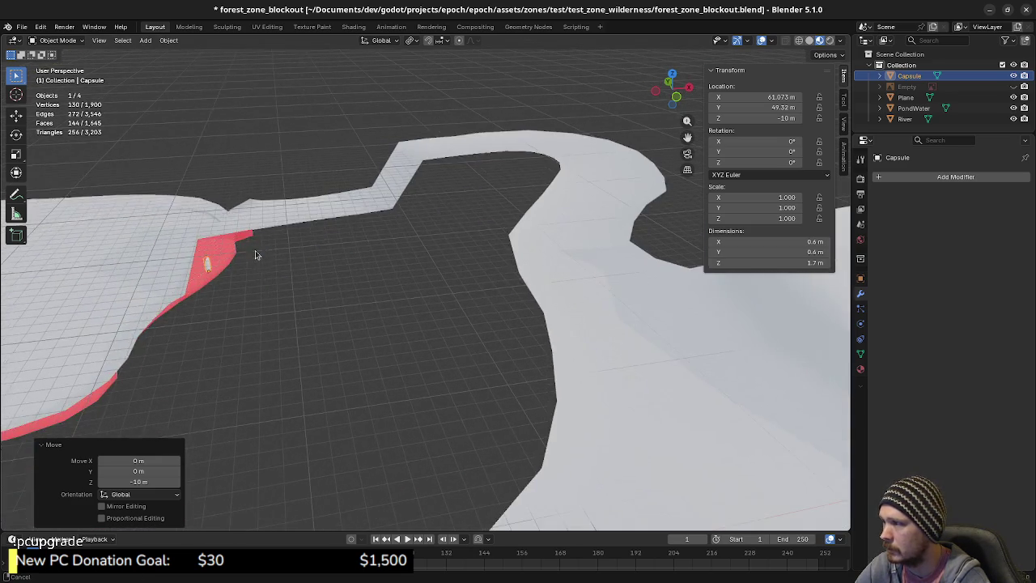
scroll(370, 294, down, 1)
scroll(400, 291, down, 2)
scroll(399, 291, up, 2)
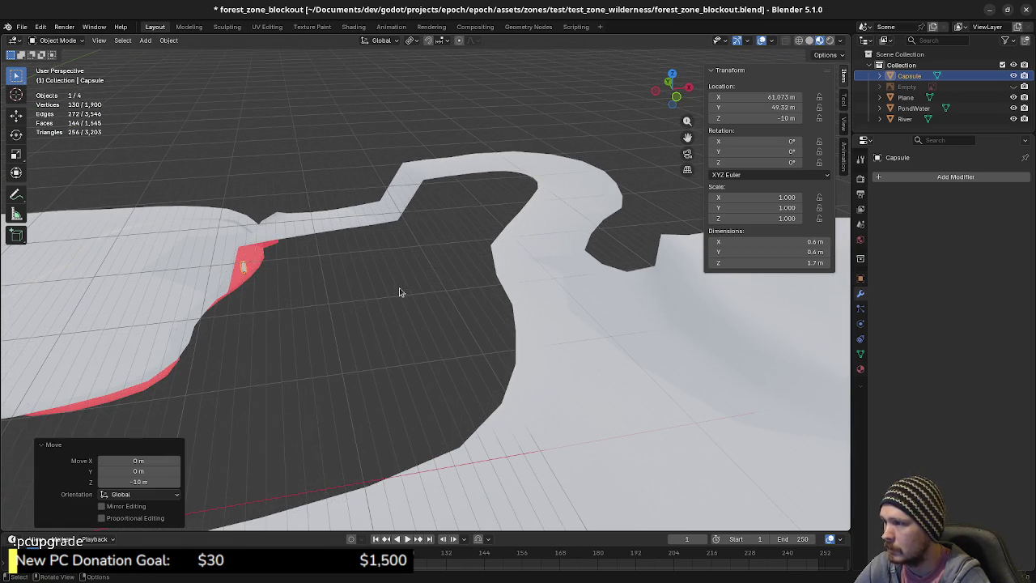
mouse_move(526, 257)
middle_down()
mouse_move(500, 291)
mouse_move(386, 327)
mouse_move(388, 319)
middle_up()
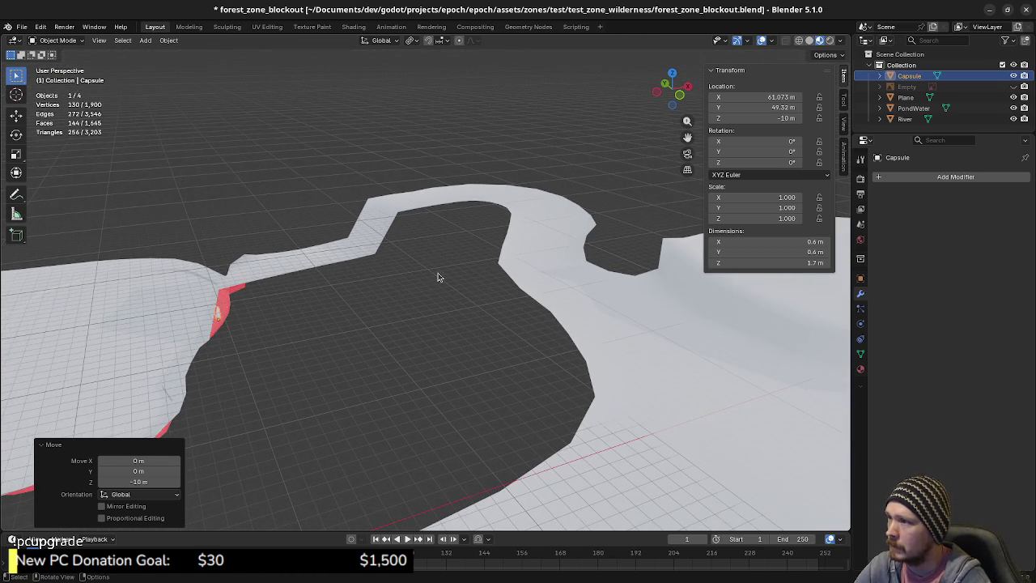
click(261, 276)
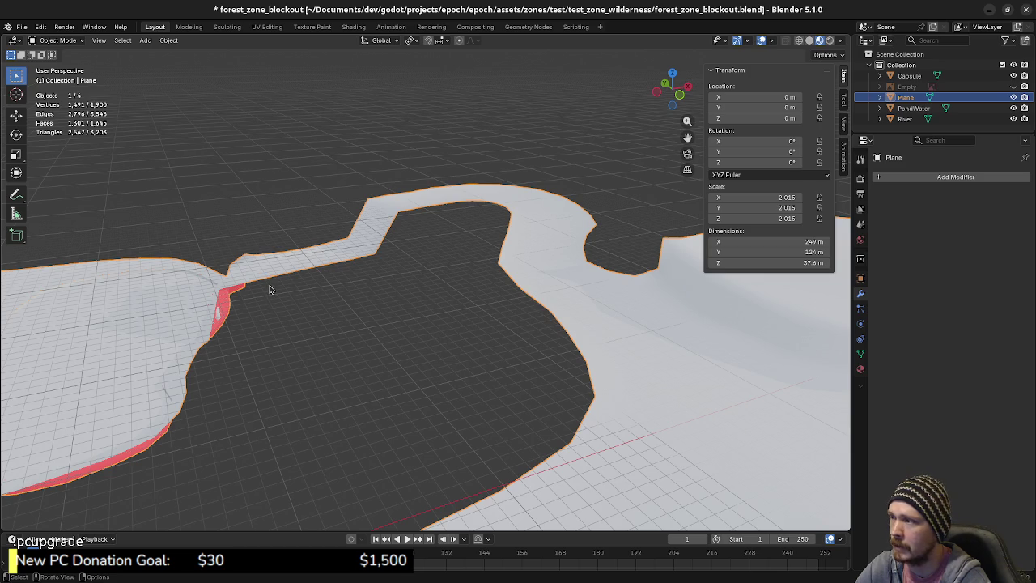
mouse_move(253, 302)
middle_down()
mouse_move(281, 335)
mouse_move(248, 313)
middle_up()
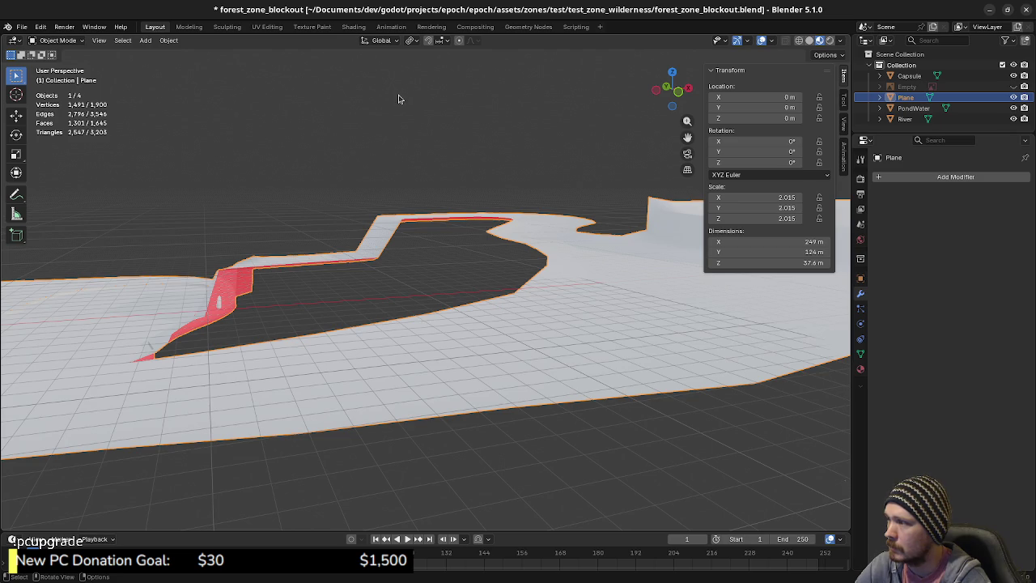
scroll(318, 243, up, 2)
scroll(334, 280, up, 2)
scroll(340, 292, up, 2)
scroll(299, 307, up, 1)
middle_drag(300, 308, 381, 317)
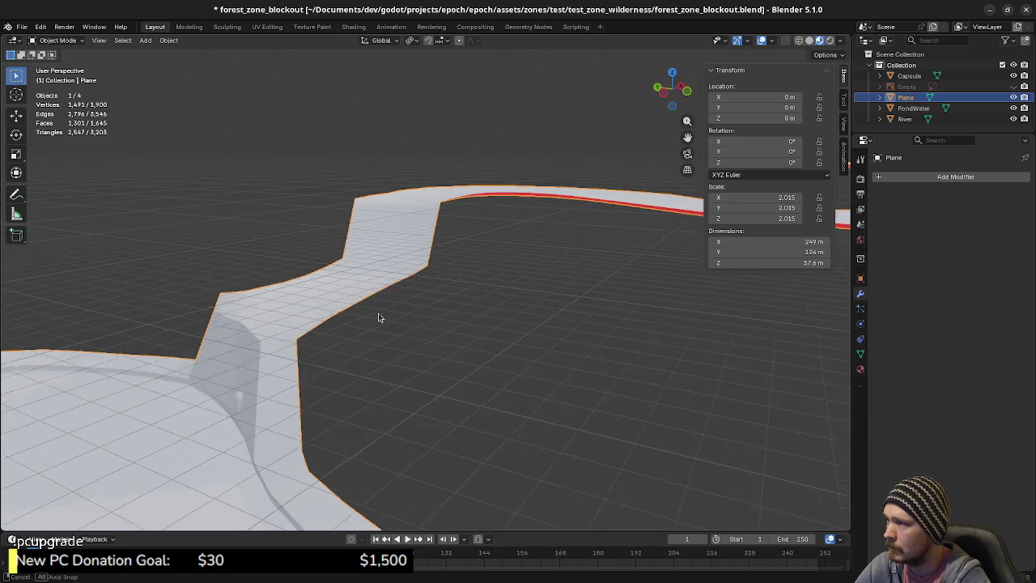
key(Tab)
- Lower two faces on the ramp top by 1.82 m along Z
key(3)
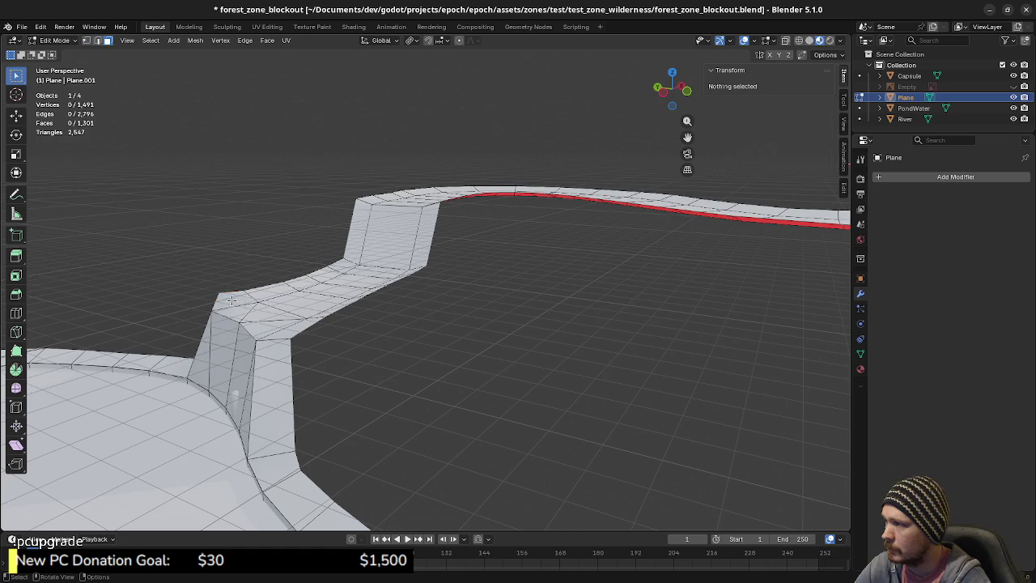
click(237, 306)
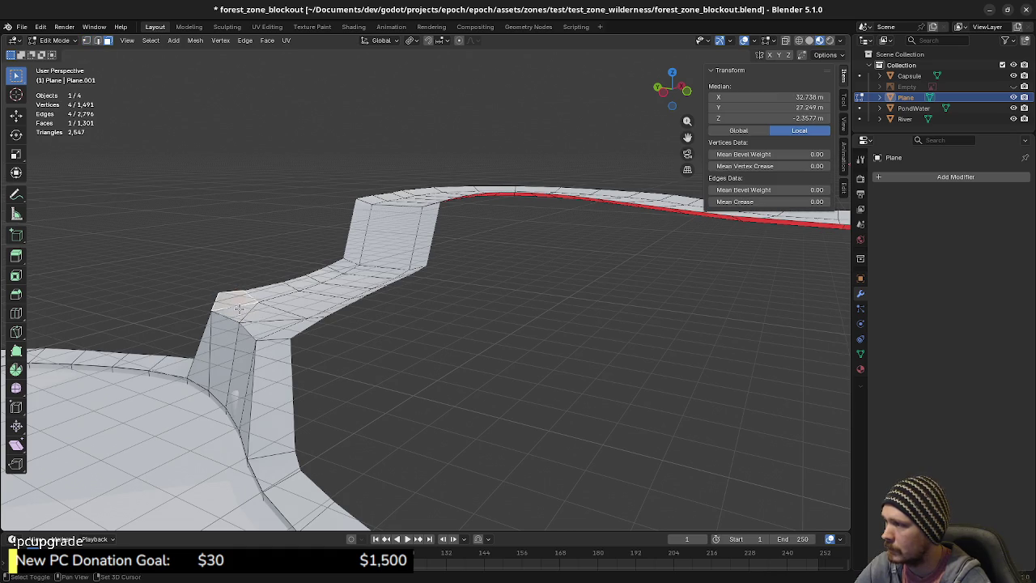
shift+click(276, 328)
middle_drag(312, 343, 312, 335)
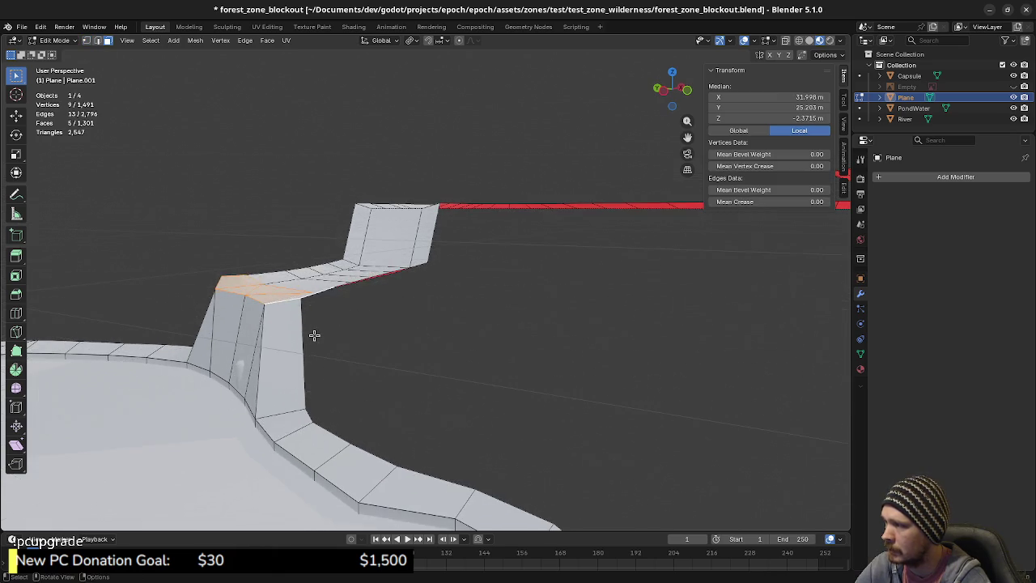
key(g)
key(z)
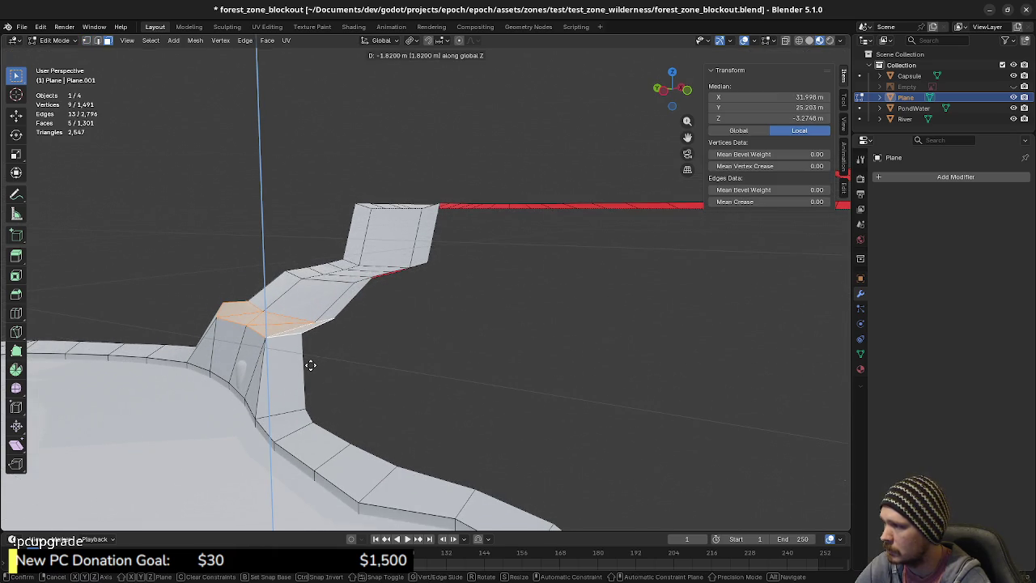
click(311, 366)
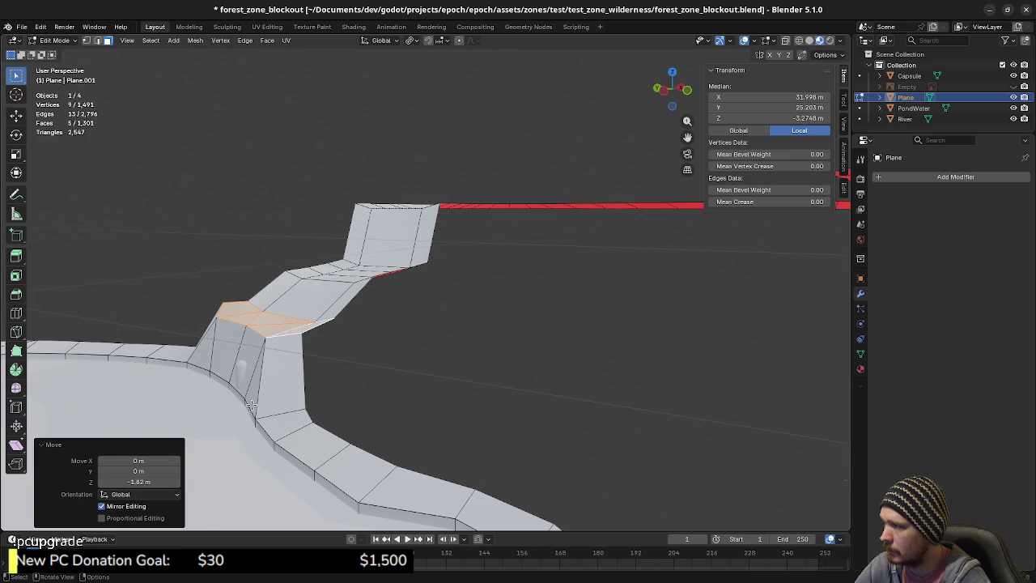
- Lower a loop of faces across the path along Z
mouse_move(324, 358)
middle_down()
mouse_move(369, 369)
mouse_move(317, 347)
middle_up()
alt+click(324, 297)
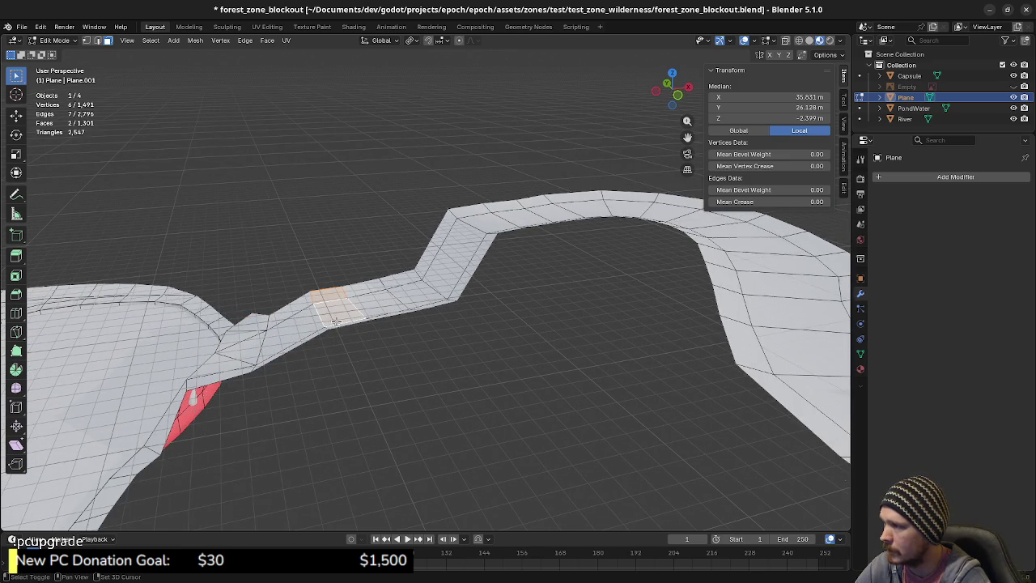
middle_drag(339, 334, 349, 345)
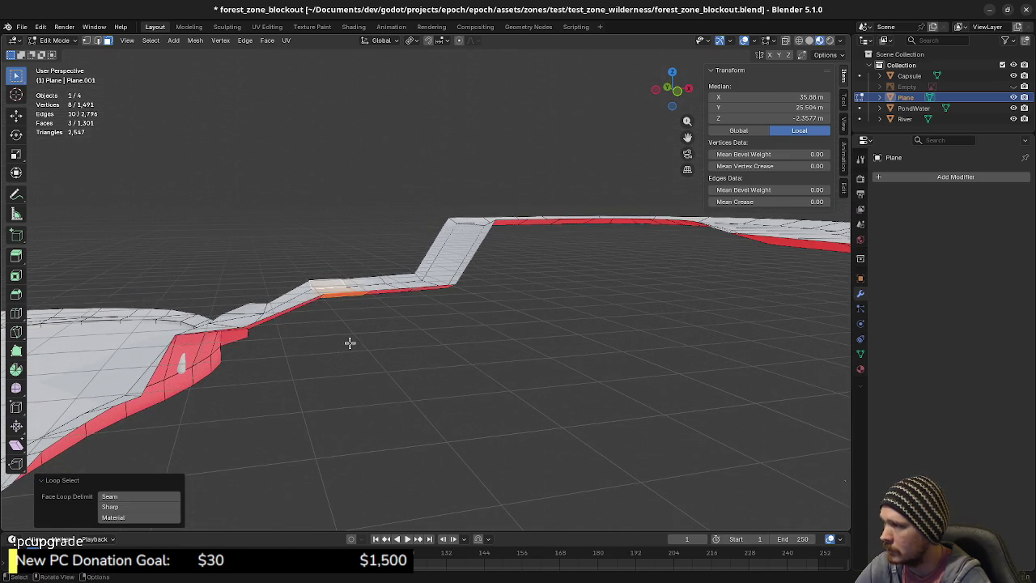
key(g)
key(z)
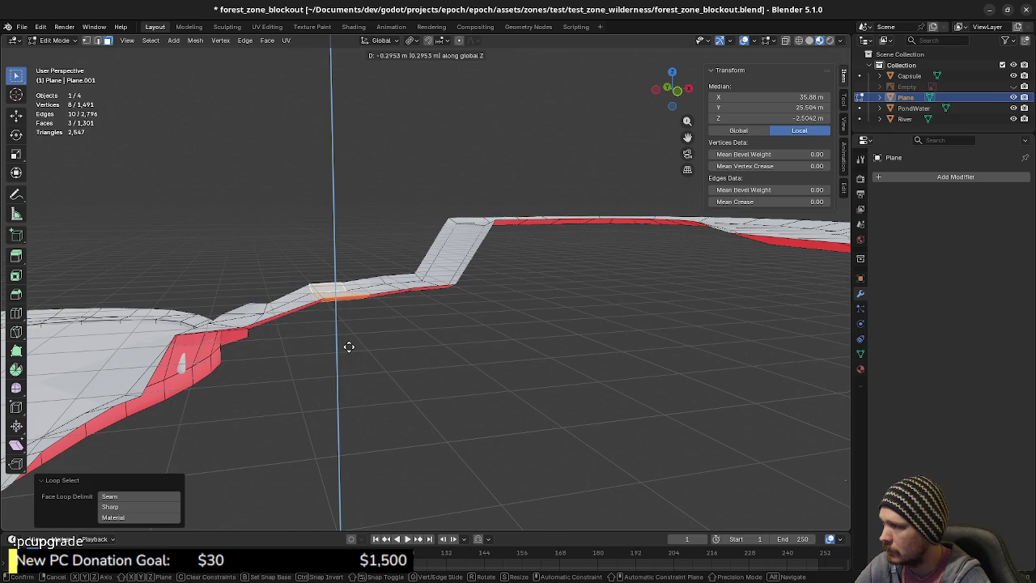
click(349, 347)
- Raise two edges on the path strip about 0.79 m along Z
mouse_move(283, 363)
middle_down()
mouse_move(300, 363)
mouse_move(299, 351)
mouse_move(305, 386)
mouse_move(338, 351)
mouse_move(272, 361)
mouse_move(324, 352)
mouse_move(284, 364)
mouse_move(310, 351)
mouse_move(319, 321)
middle_up()
key(2)
alt+click(292, 340)
shift+click(291, 381)
key(g)
key(z)
click(311, 358)
key(g)
key(z)
click(314, 346)
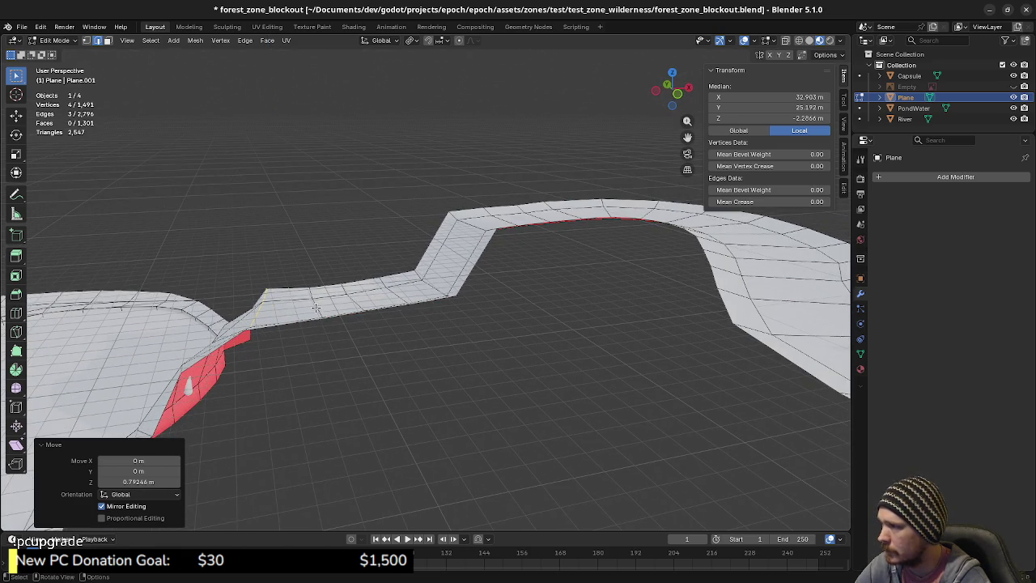
- Raise two cross-path edge loops, by 2.139 m and to 3.75 m
alt+click(316, 307)
middle_drag(340, 357, 332, 336)
key(g)
key(z)
click(345, 314)
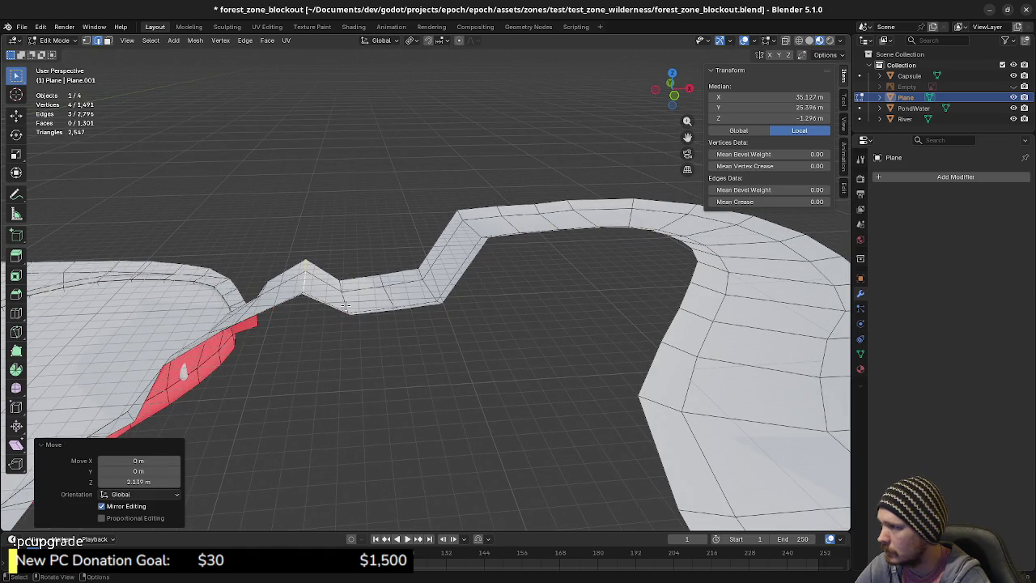
alt+click(345, 306)
key(g)
key(z)
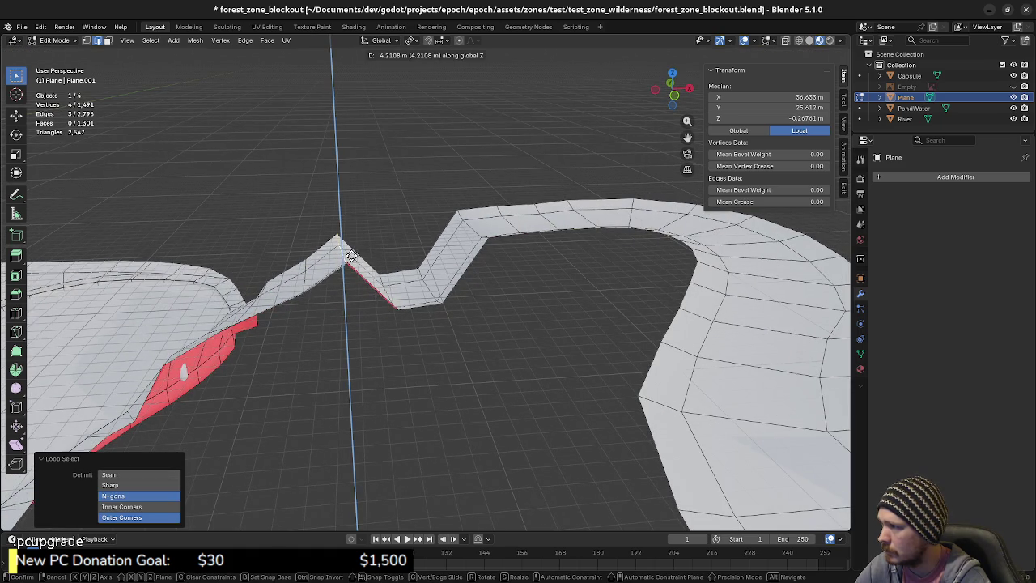
click(355, 261)
- Raise the next edge loop 5.3223 m, then select the road-edge and V-dip loops
middle_drag(358, 283, 360, 331)
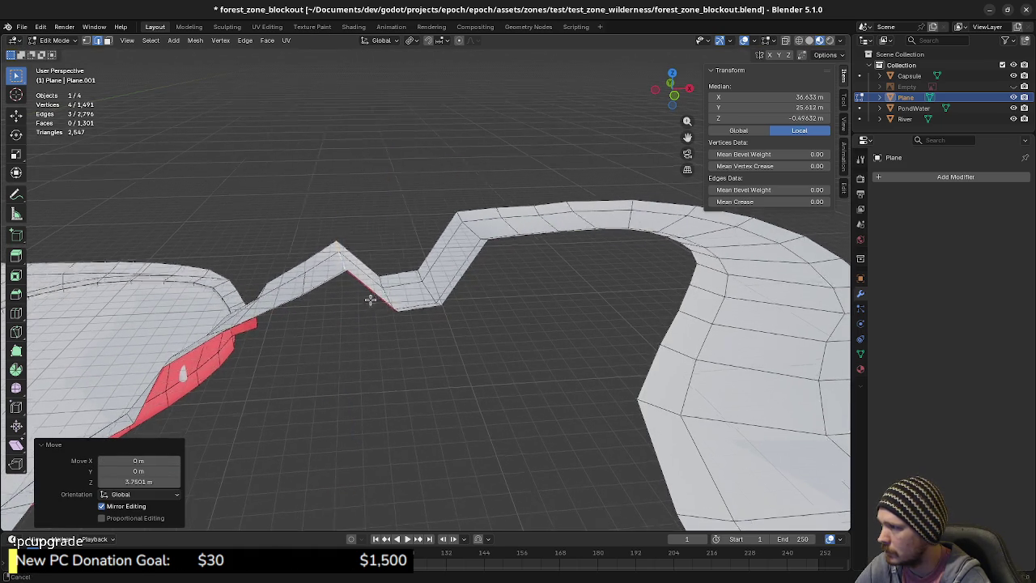
alt+click(352, 313)
key(g)
key(z)
click(370, 264)
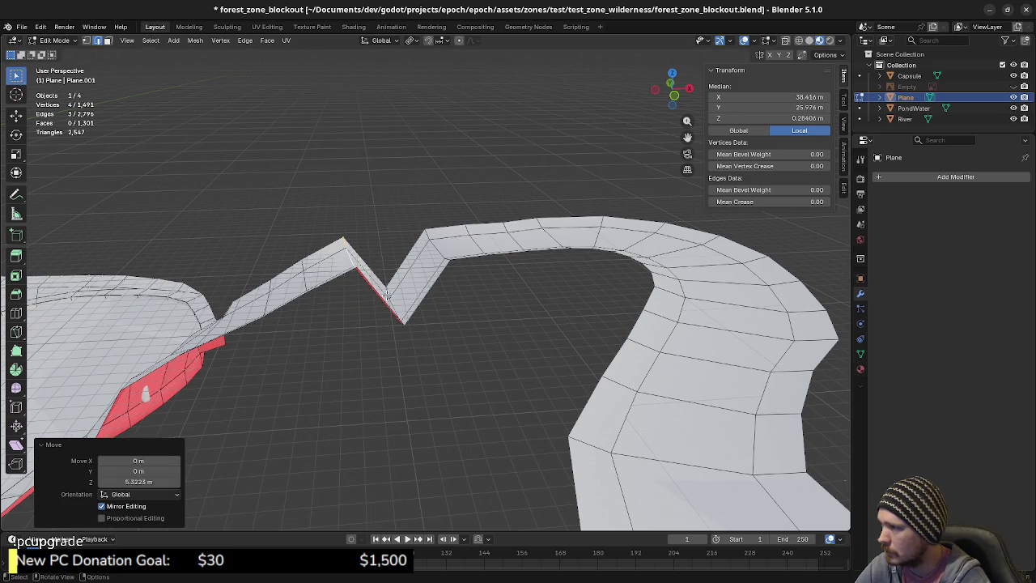
alt+click(388, 299)
alt+click(393, 302)
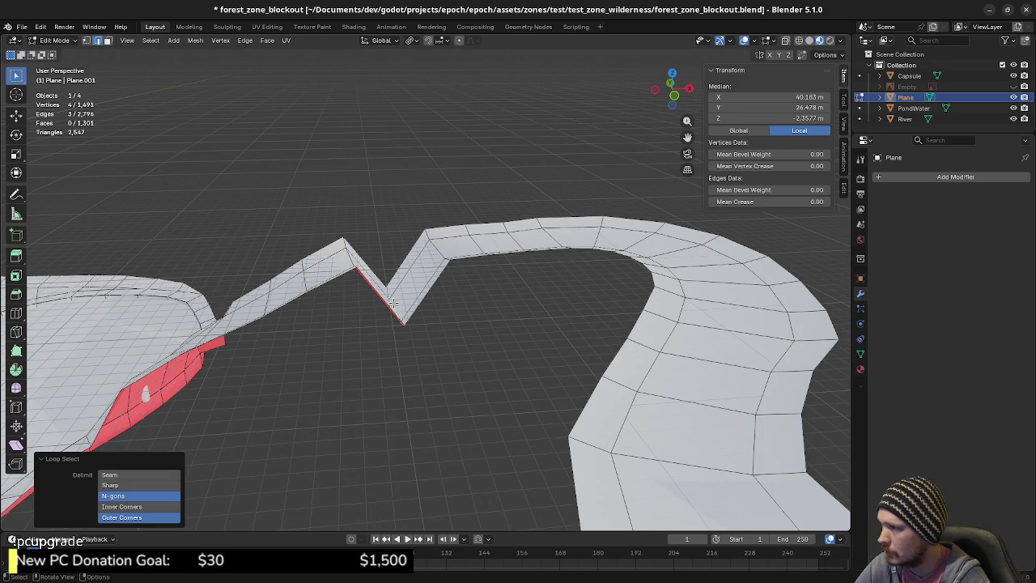